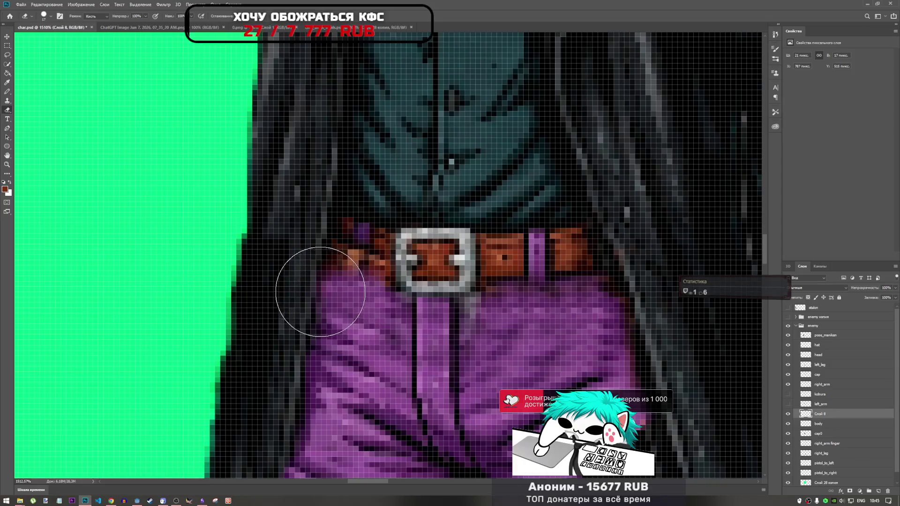
Undo the belt erasure and set up a small Clone Stamp brush on the body layer.
key(ctrl+z)
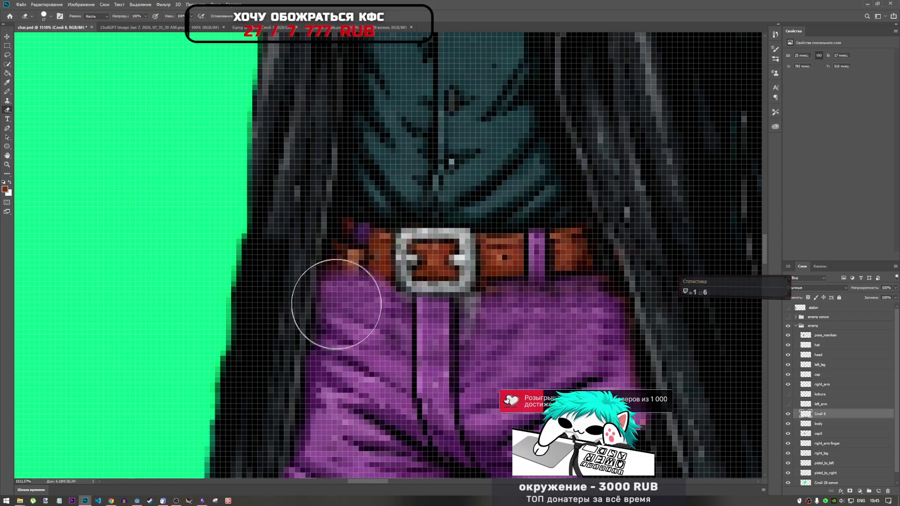
click(7, 100)
scroll(360, 225, up, 3)
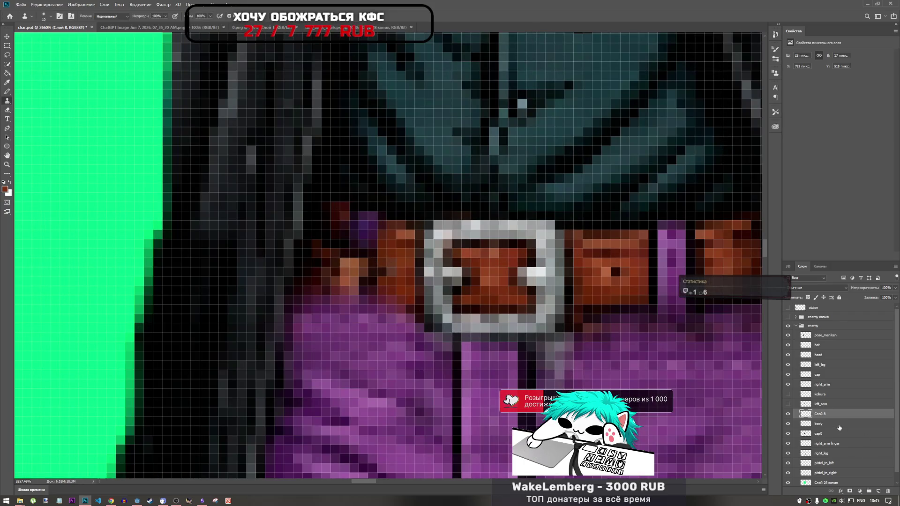
click(839, 426)
right_click(372, 224)
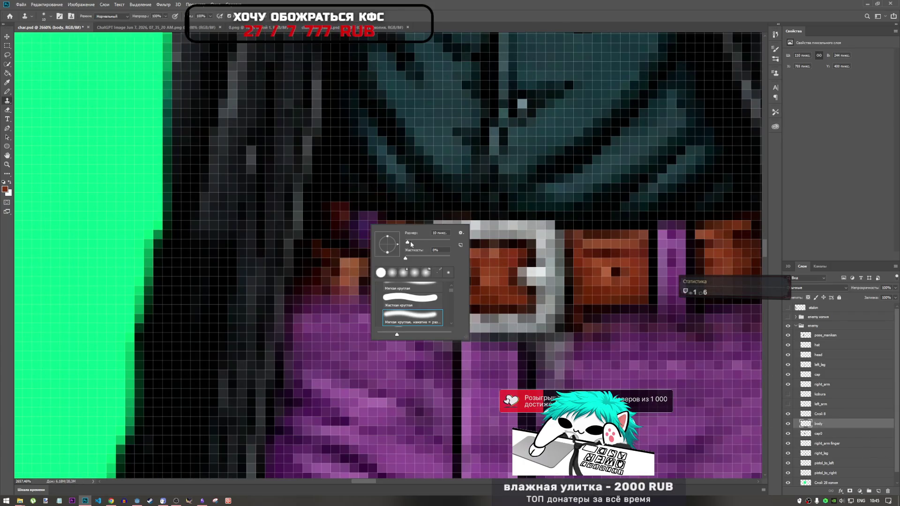
key(Return)
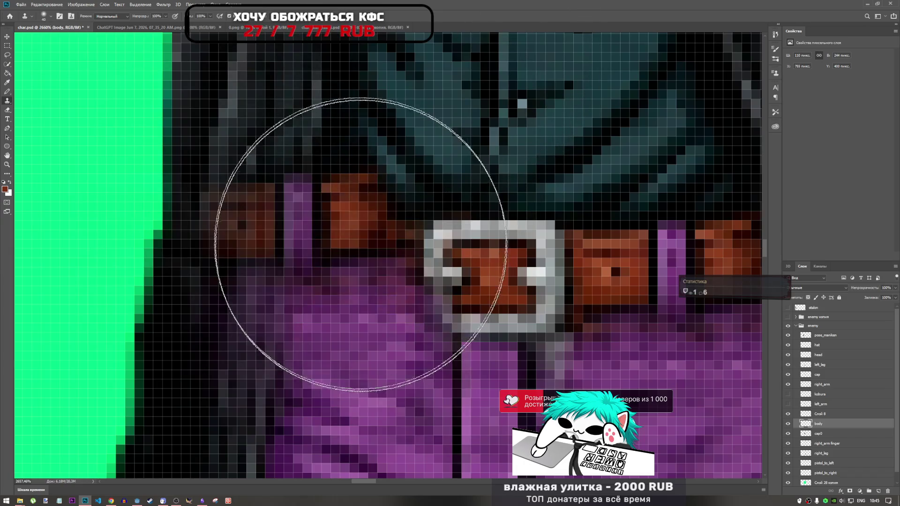
right_click(389, 242)
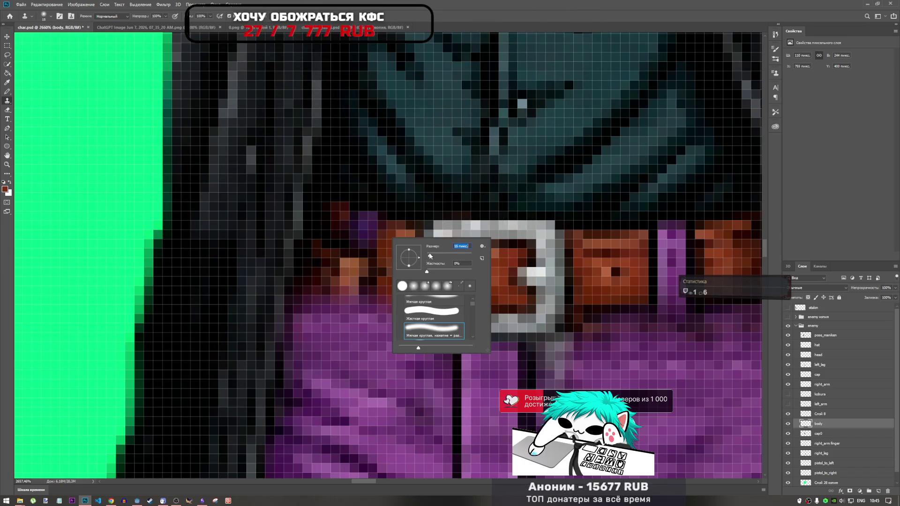
drag(429, 256, 427, 255)
key(Return)
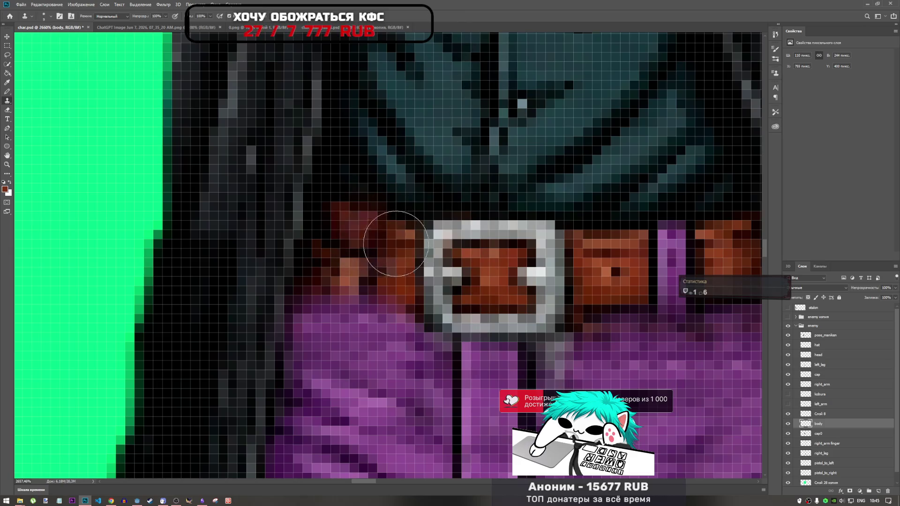
Stamp purple pants pixels over the dark belt left of the buckle with a 4 px brush.
click(396, 244)
right_click(427, 280)
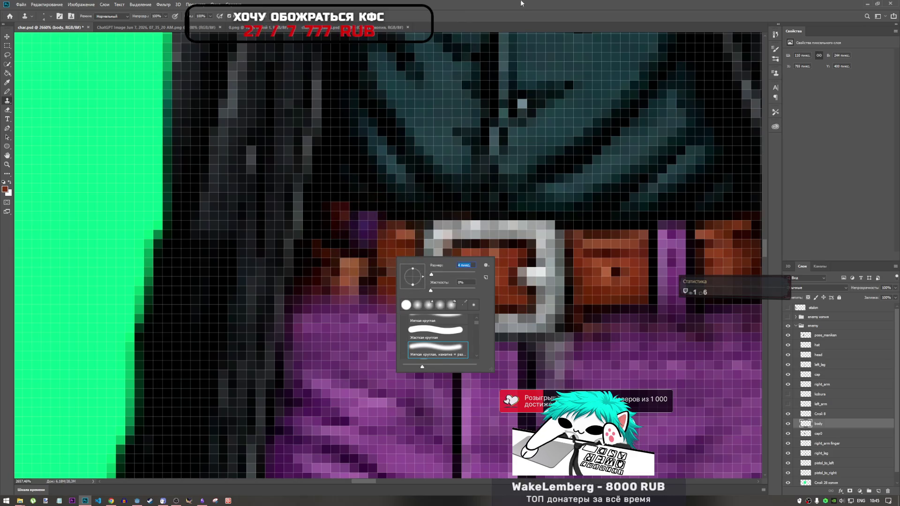
key(Return)
click(365, 232)
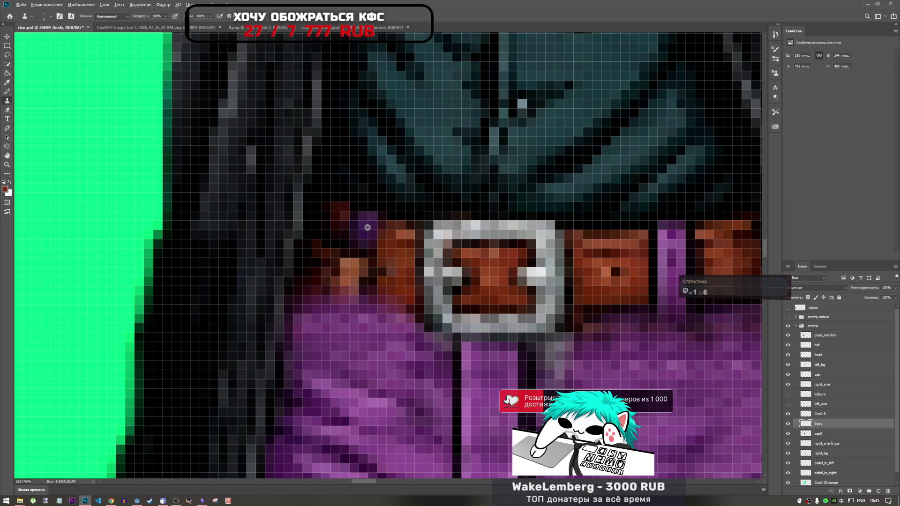
click(825, 414)
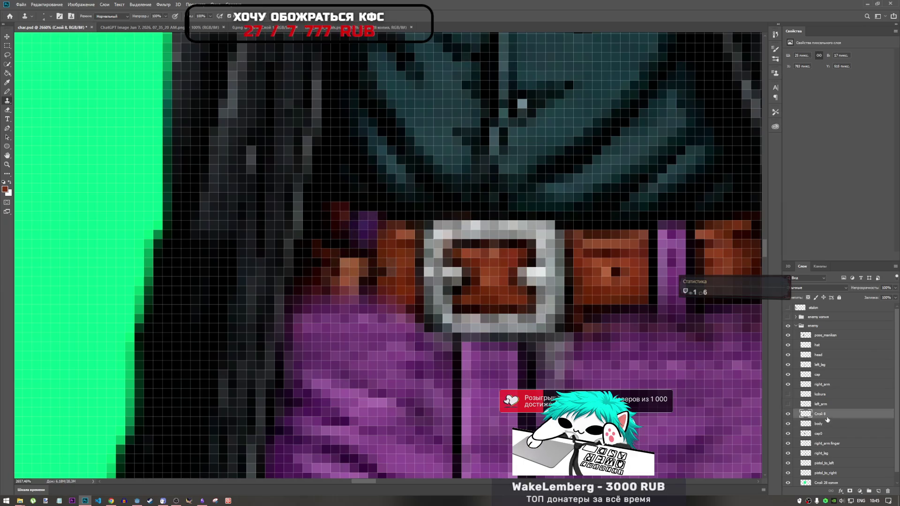
Clone purple over the belt's left end on Слой 8, then clone pants pixels on the body layer.
mouse_move(366, 270)
mouse_down()
mouse_move(361, 256)
mouse_move(354, 278)
mouse_up()
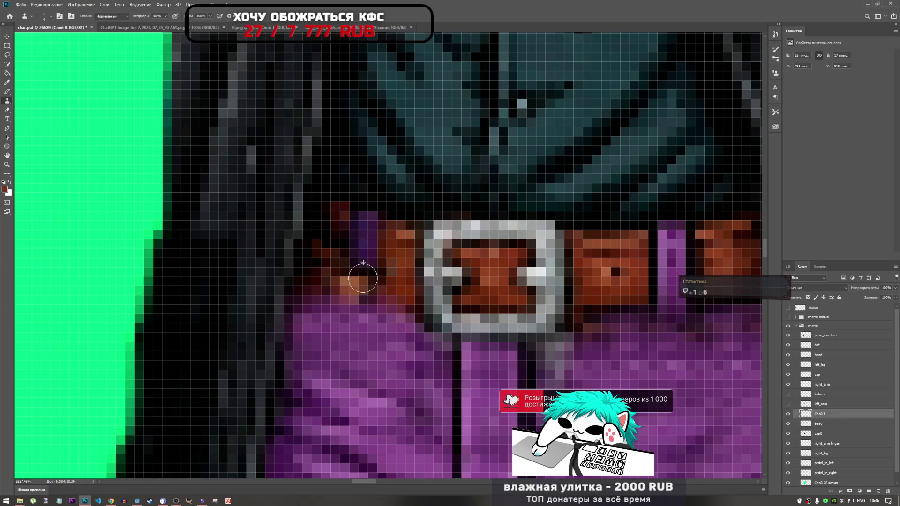
scroll(385, 280, down, 5)
scroll(386, 280, up, 2)
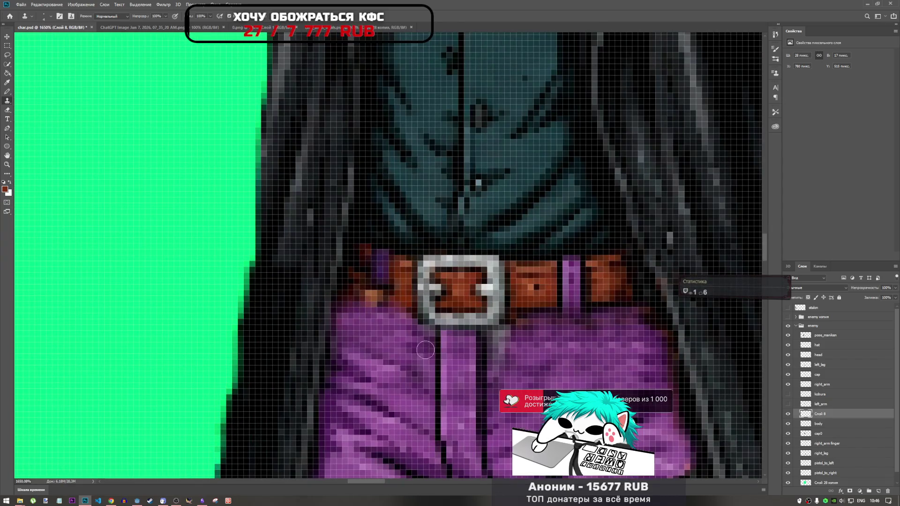
click(823, 424)
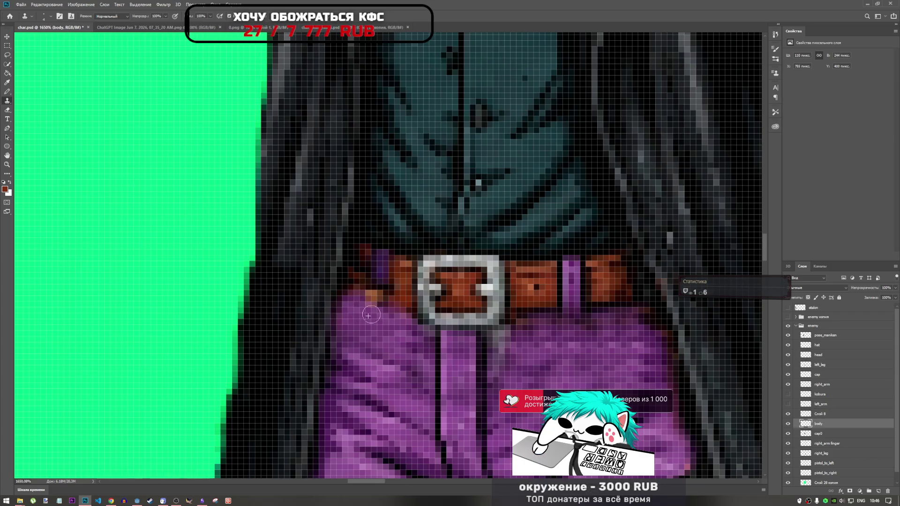
alt+click(610, 317)
click(378, 307)
drag(381, 320, 386, 342)
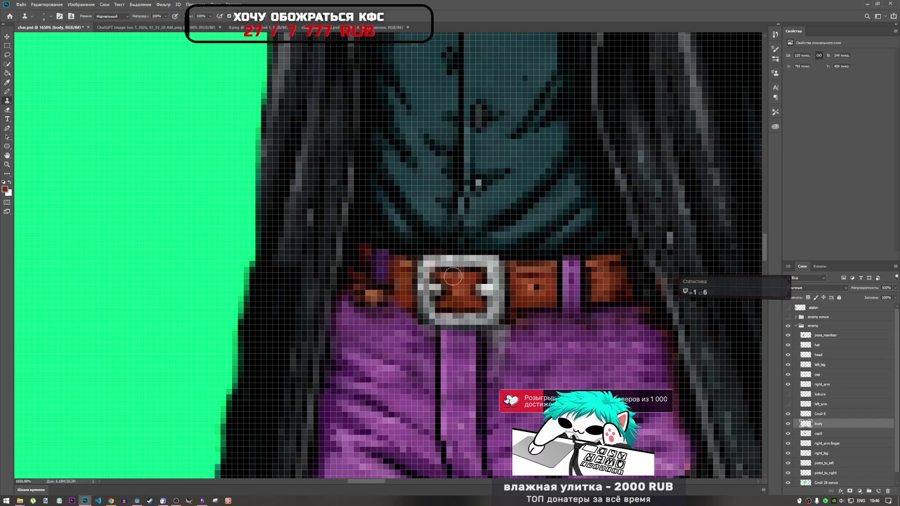
Toggle Слой 8 off and on to compare the seam, then select it together with body.
click(788, 415)
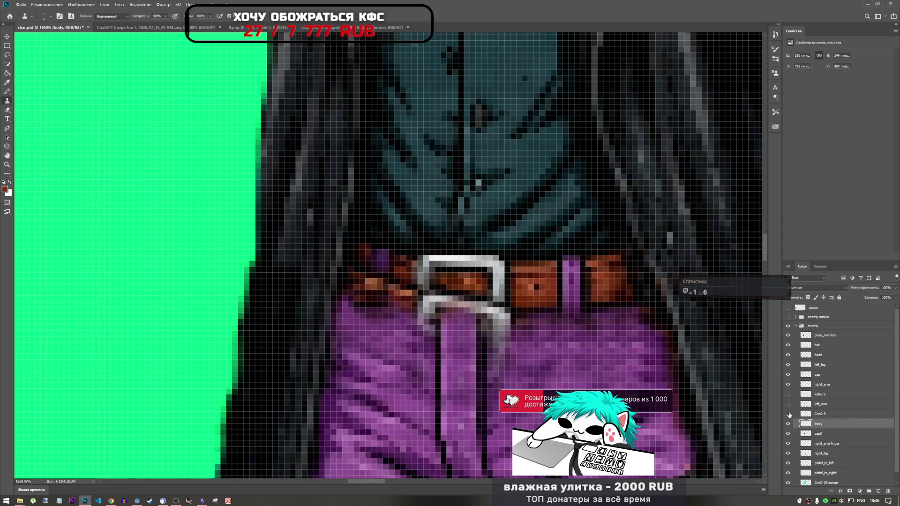
click(788, 414)
click(788, 414)
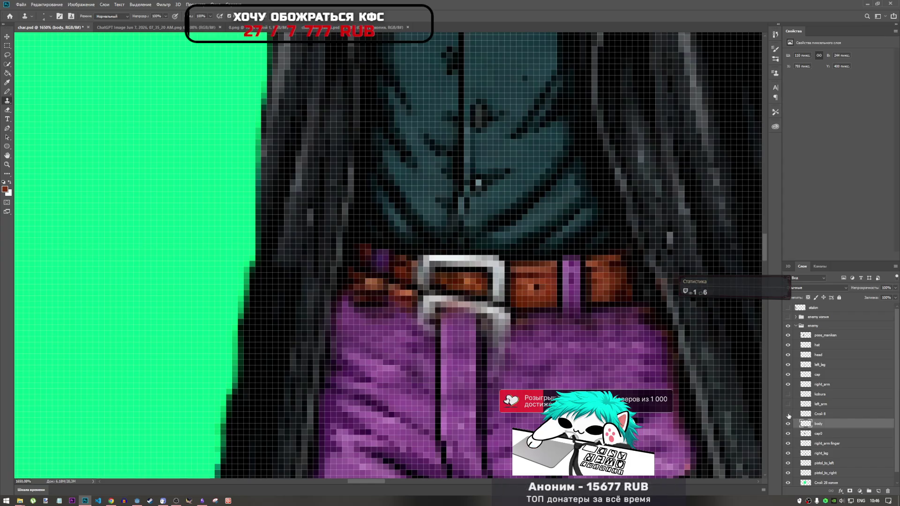
click(788, 414)
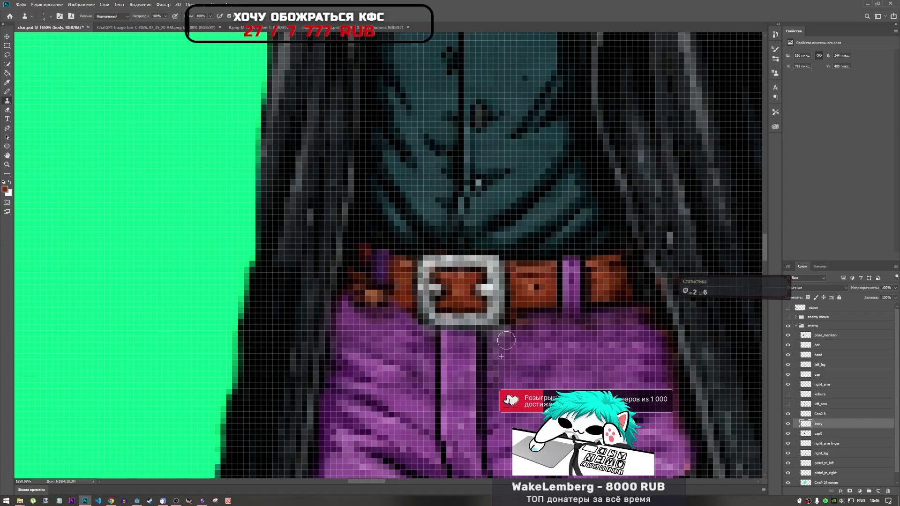
scroll(513, 349, down, 3)
scroll(518, 351, up, 2)
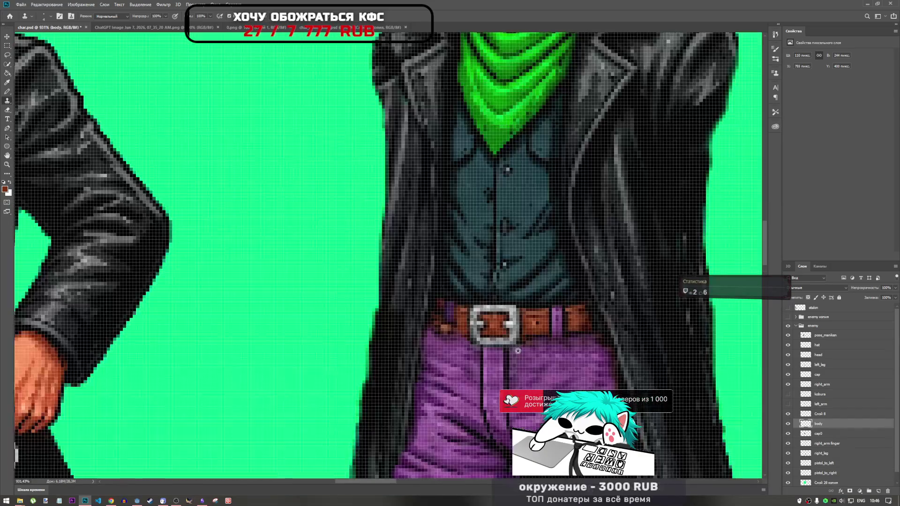
scroll(518, 351, down, 2)
scroll(518, 350, up, 4)
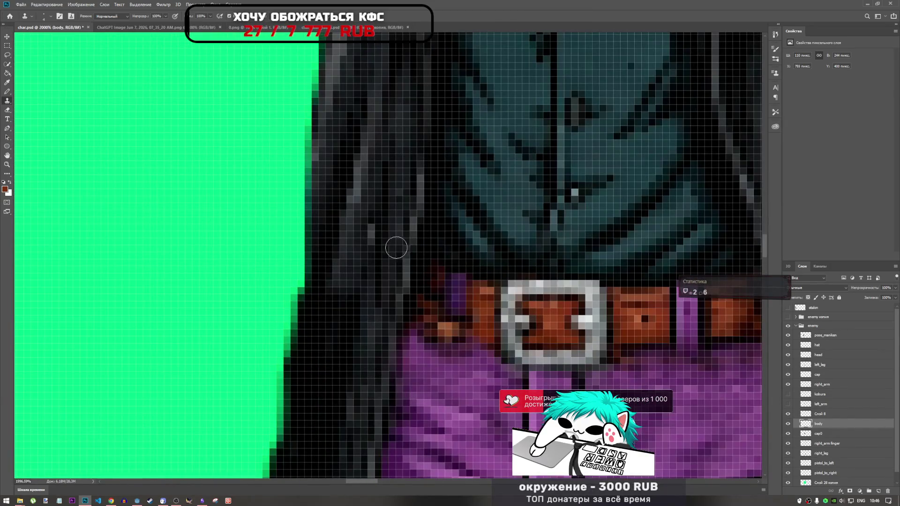
shift+click(826, 415)
Merge the body layer into Слой 8 and toggle its visibility to check the result.
right_click(826, 415)
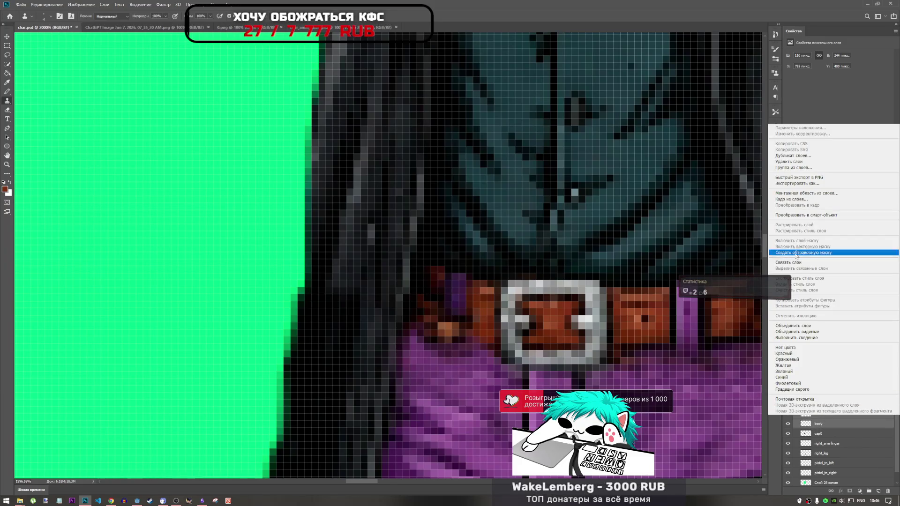
click(797, 325)
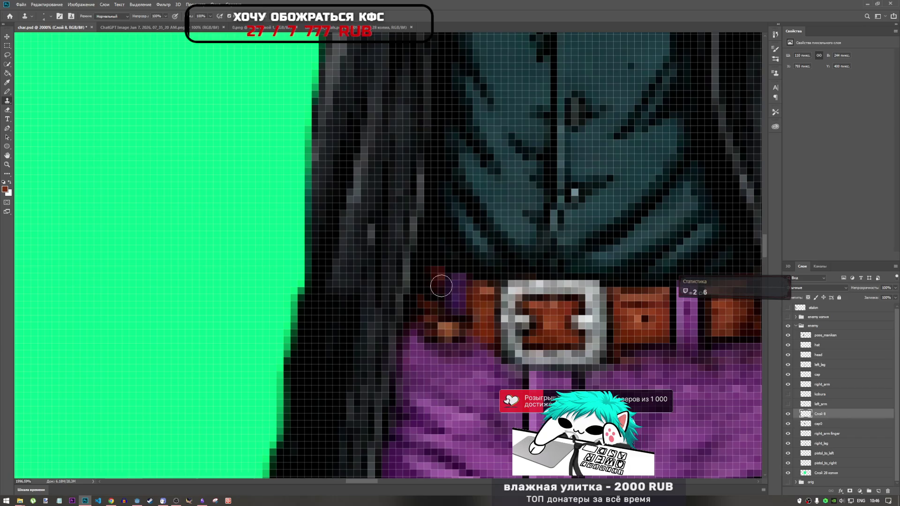
click(788, 414)
click(788, 414)
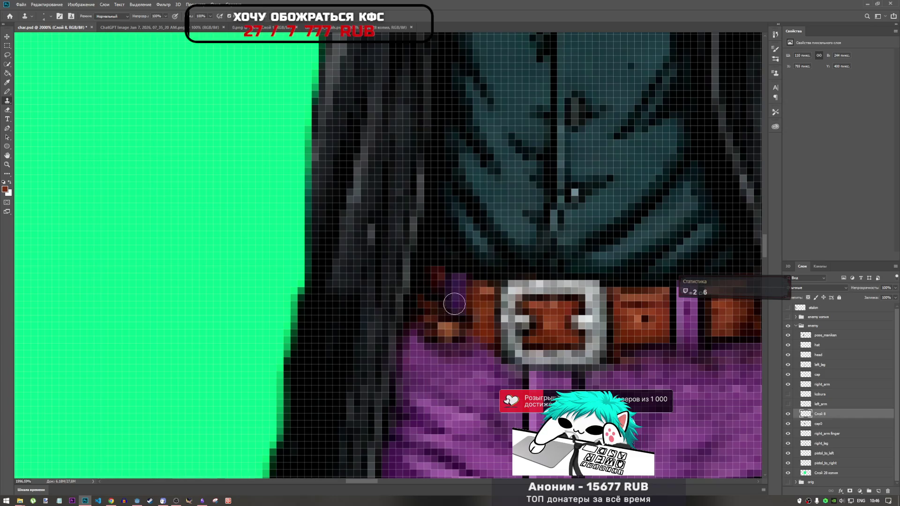
Clone darker purple over the leftover orange pixels at the belt's left edge.
alt+click(456, 293)
drag(448, 331, 457, 326)
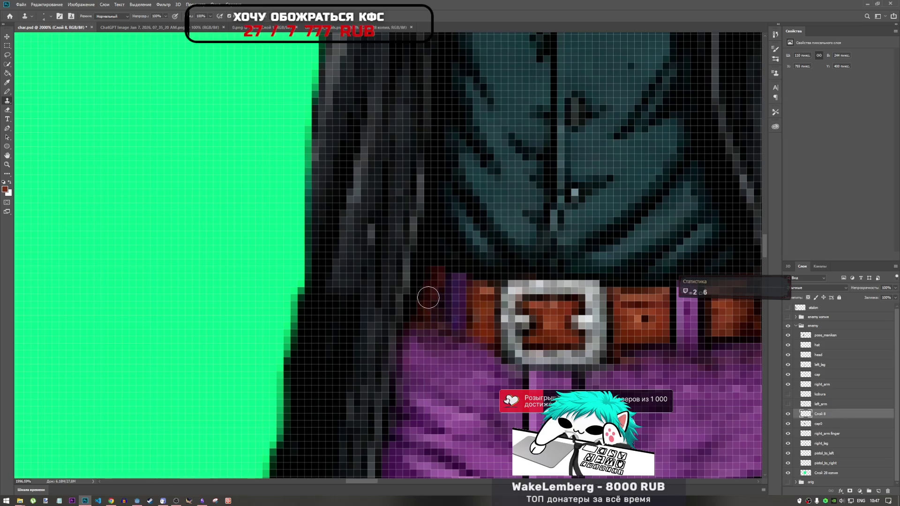
scroll(433, 309, down, 3)
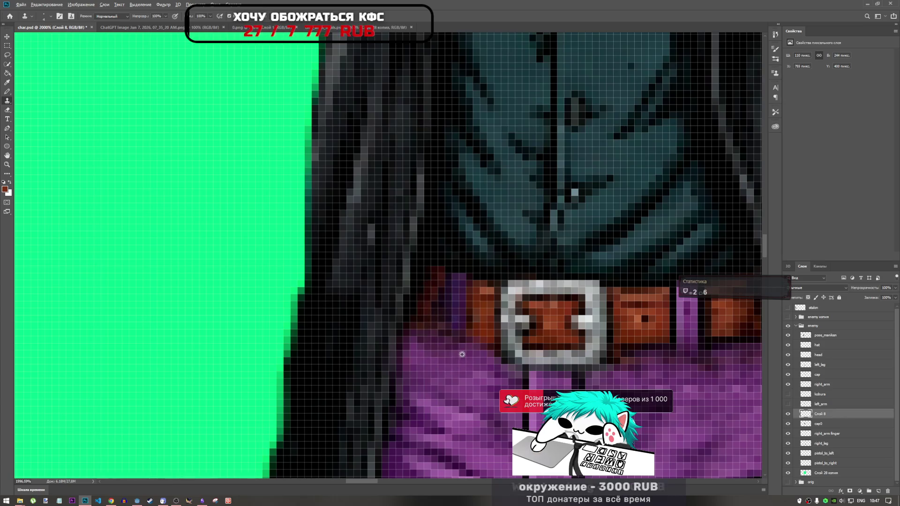
scroll(461, 335, up, 5)
scroll(461, 335, up, 2)
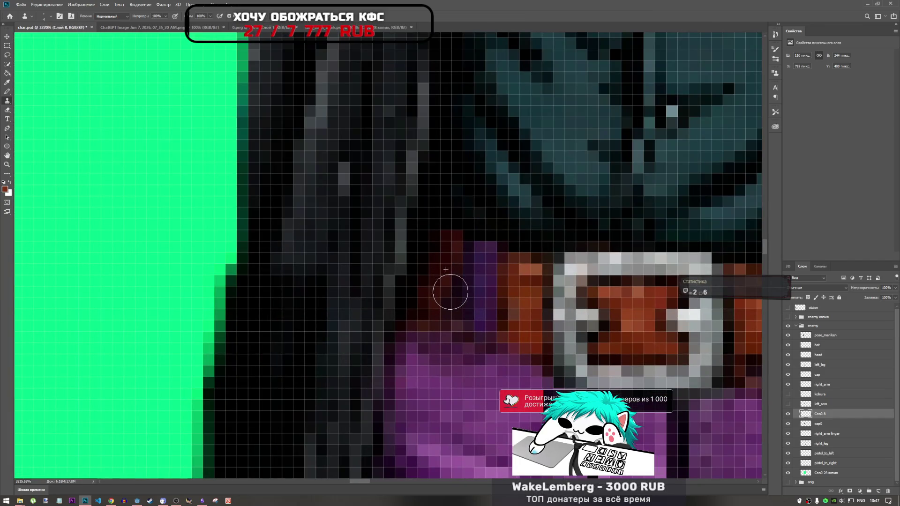
scroll(450, 287, down, 4)
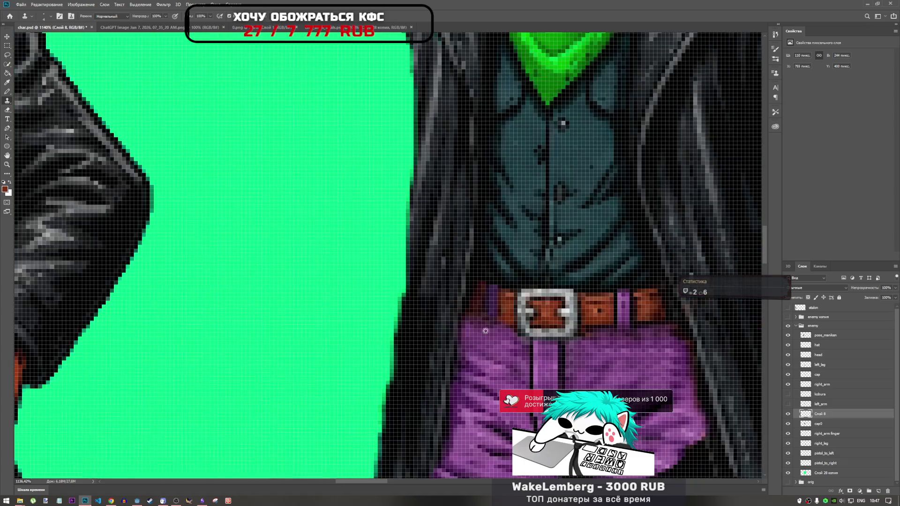
scroll(454, 305, up, 1)
scroll(457, 313, down, 2)
scroll(456, 313, up, 1)
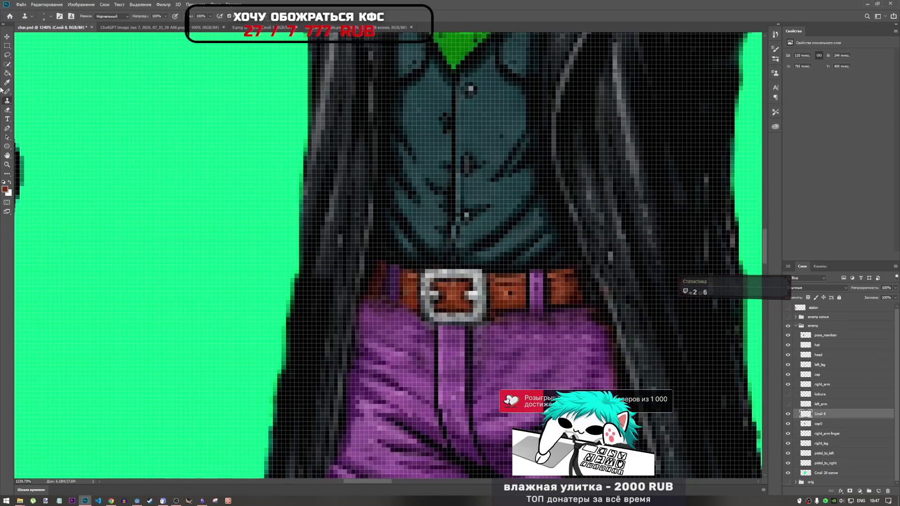
click(7, 92)
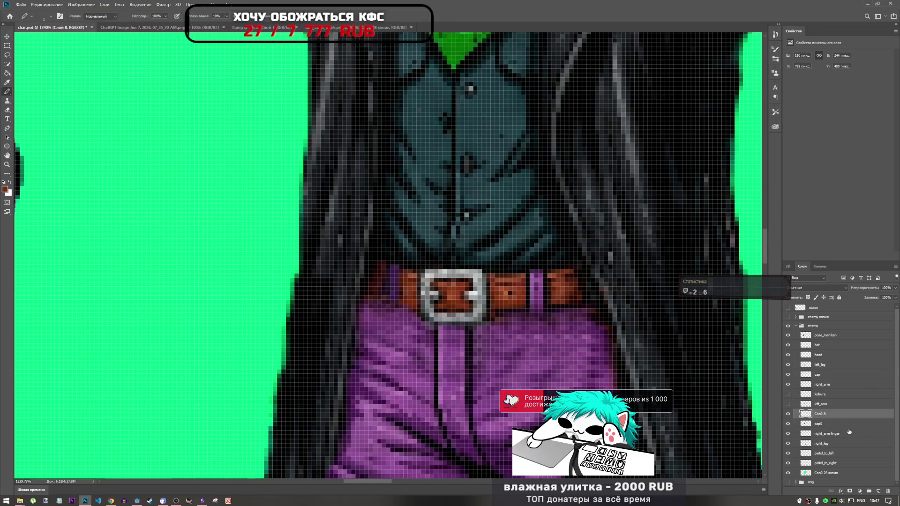
click(883, 490)
scroll(570, 302, up, 3)
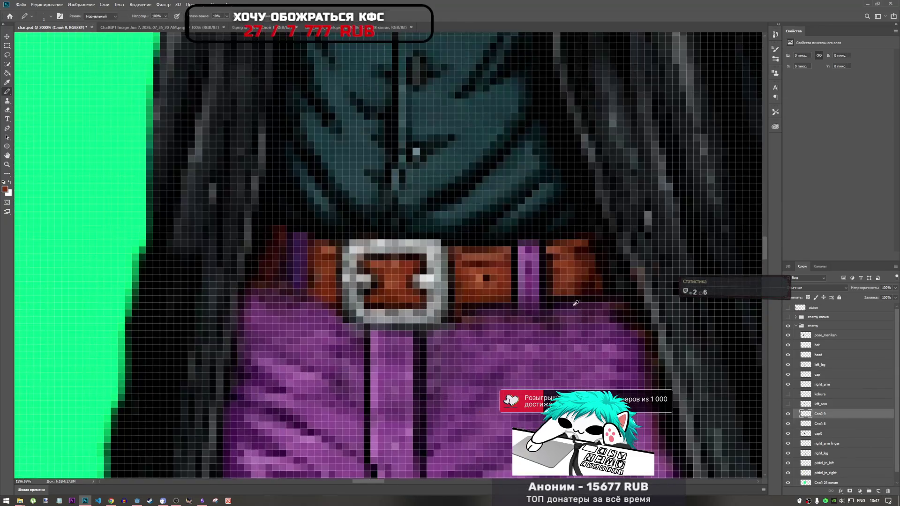
alt+click(571, 303)
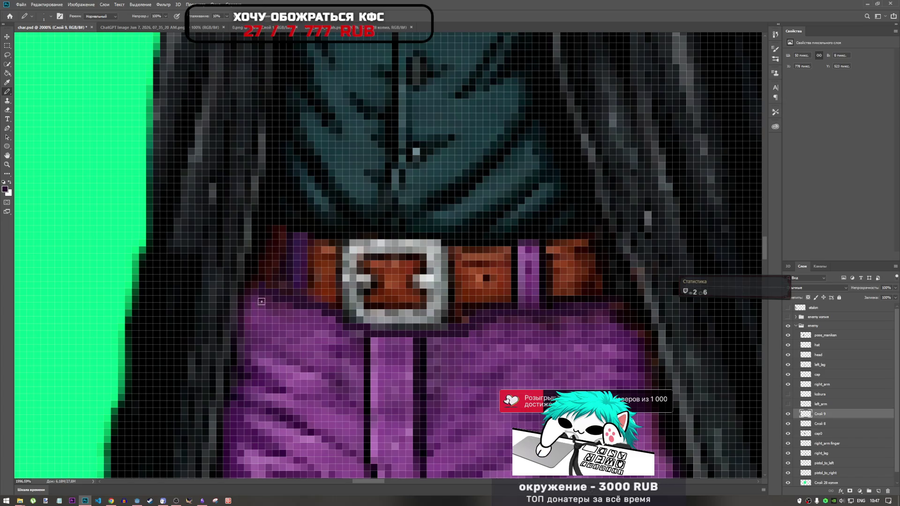
scroll(625, 321, down, 3)
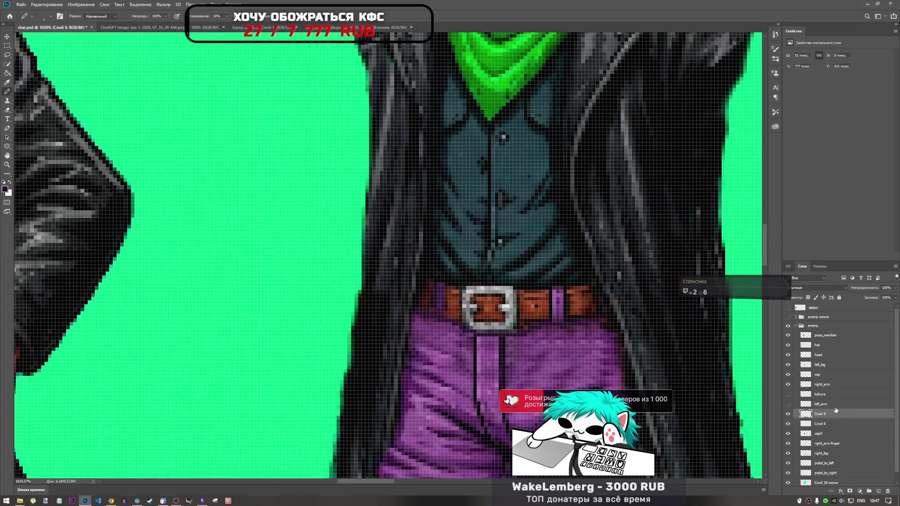
click(7, 175)
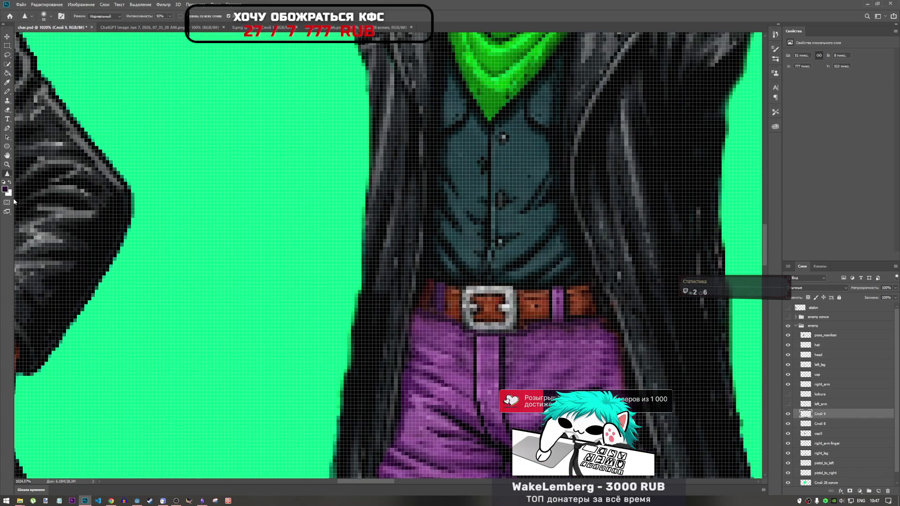
Pick the Blur tool and set its brush size to 127 px.
right_click(7, 174)
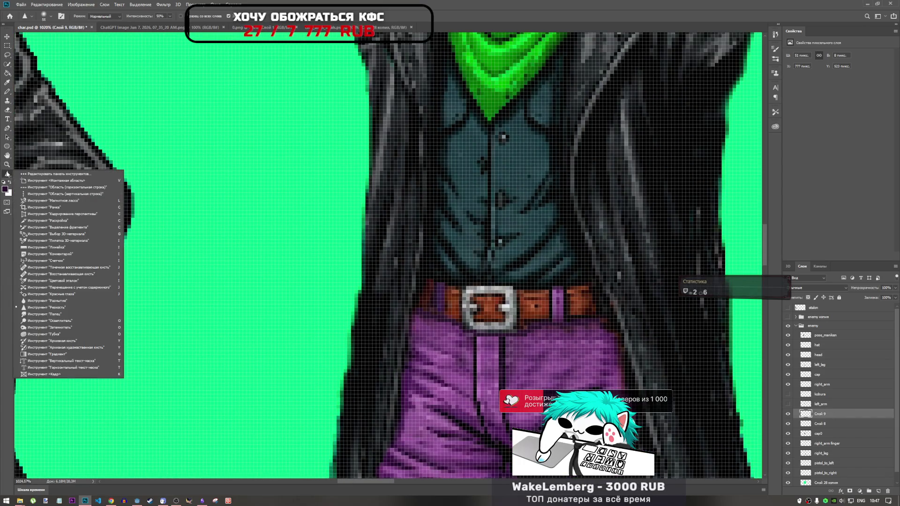
click(59, 303)
scroll(460, 290, down, 1)
right_click(488, 305)
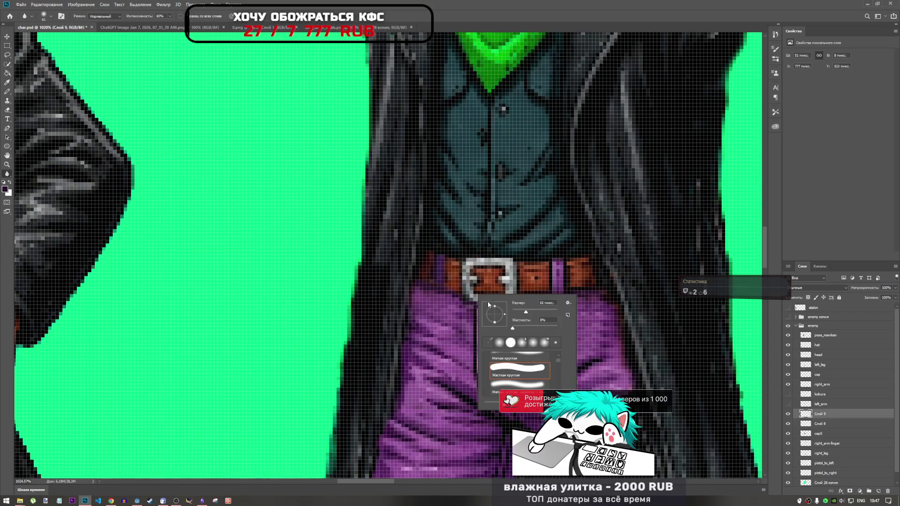
drag(531, 315, 539, 315)
key(Return)
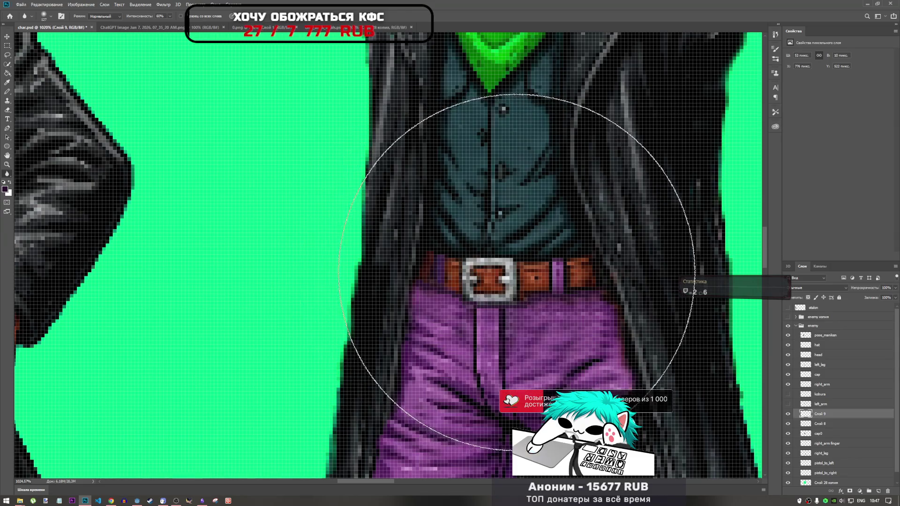
scroll(445, 288, down, 2)
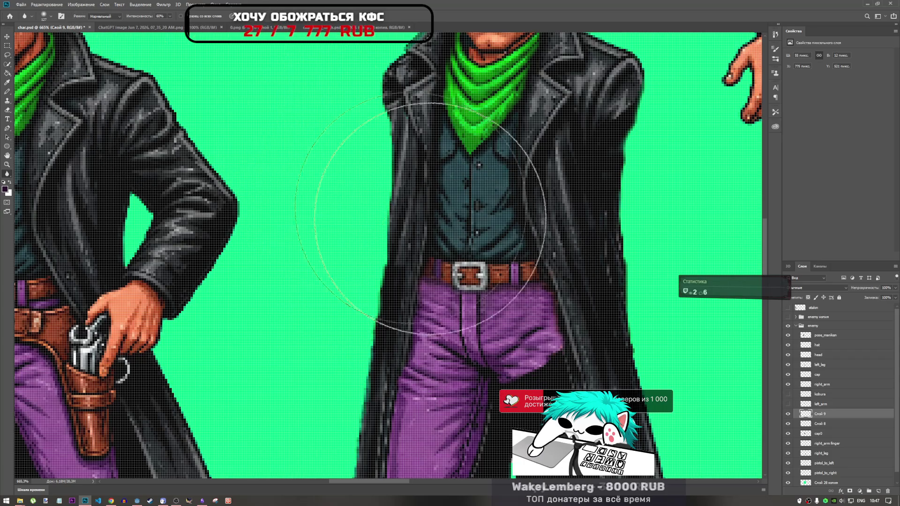
right_click(400, 201)
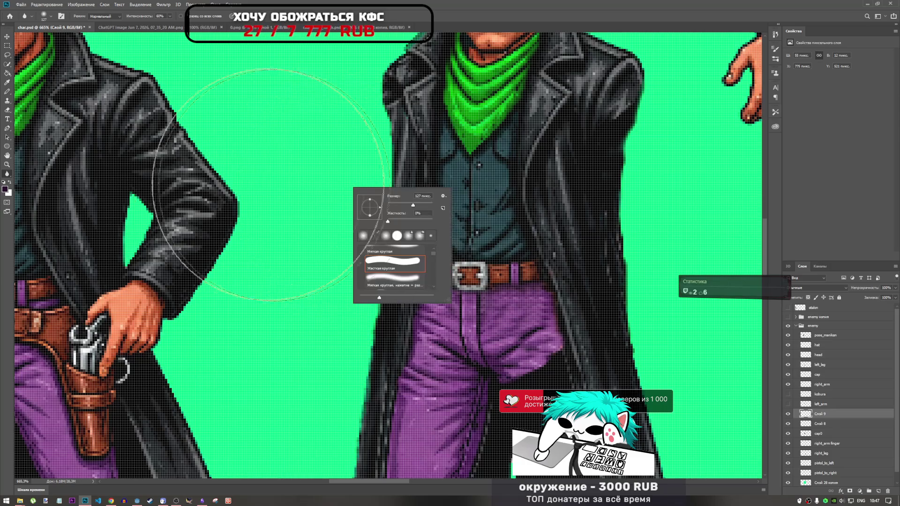
Switch to the Sharpen tool with a 14 px brush.
click(7, 47)
scroll(470, 274, up, 3)
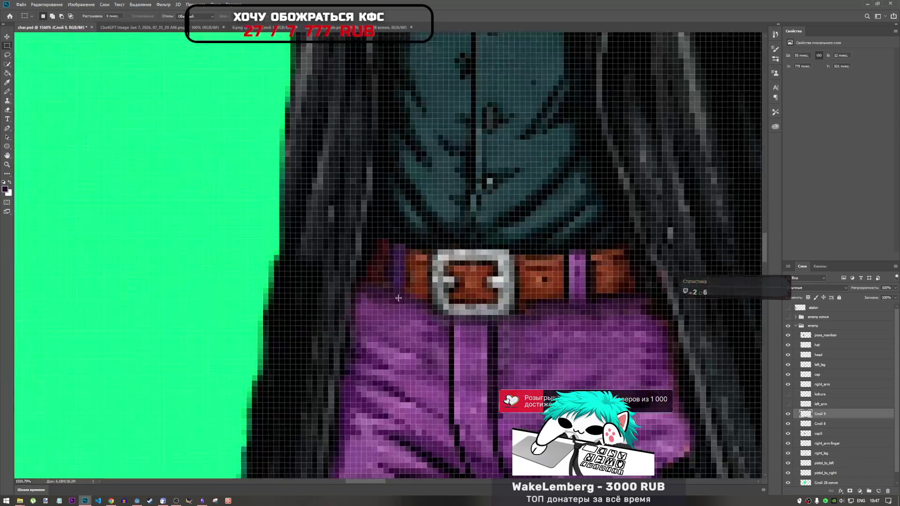
scroll(515, 344, down, 5)
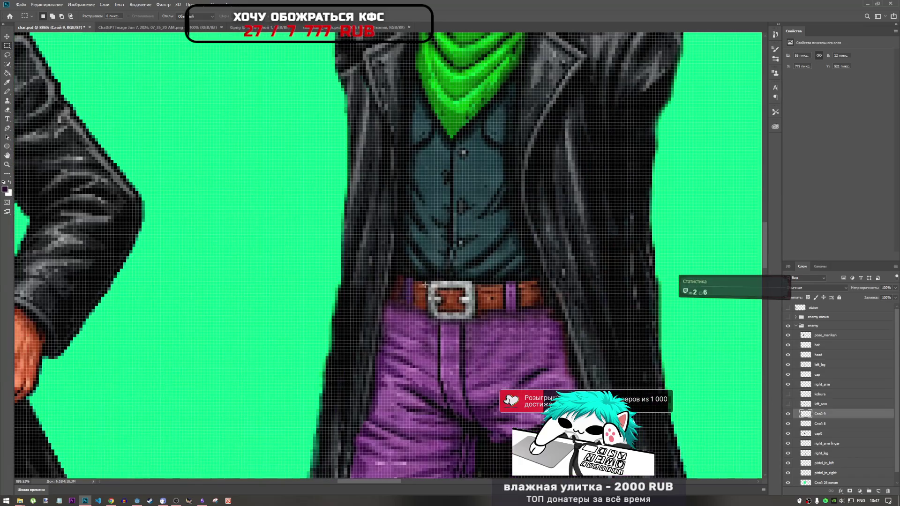
scroll(411, 293, up, 3)
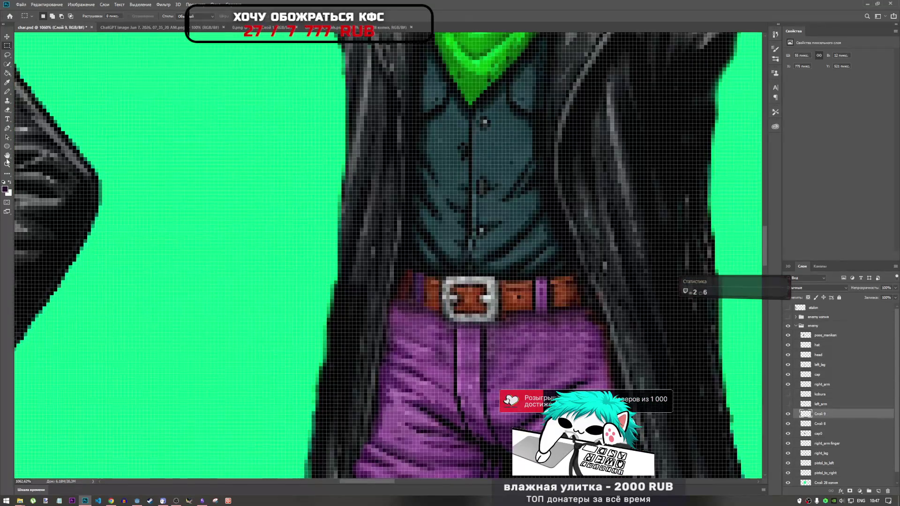
click(7, 175)
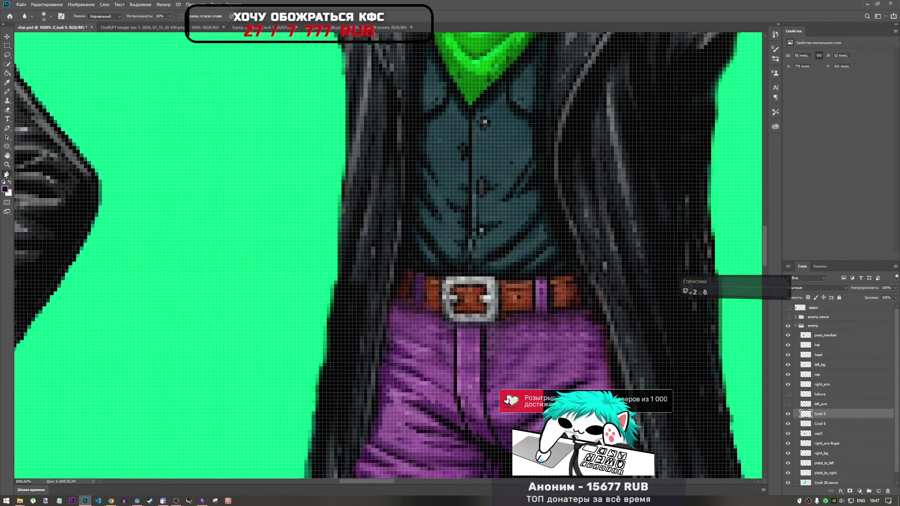
right_click(7, 174)
click(60, 306)
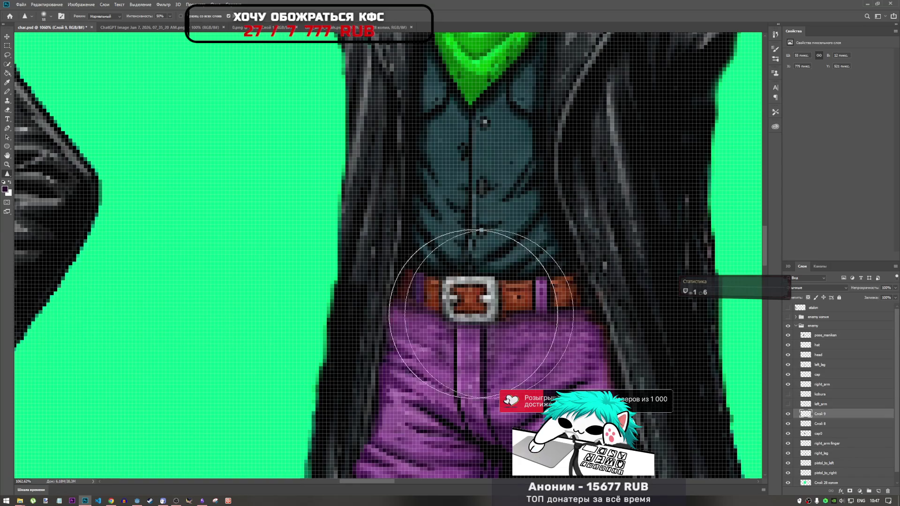
right_click(388, 287)
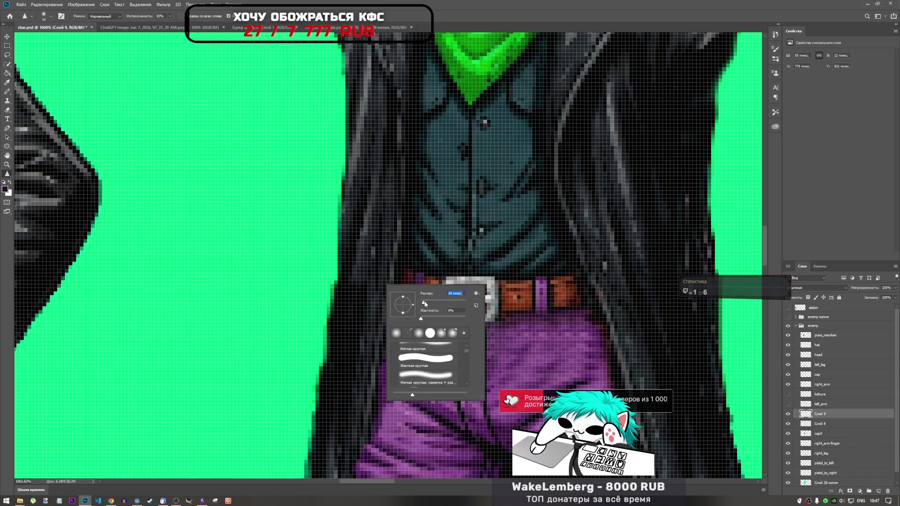
key(Return)
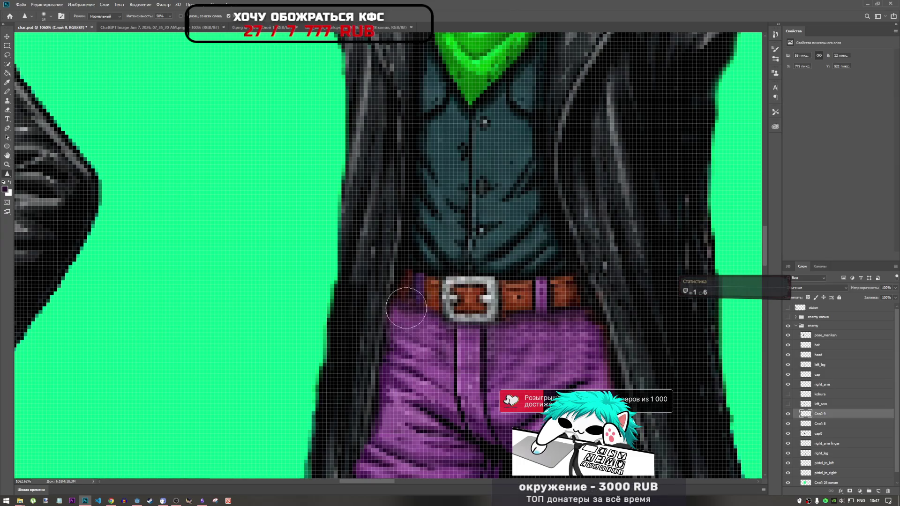
Add Слой 8 to the selection, compare layers, and hide the cap0 coat layer.
shift+click(834, 424)
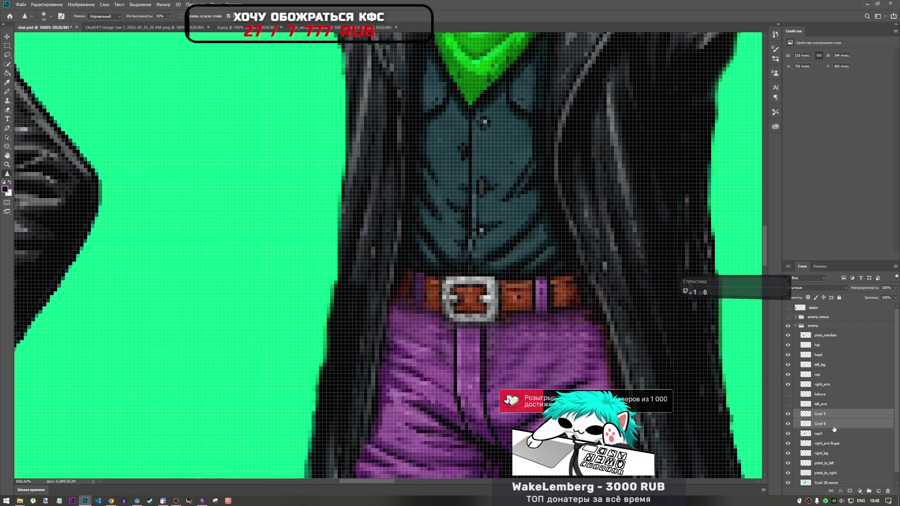
click(788, 434)
click(787, 434)
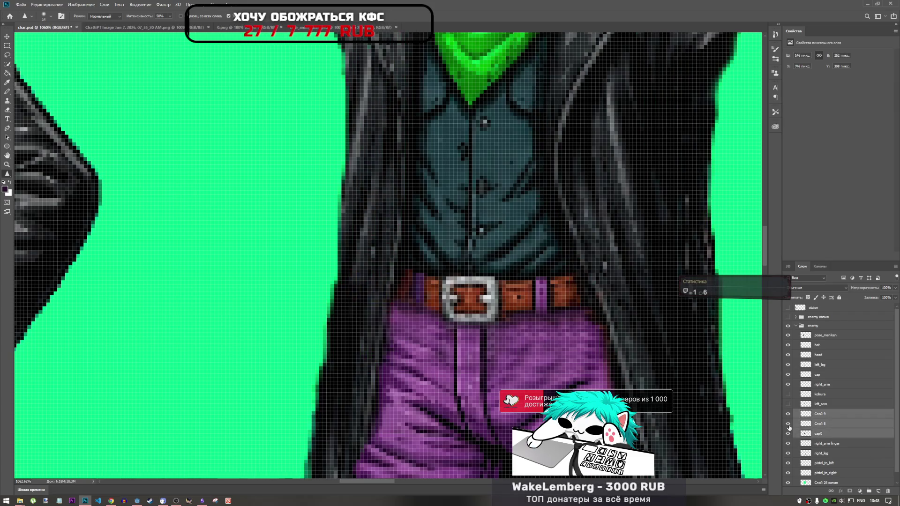
click(789, 428)
click(788, 425)
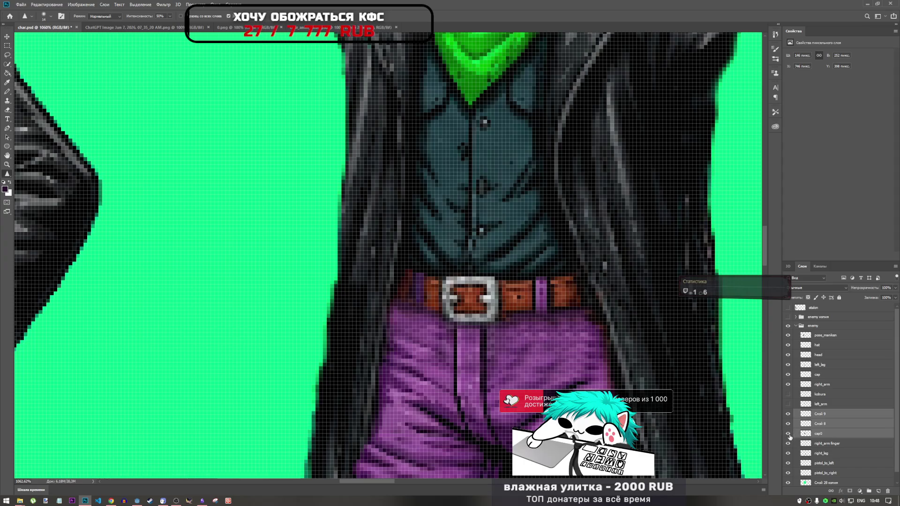
click(788, 434)
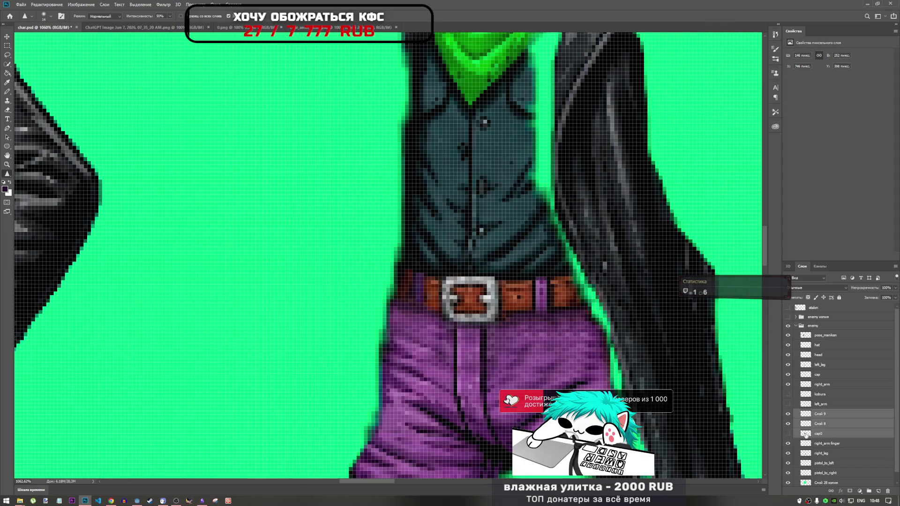
Select Слой 8, zoom out, and toggle Слой 8 and Слой 9 visibility to compare.
click(805, 424)
key(ctrl+minus)
key(ctrl+minus)
key(ctrl+minus)
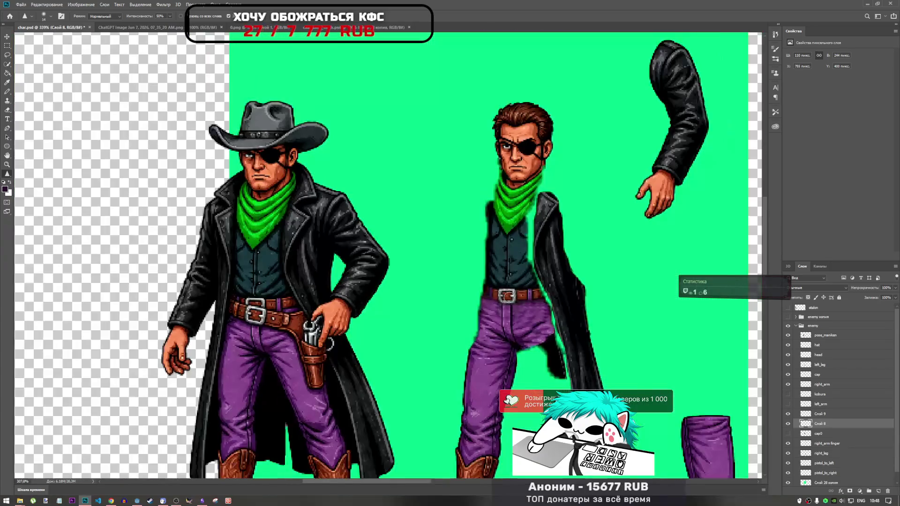
scroll(508, 293, down, 1)
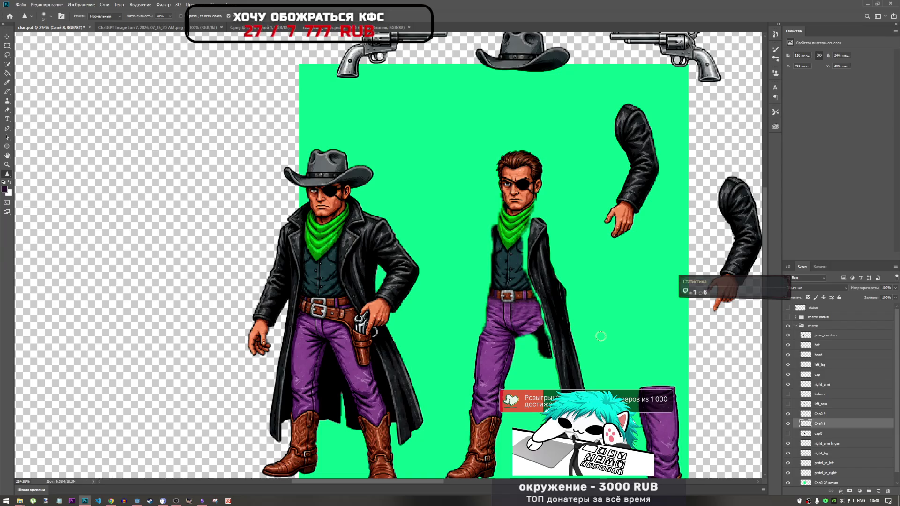
scroll(805, 443, down, 1)
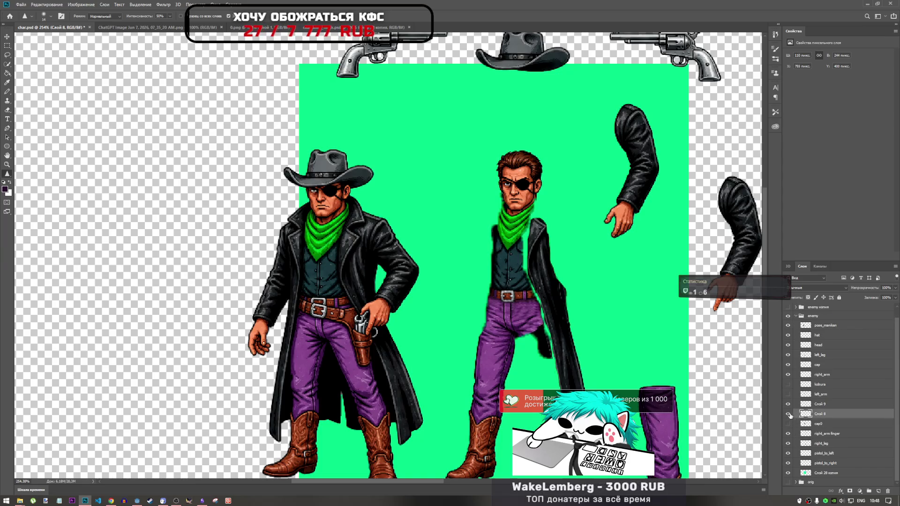
drag(788, 414, 787, 407)
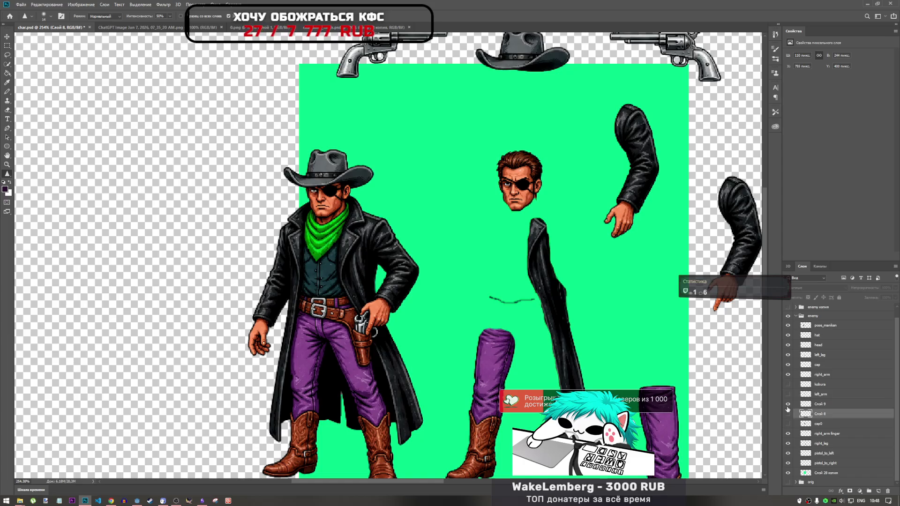
click(788, 414)
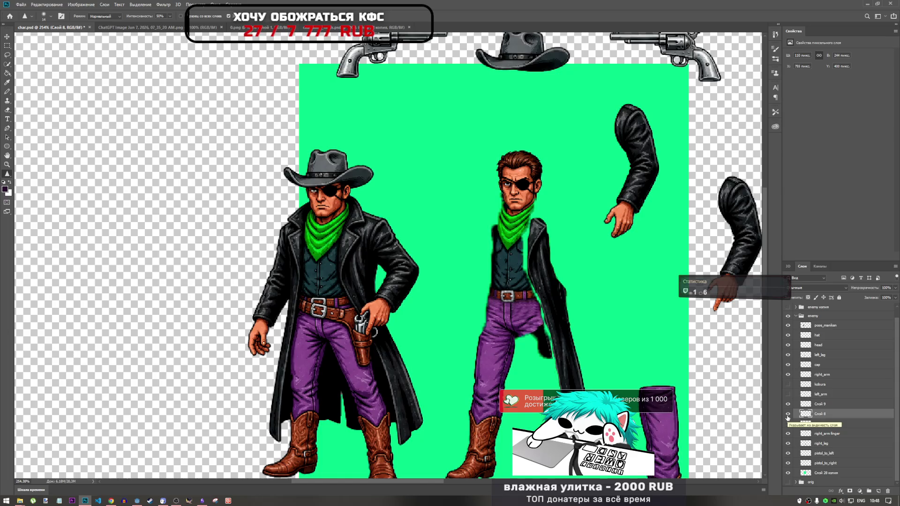
click(787, 414)
click(788, 414)
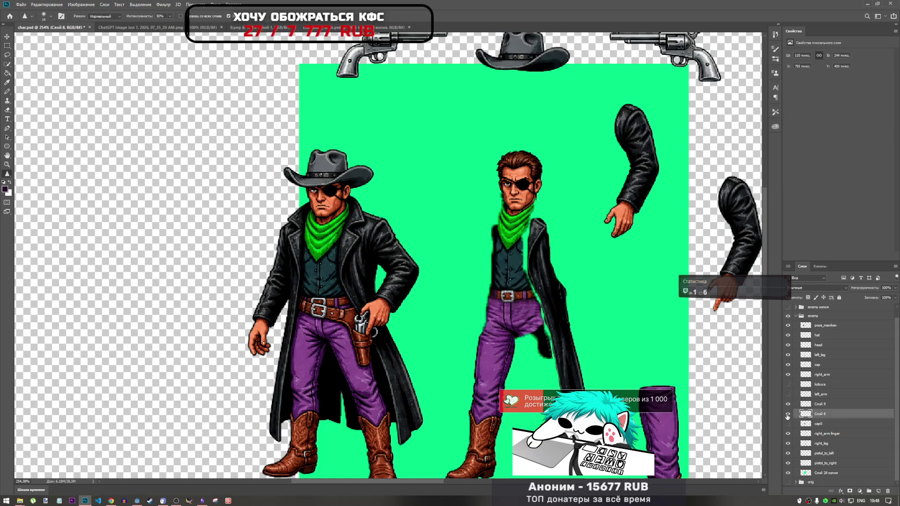
Hide the cap coat layer and flick Слой 8 off and on to compare.
click(788, 367)
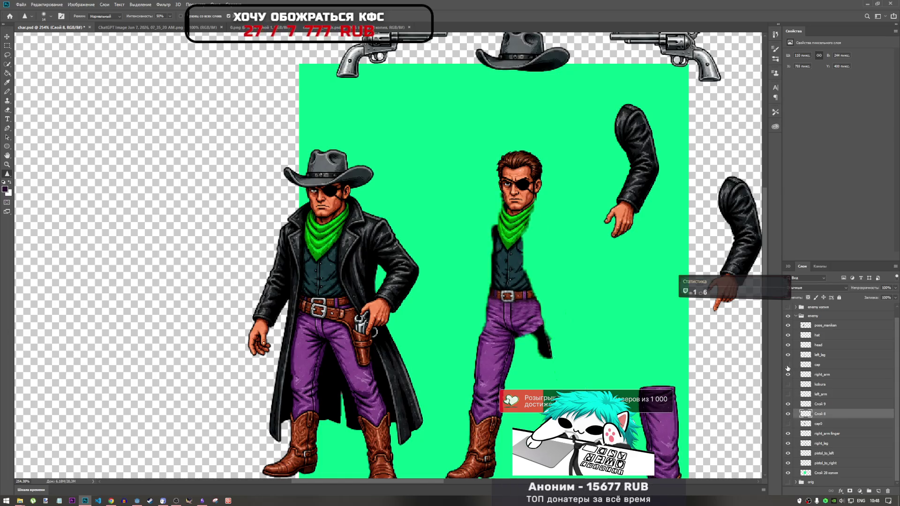
click(788, 414)
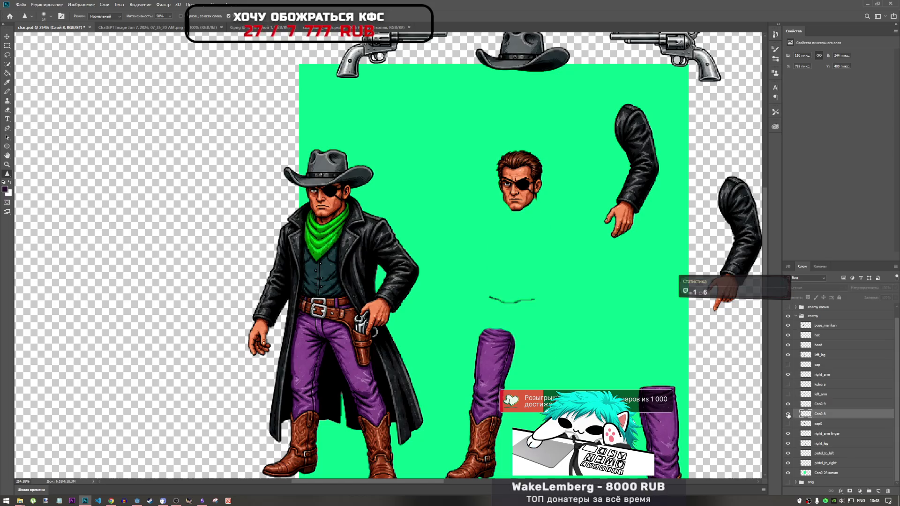
click(787, 415)
click(788, 414)
click(788, 414)
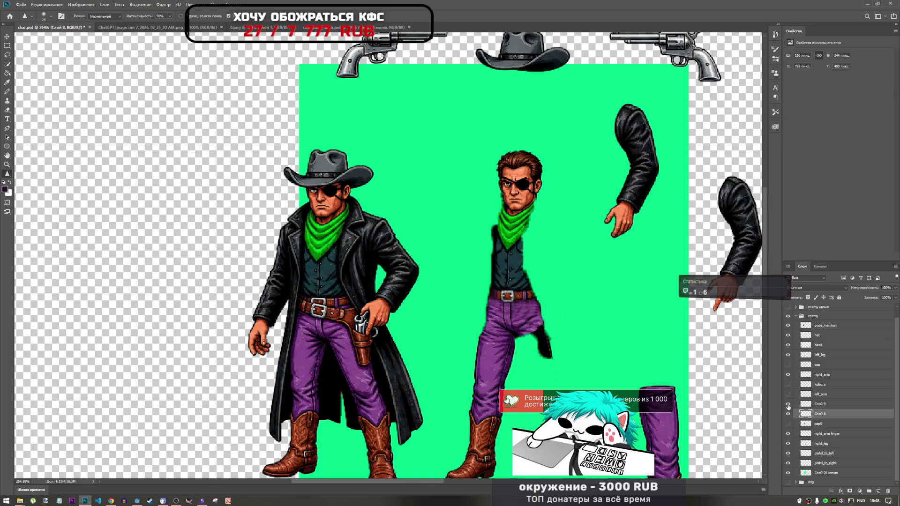
Merge the selected torso layers into Слой 9 and toggle it to verify.
right_click(806, 407)
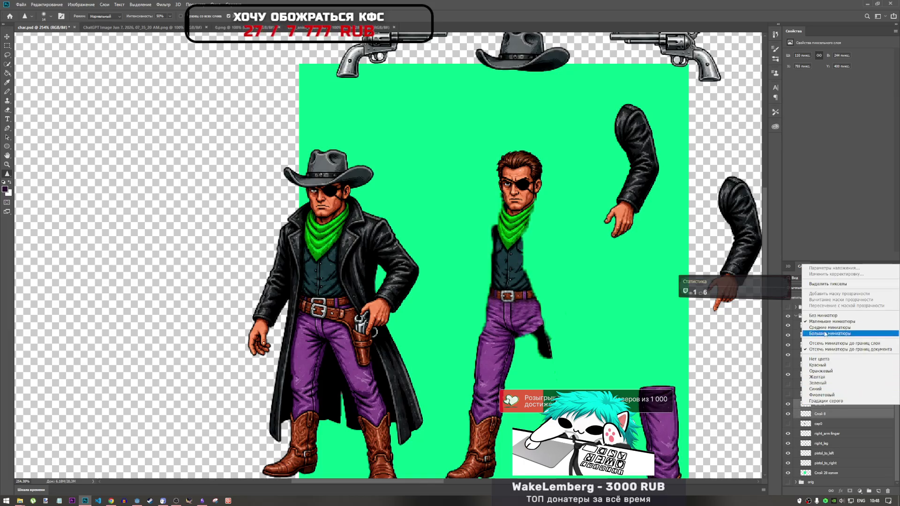
right_click(816, 324)
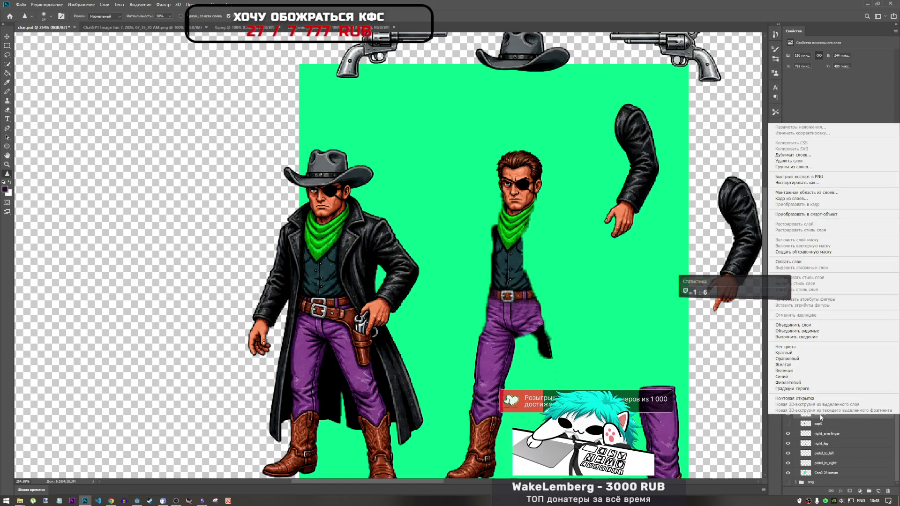
click(804, 329)
click(788, 414)
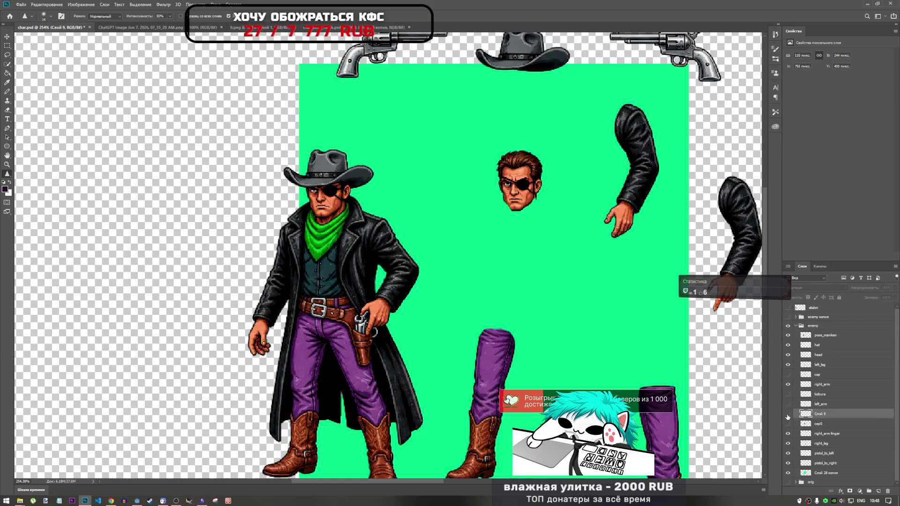
click(788, 413)
Zoom into the belt, try smudging the seam pixels, then undo the smear.
scroll(525, 325, up, 3)
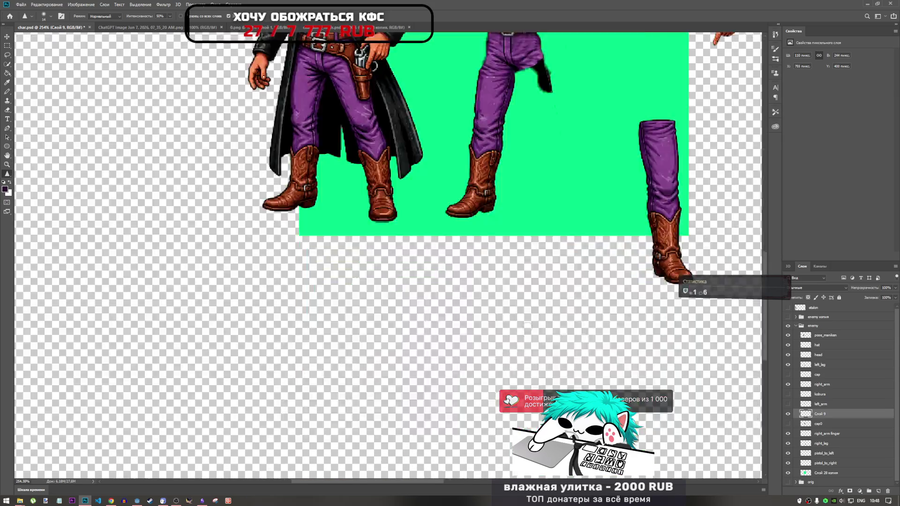
scroll(527, 333, down, 2)
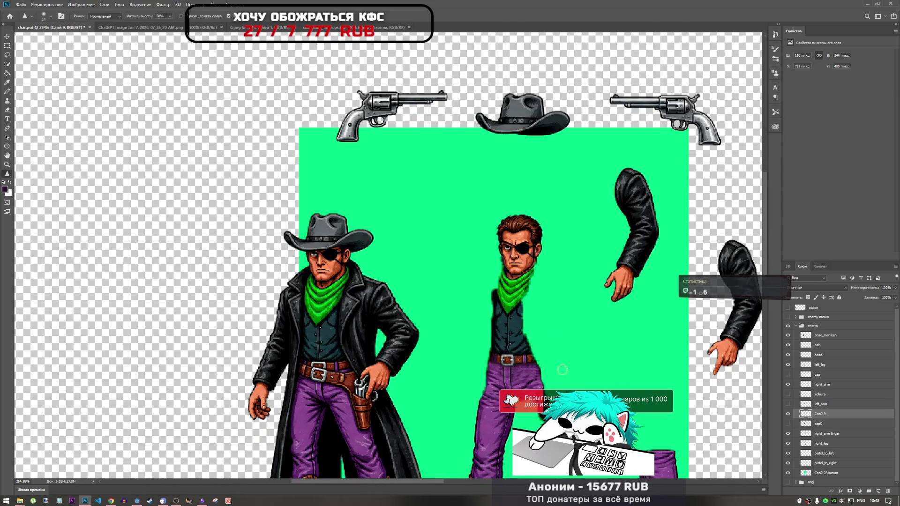
alt+scroll(541, 367, up, 3)
alt+scroll(541, 367, down, 3)
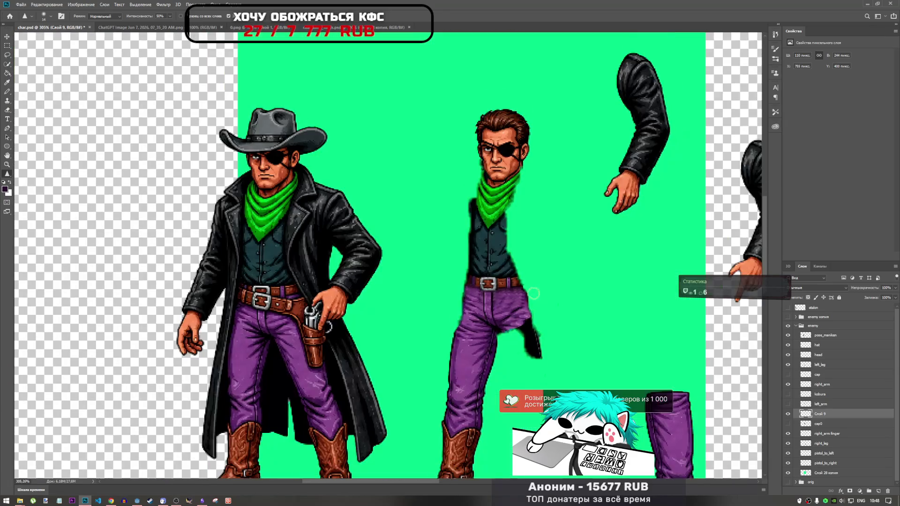
alt+scroll(534, 300, up, 3)
scroll(529, 309, down, 5)
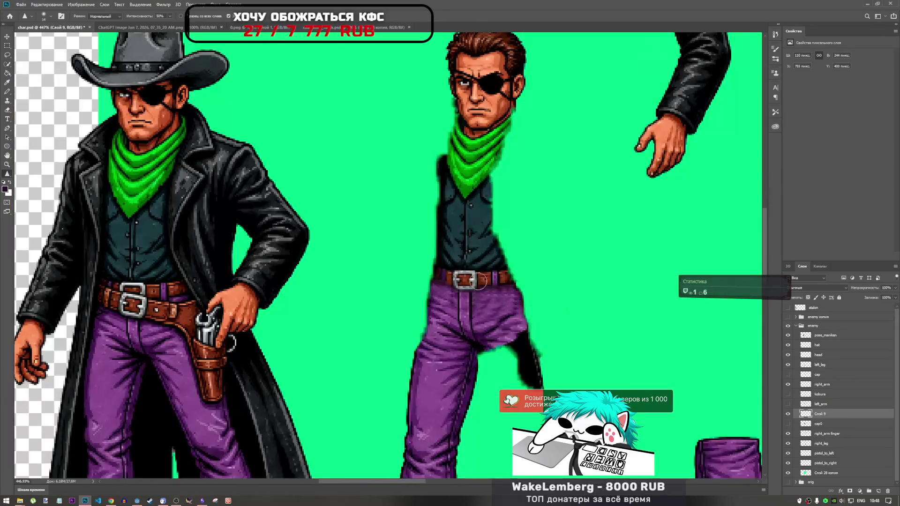
scroll(458, 286, up, 7)
drag(458, 286, 462, 274)
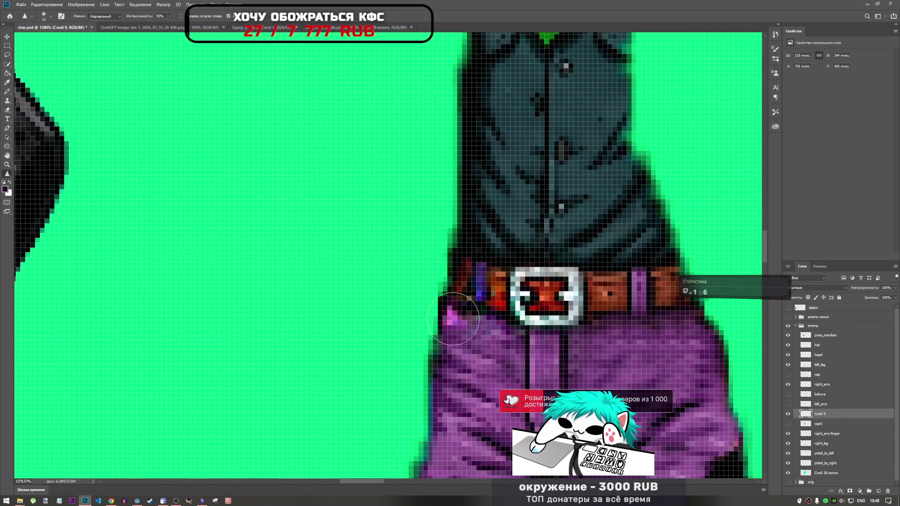
key(ctrl+z)
Select the Brush tool for hand-repainting the belt pixels and zoom out.
scroll(427, 336, down, 5)
scroll(427, 336, down, 3)
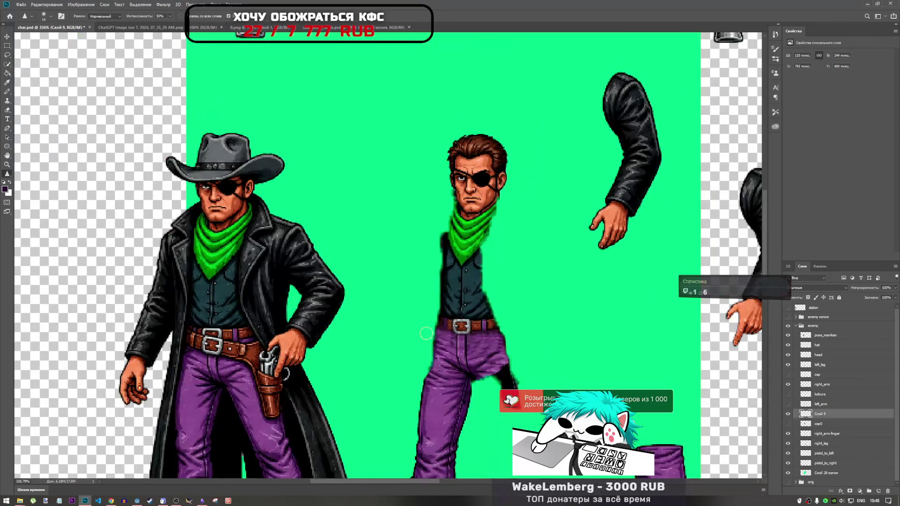
scroll(427, 333, up, 3)
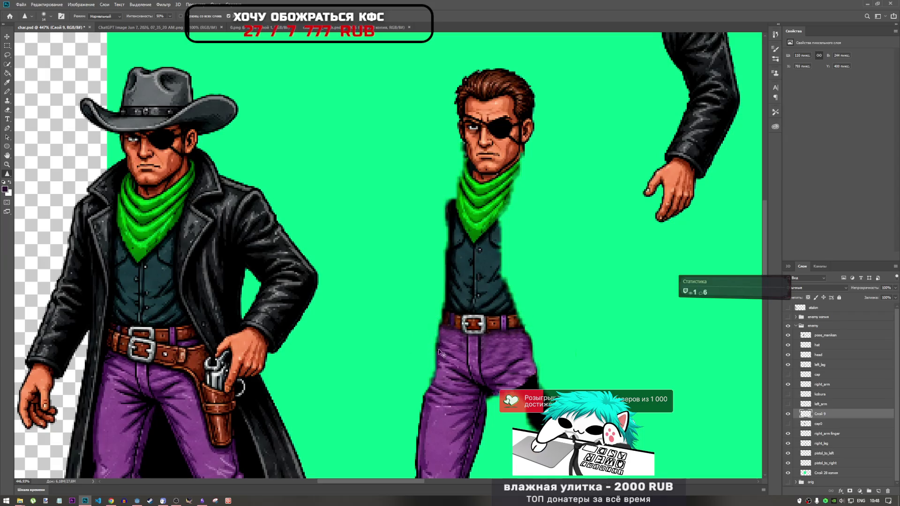
scroll(429, 323, up, 3)
scroll(429, 324, up, 2)
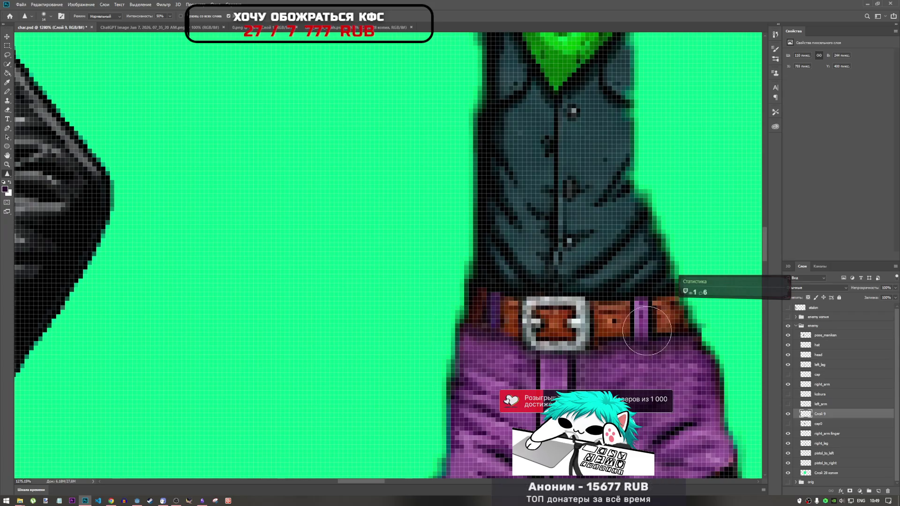
click(7, 92)
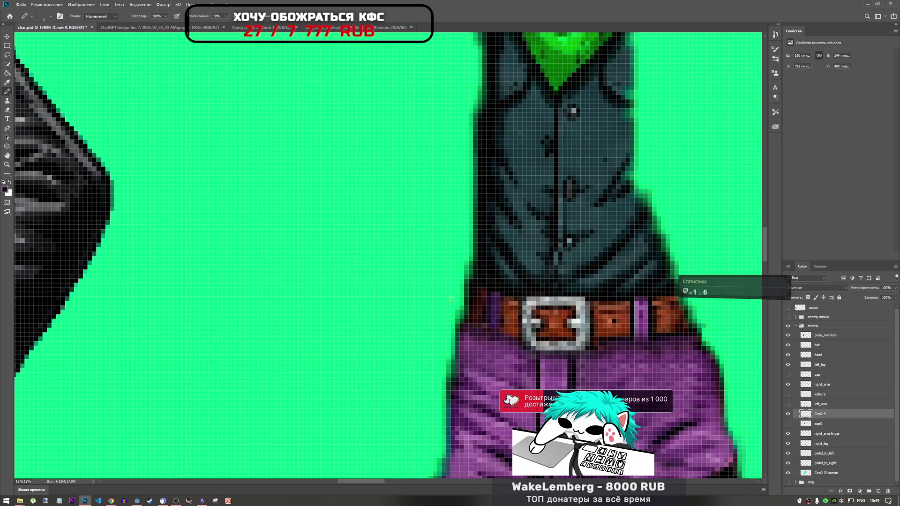
scroll(549, 331, down, 10)
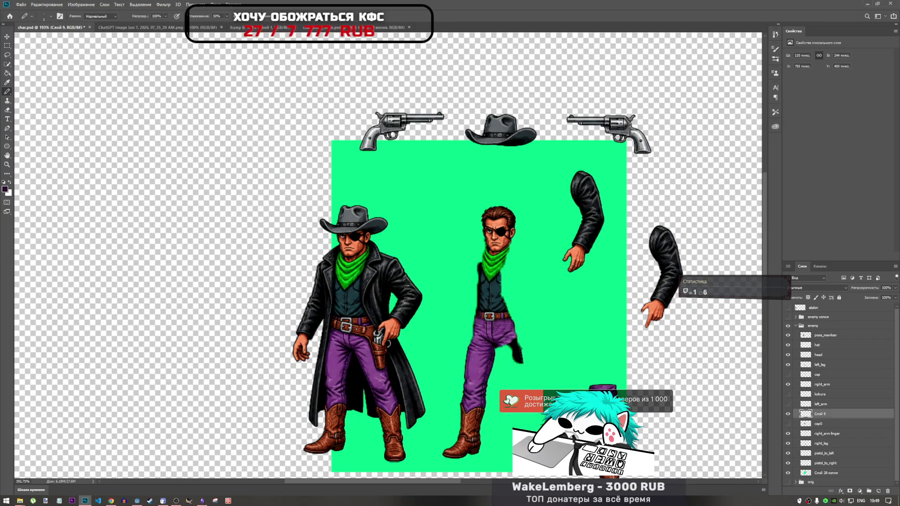
Toggle the torso and cap0 layers to compare, leaving cap0 hidden.
click(792, 416)
click(791, 415)
click(788, 424)
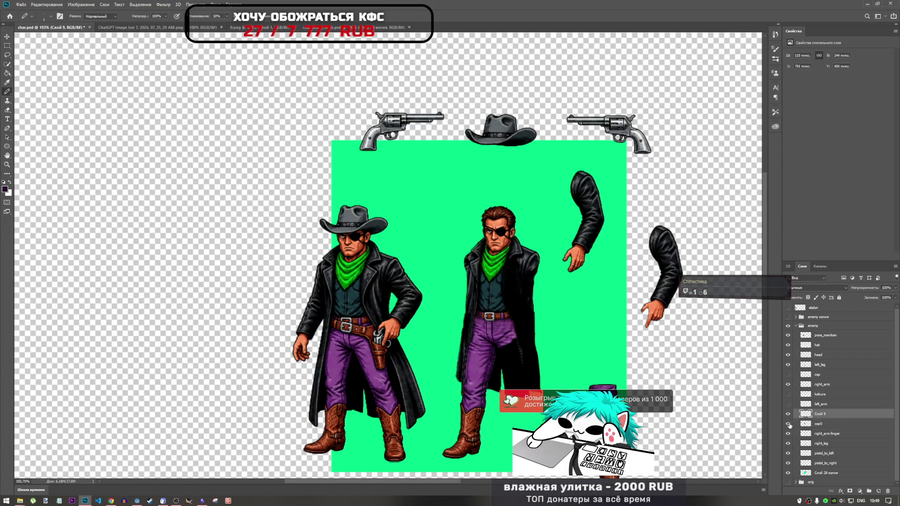
click(788, 424)
click(789, 424)
click(788, 415)
click(788, 415)
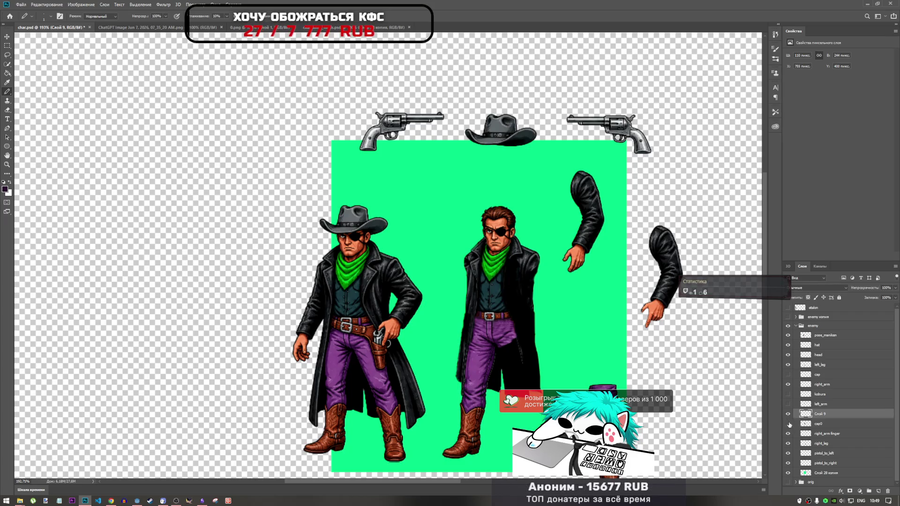
click(788, 424)
scroll(538, 331, up, 1)
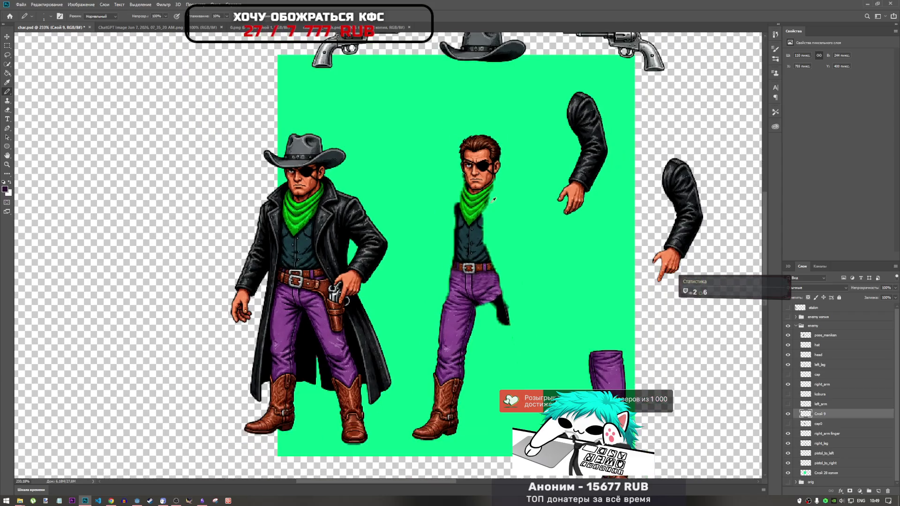
Lasso the stray black fragment below the hip and delete it.
key(l)
scroll(459, 302, up, 2)
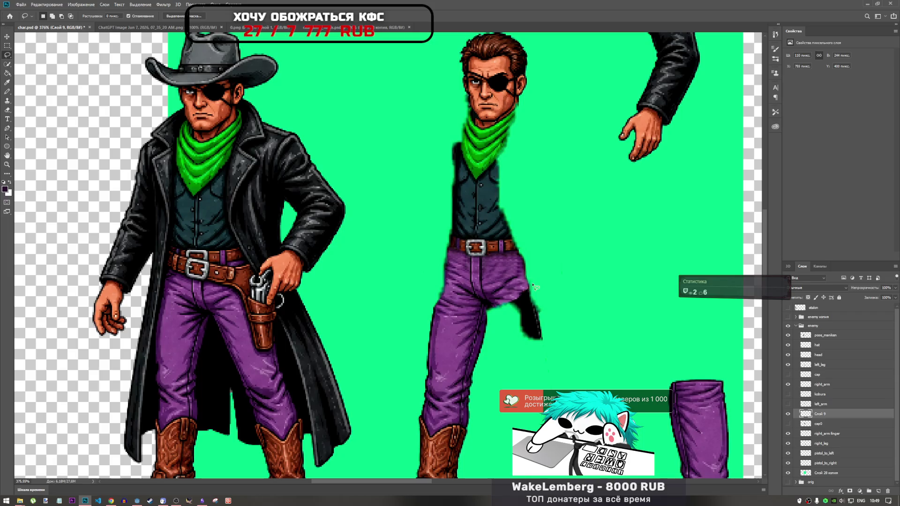
key(ctrl+j)
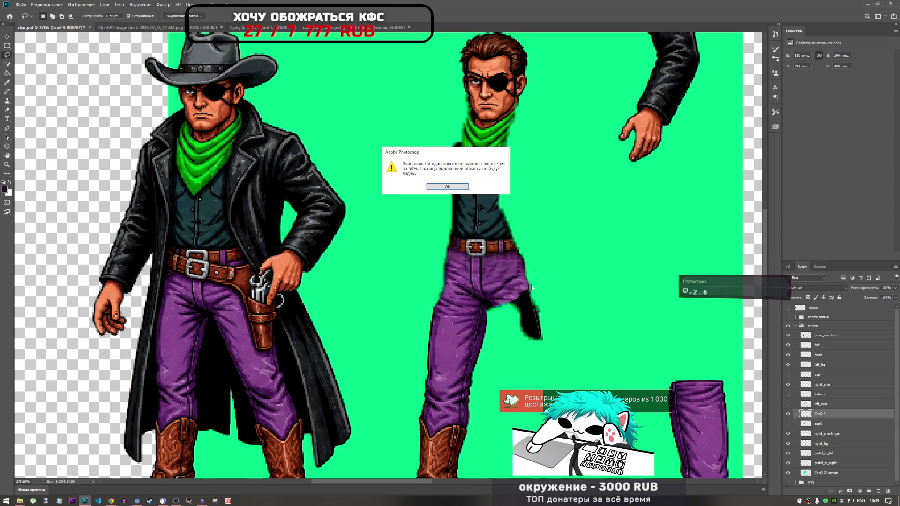
key(Return)
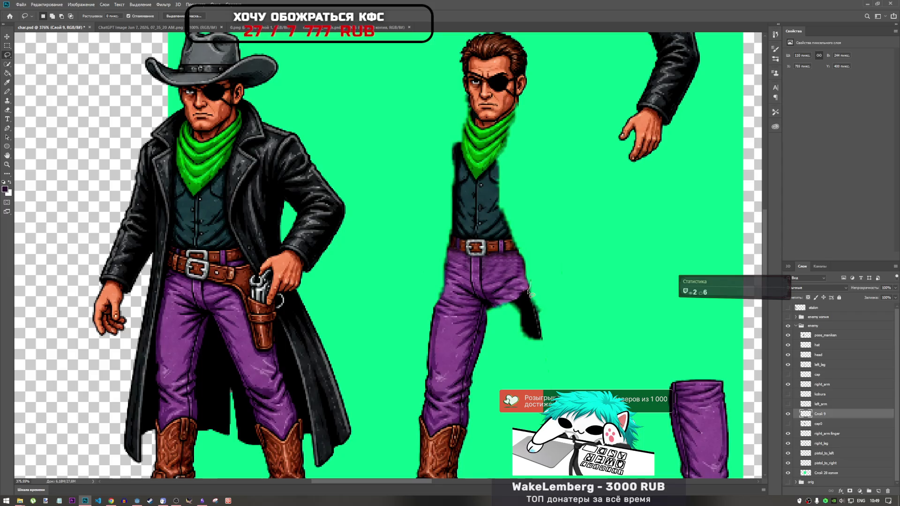
mouse_move(524, 295)
mouse_down()
mouse_move(511, 307)
mouse_move(532, 389)
mouse_move(586, 281)
mouse_move(560, 242)
mouse_up()
key(Delete)
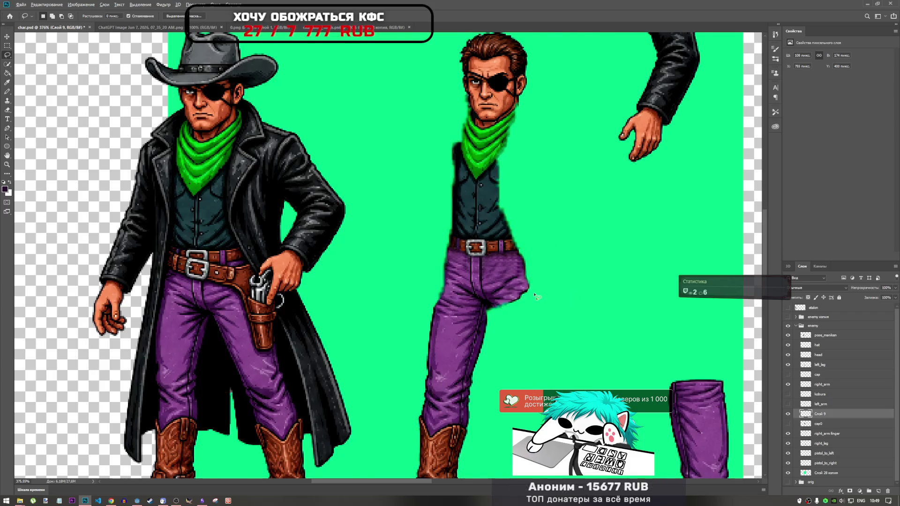
scroll(542, 299, down, 5)
scroll(542, 299, down, 3)
scroll(424, 271, up, 4)
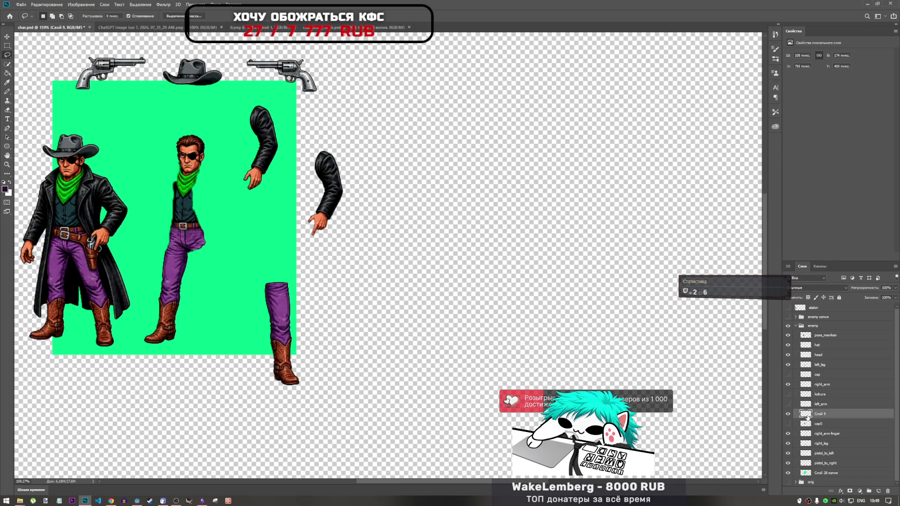
double_click(824, 415)
Finish renaming the layer to 'body'.
key(alt+shift)
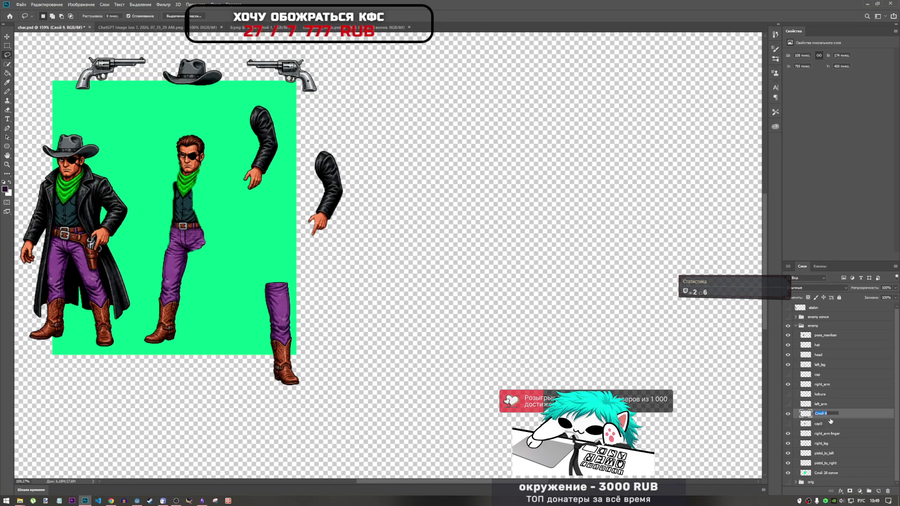
key(BackSpace)
text(body)
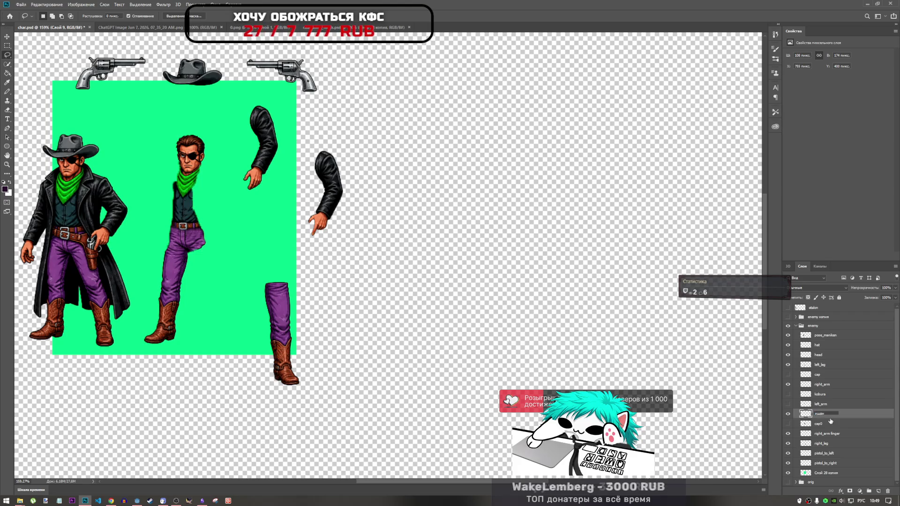
key(Return)
Toggle the cap0 and cap coat layers on and off to inspect them on the middle figure.
click(817, 423)
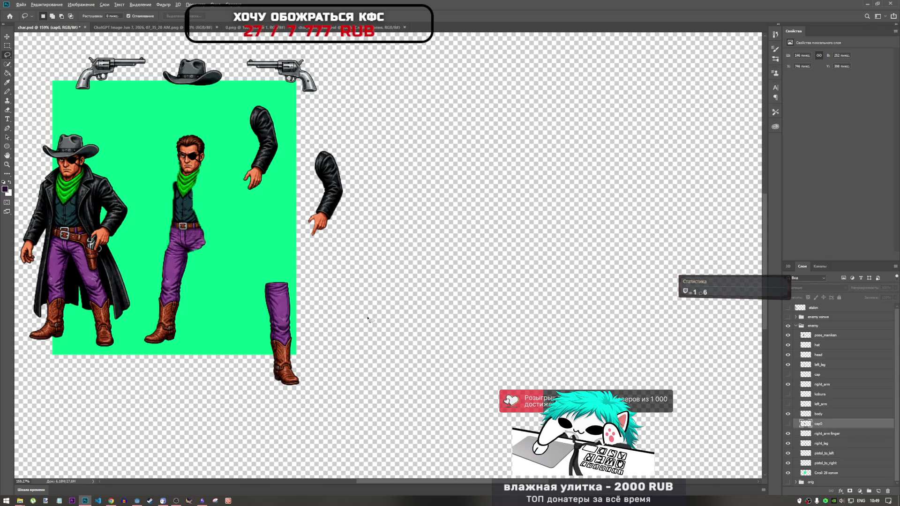
scroll(345, 261, down, 3)
scroll(345, 262, up, 5)
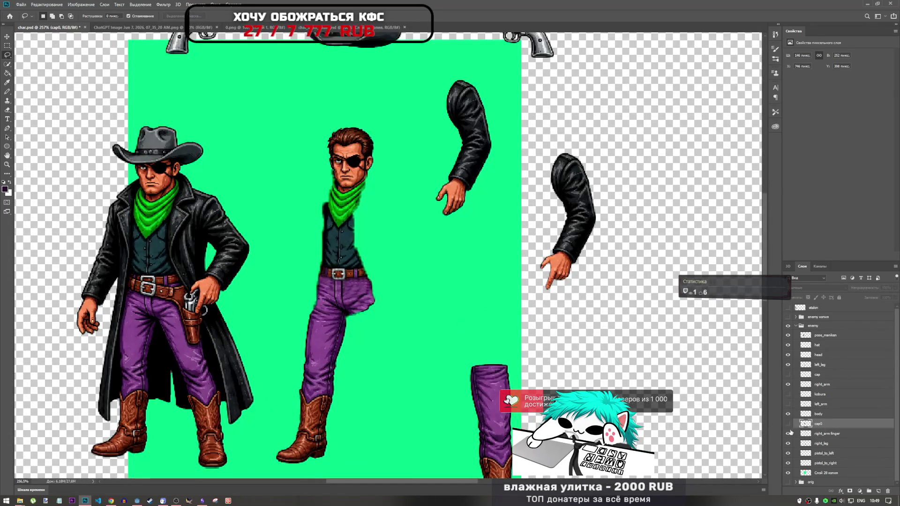
click(789, 424)
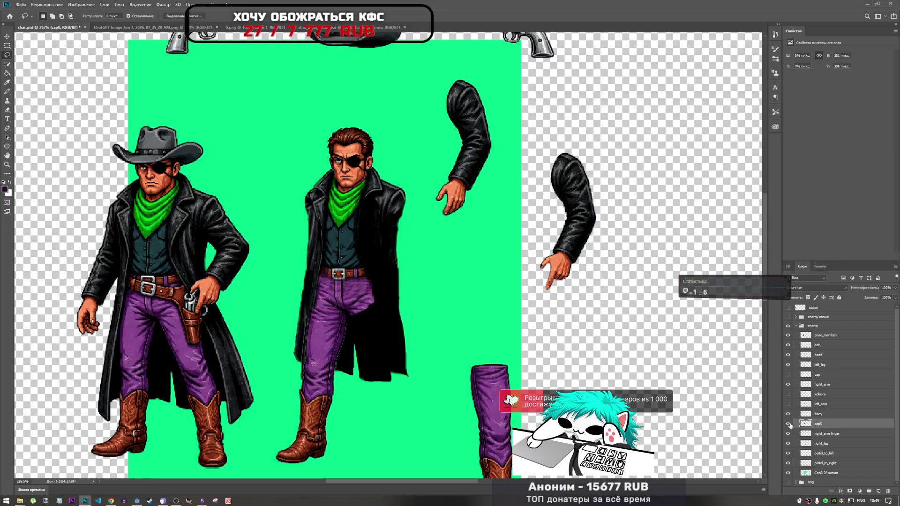
click(788, 425)
click(789, 425)
click(789, 424)
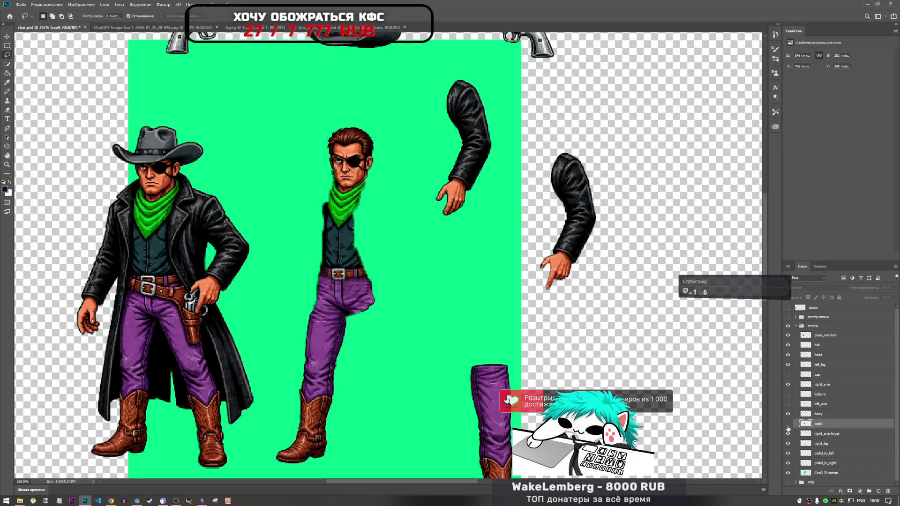
click(789, 424)
click(788, 375)
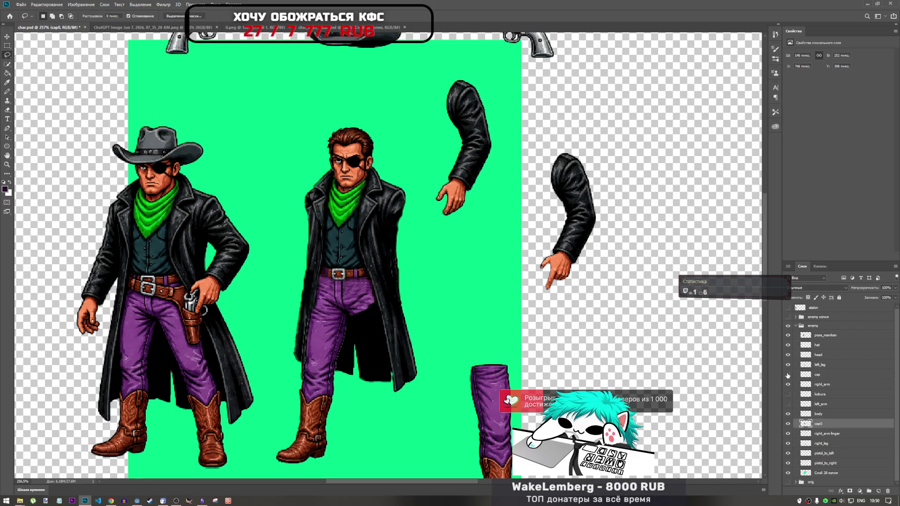
click(788, 375)
click(788, 375)
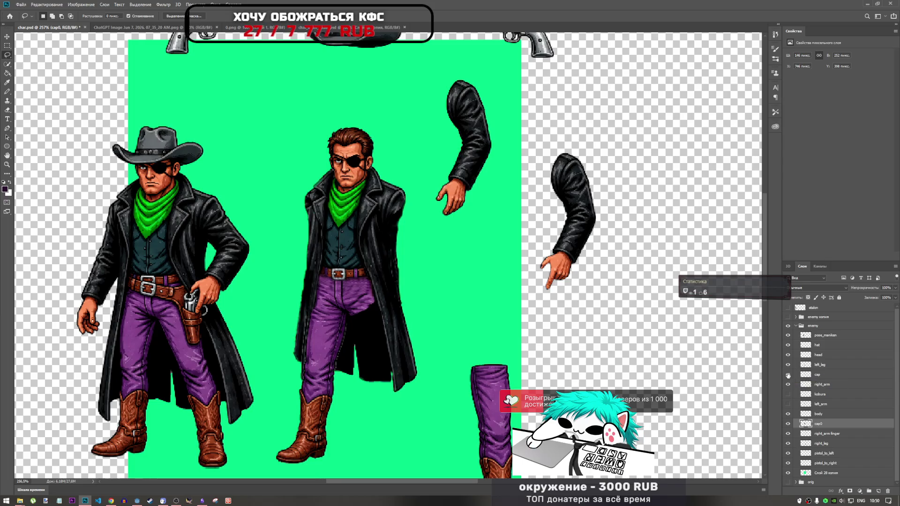
click(788, 375)
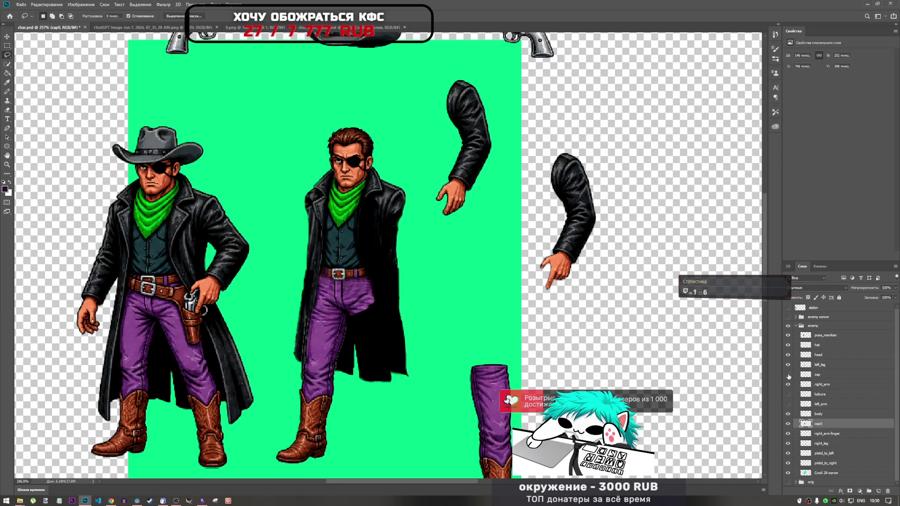
Hide left_leg and the cap0 coat so the middle cowboy shows head, shirt and hips.
click(789, 415)
click(788, 415)
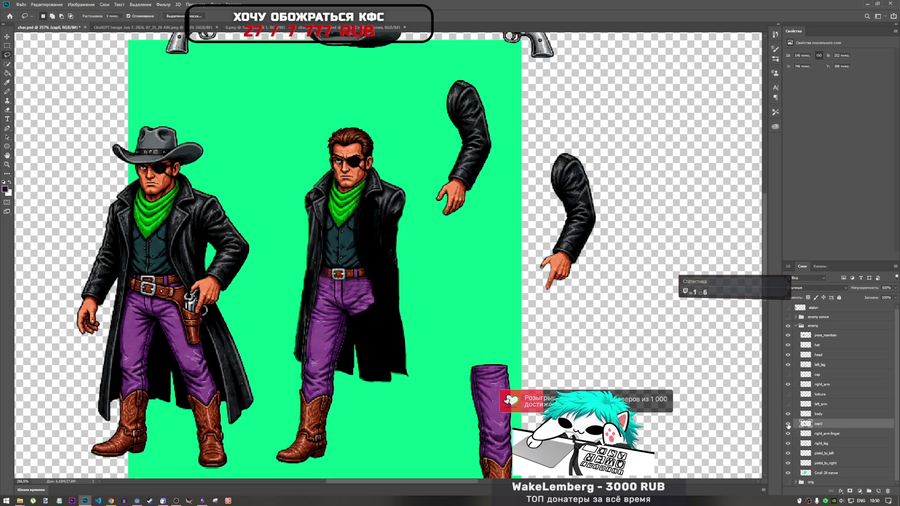
click(788, 424)
click(788, 424)
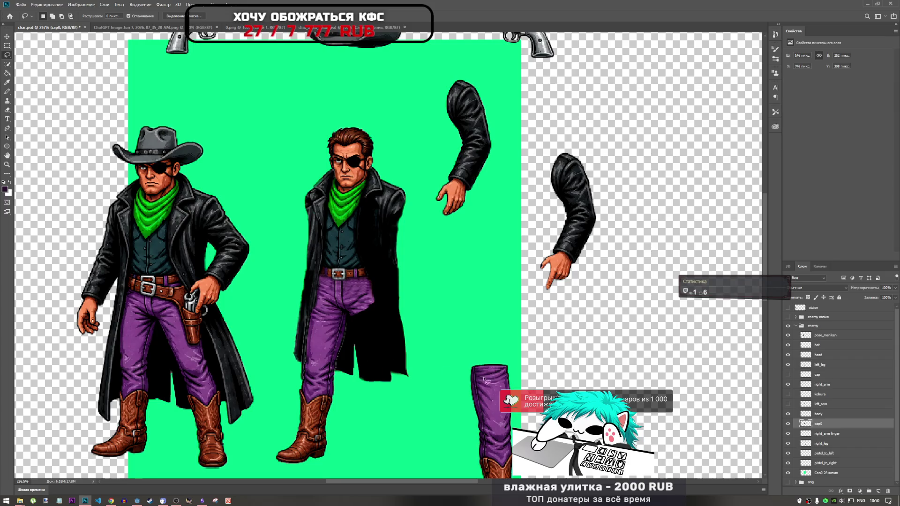
click(789, 444)
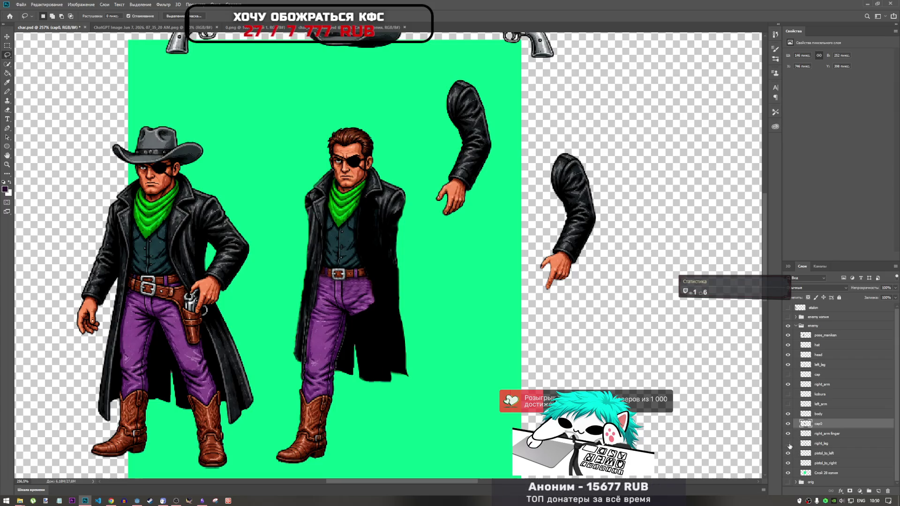
click(790, 445)
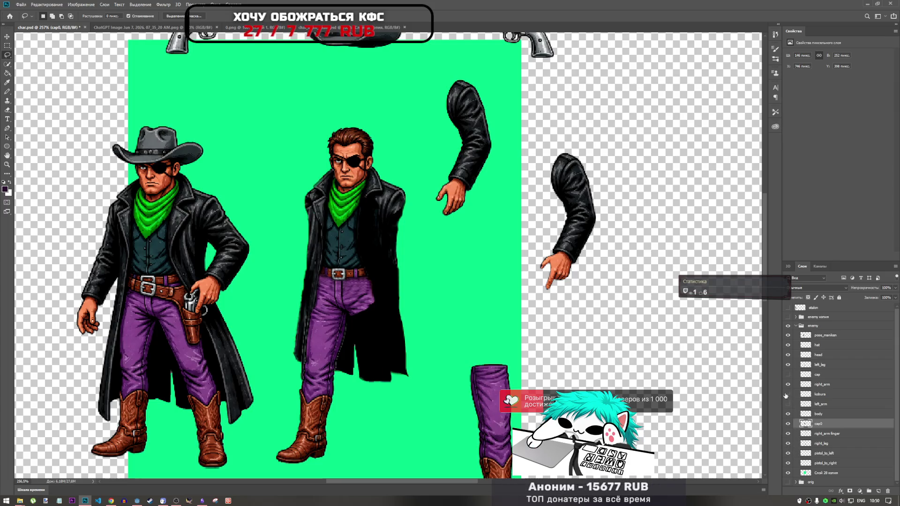
click(789, 365)
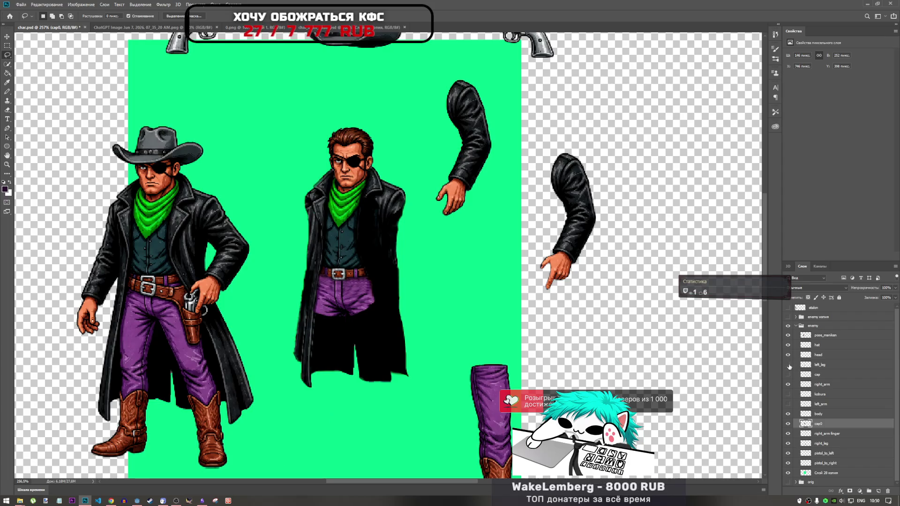
click(790, 424)
click(789, 424)
click(788, 414)
click(789, 416)
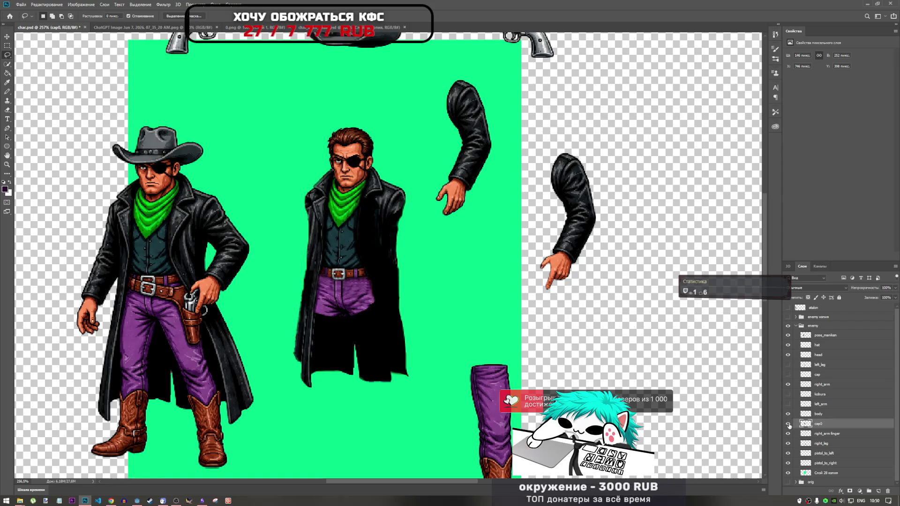
click(789, 425)
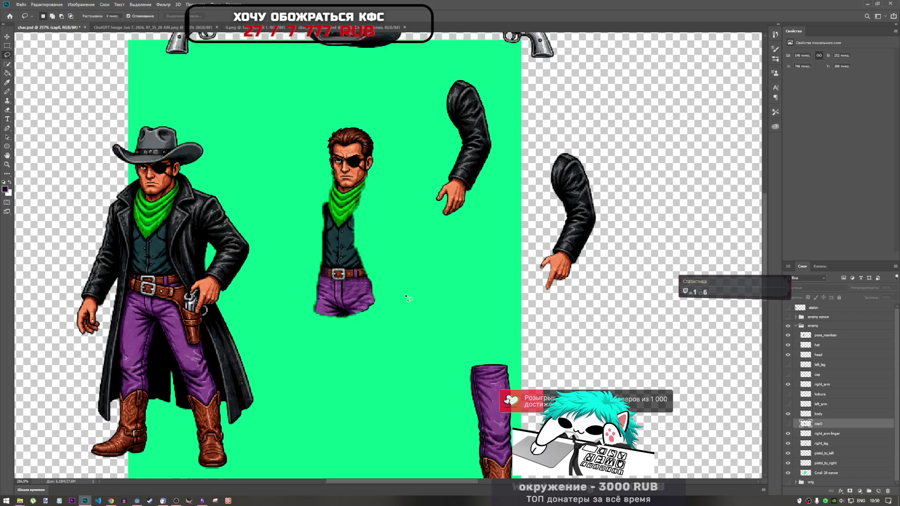
scroll(406, 296, down, 3)
scroll(381, 276, up, 5)
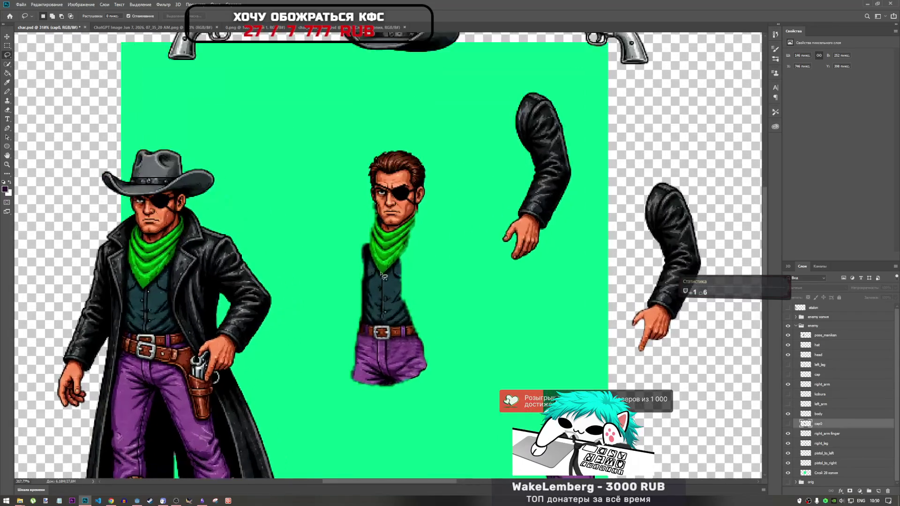
Turn the body and cap0 coat layers back on.
scroll(382, 276, up, 3)
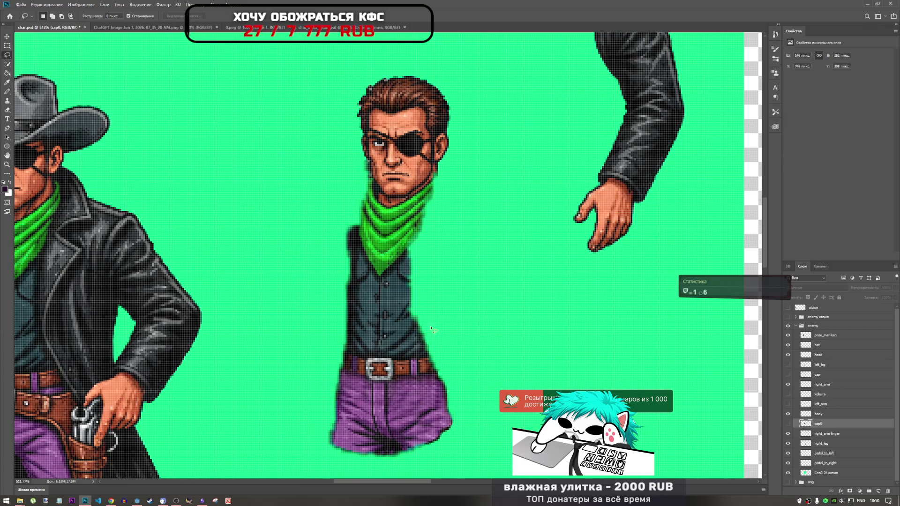
click(788, 414)
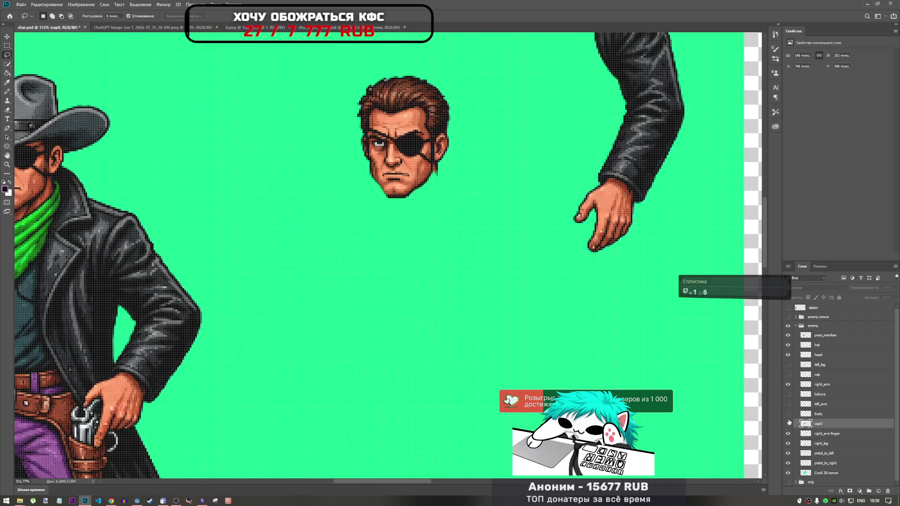
click(788, 423)
scroll(452, 280, down, 3)
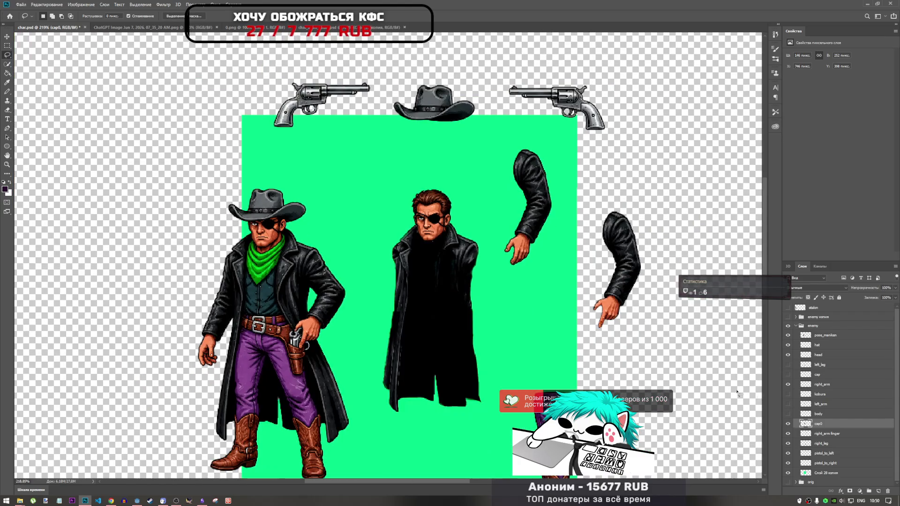
click(787, 414)
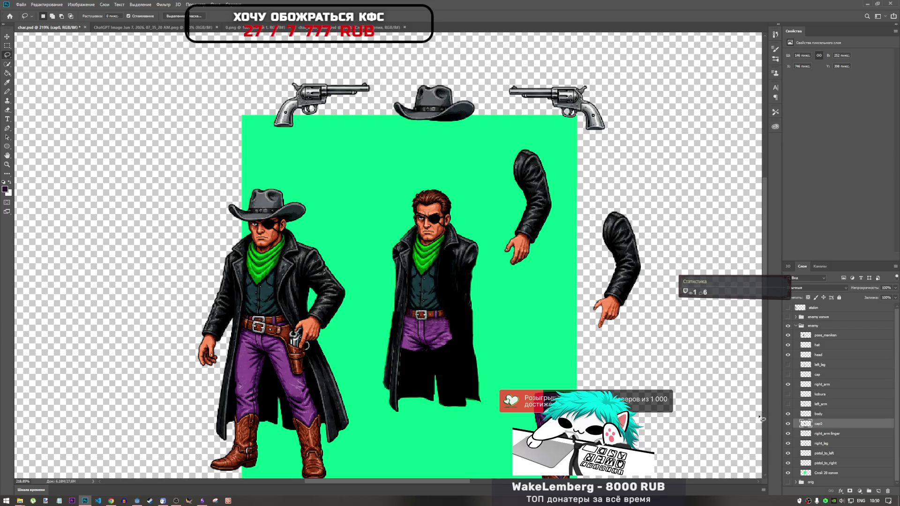
Show left_leg so the middle figure's legs and boots return, and select right_leg.
click(788, 365)
click(788, 364)
scroll(779, 372, down, 5)
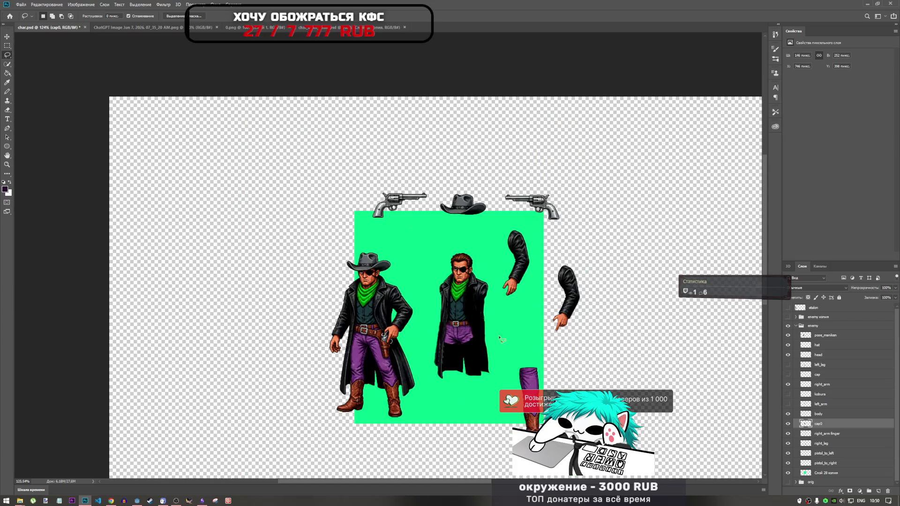
click(788, 364)
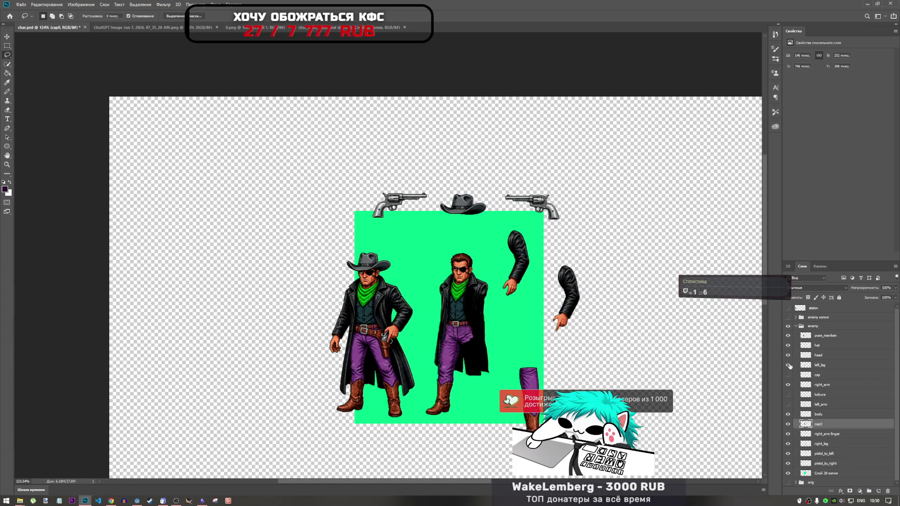
click(788, 365)
click(788, 364)
scroll(524, 370, up, 3)
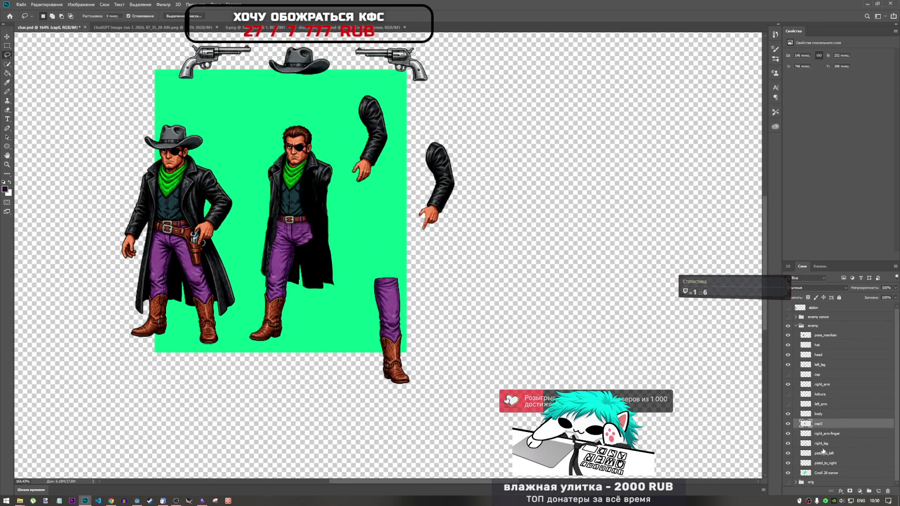
click(788, 443)
click(788, 443)
click(814, 446)
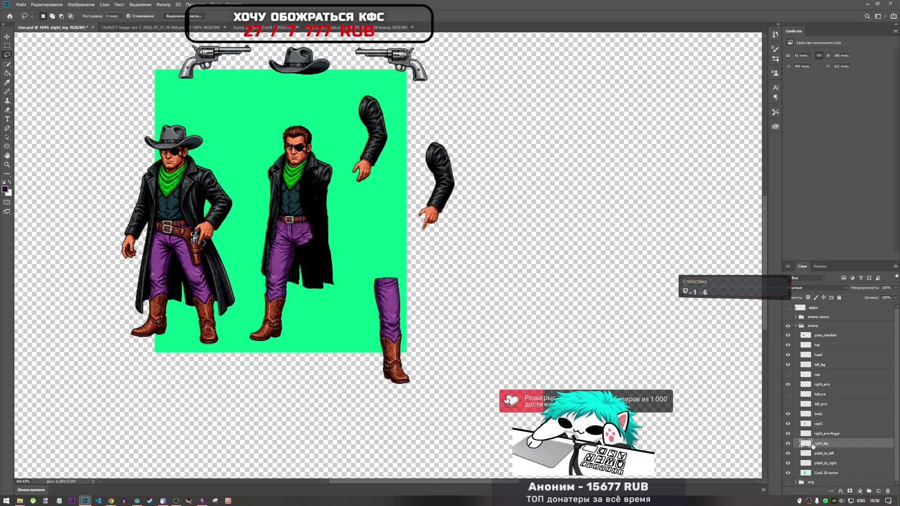
Drag the right_leg sprite onto the middle figure and restack it just below left_leg.
key(ctrl+t)
mouse_move(386, 327)
mouse_down()
mouse_move(370, 300)
mouse_move(301, 283)
mouse_move(318, 294)
mouse_up()
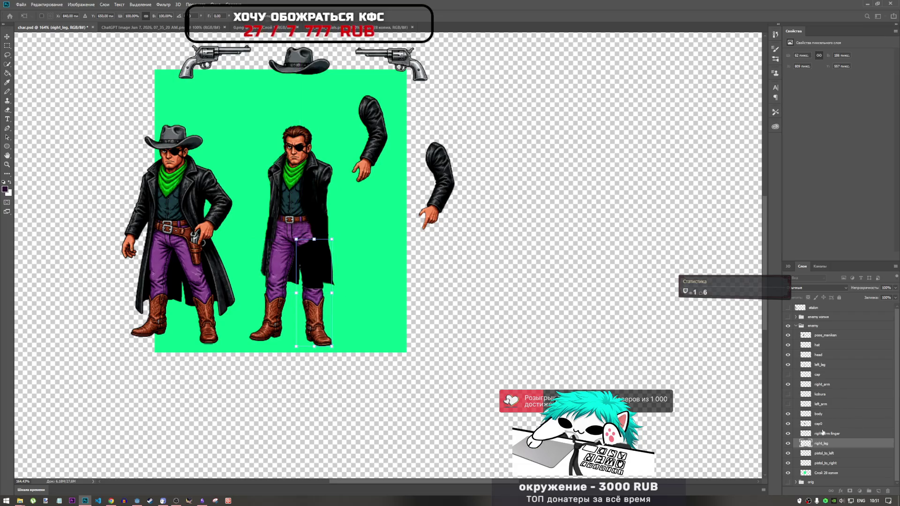
drag(823, 443, 837, 375)
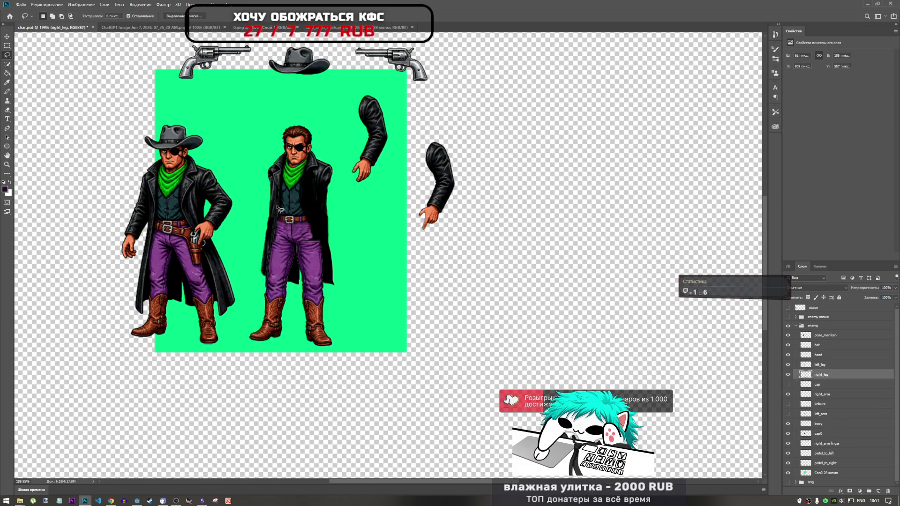
scroll(290, 218, up, 3)
Nudge the leg on the figure, then move it back off to the right and commit.
key(ctrl+t)
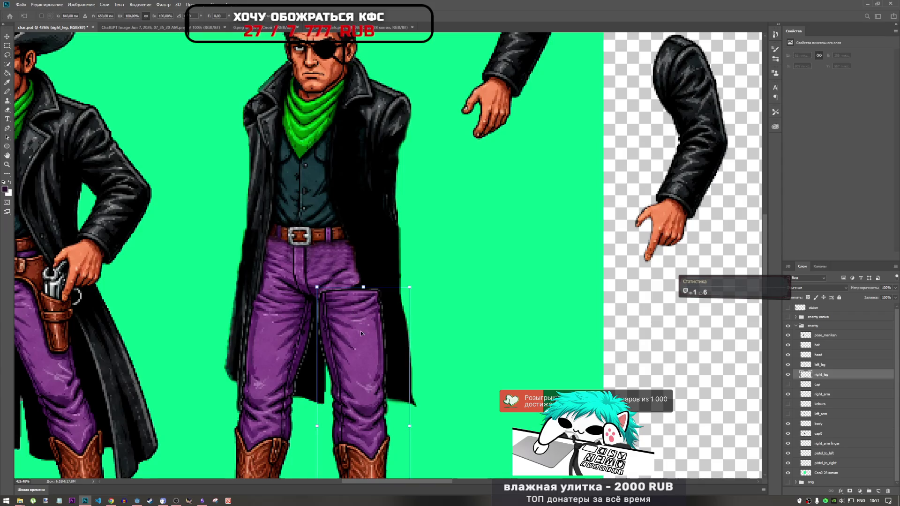
mouse_move(361, 331)
mouse_down()
mouse_move(362, 323)
mouse_move(358, 334)
mouse_move(375, 334)
mouse_move(362, 336)
mouse_up()
scroll(362, 336, down, 2)
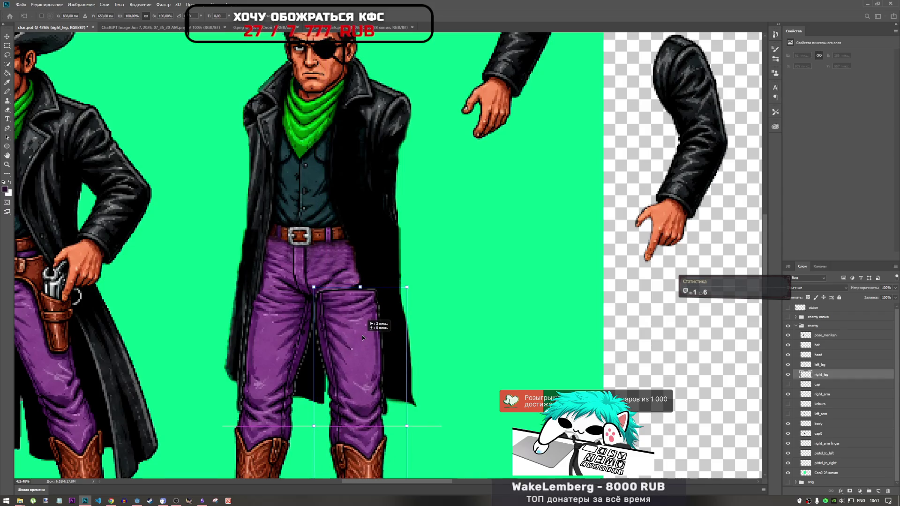
scroll(362, 328, down, 2)
scroll(468, 305, down, 2)
scroll(396, 305, up, 3)
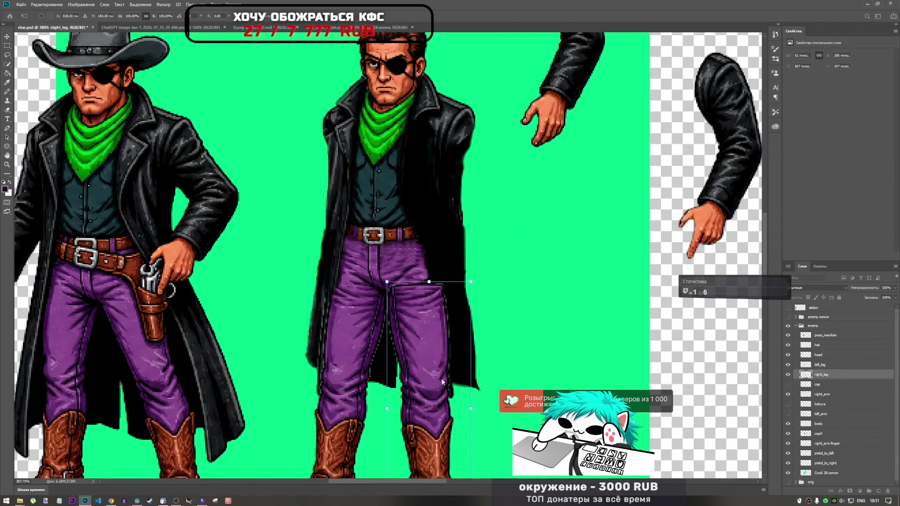
mouse_move(451, 329)
mouse_down()
mouse_move(414, 320)
mouse_move(459, 356)
mouse_move(412, 323)
mouse_up()
scroll(445, 309, down, 3)
scroll(469, 304, up, 2)
scroll(486, 300, down, 2)
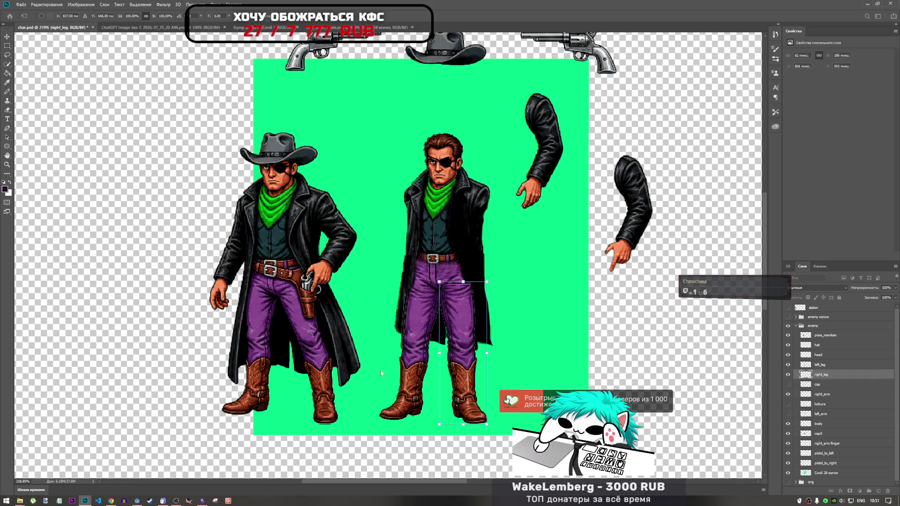
drag(457, 339, 544, 337)
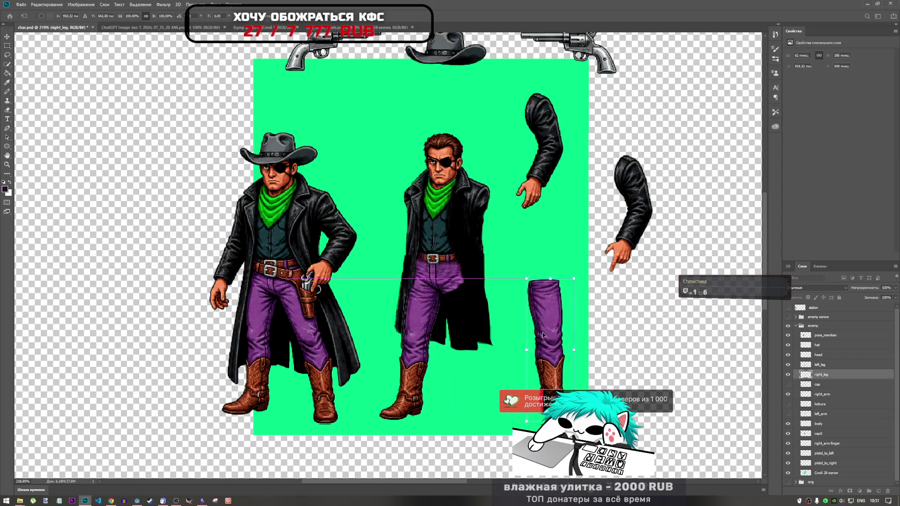
key(l)
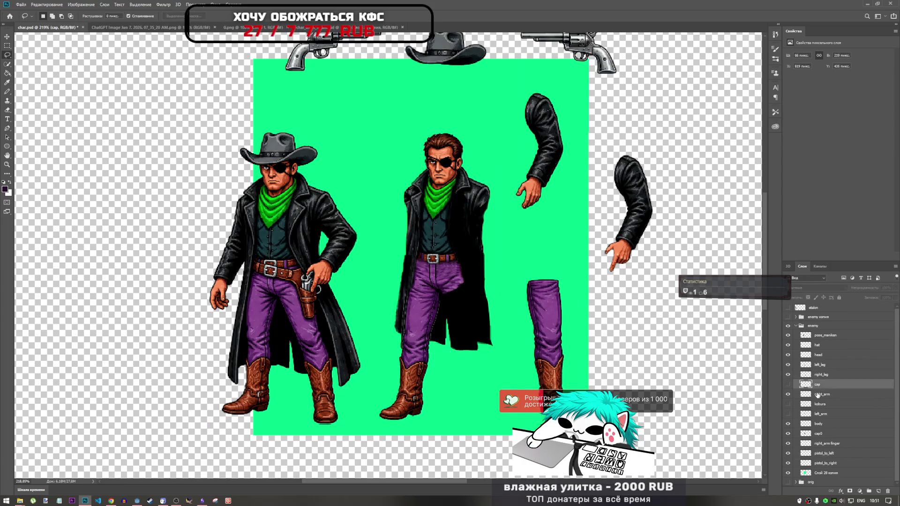
Make pose_maniken the working layer.
click(819, 336)
scroll(330, 259, up, 3)
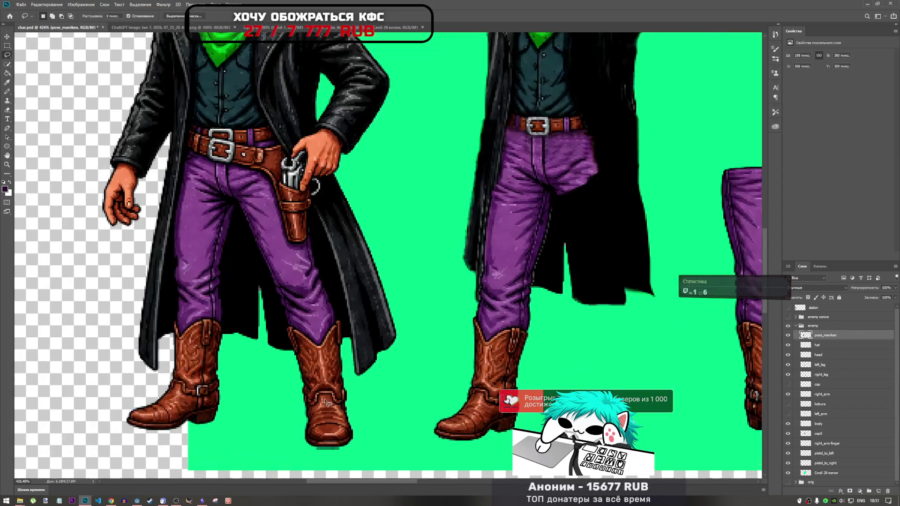
scroll(333, 268, down, 2)
scroll(331, 268, down, 3)
scroll(320, 274, up, 3)
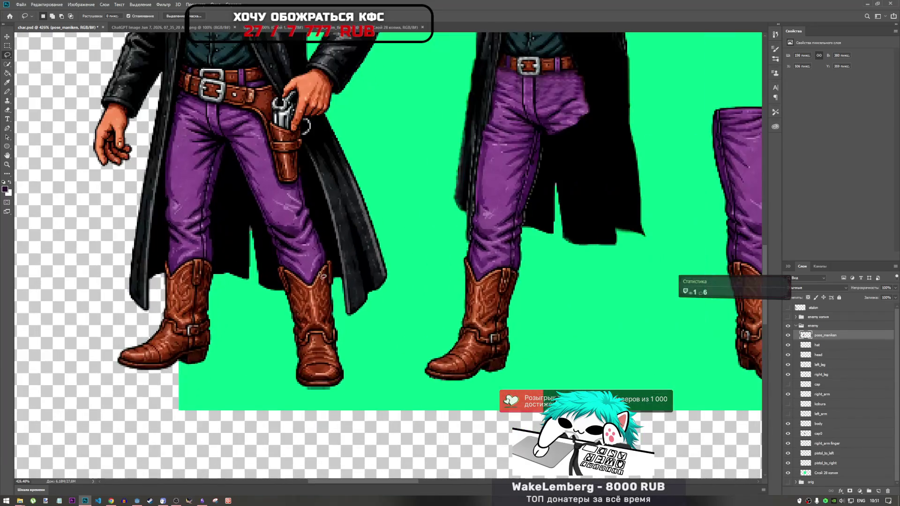
scroll(311, 259, down, 2)
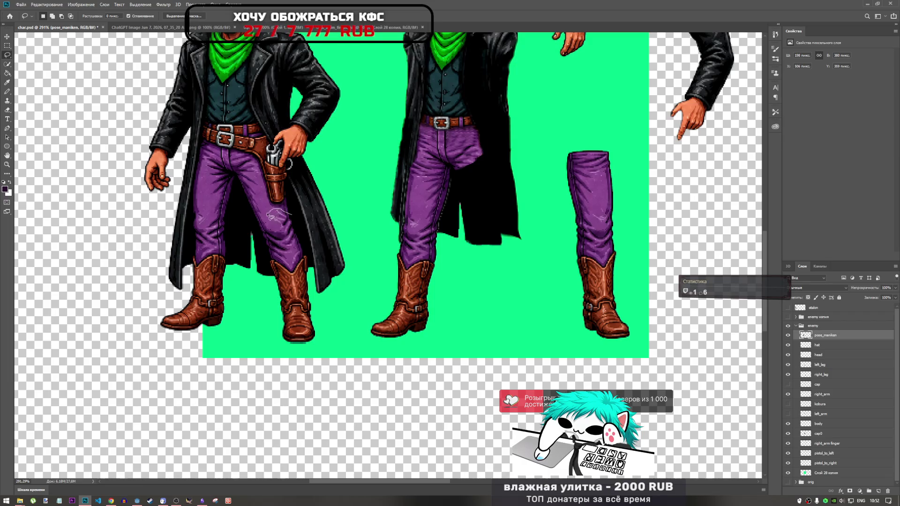
Lasso the left cowboy's lower leg and boot and copy it to a new layer above right_leg.
drag(261, 229, 266, 241)
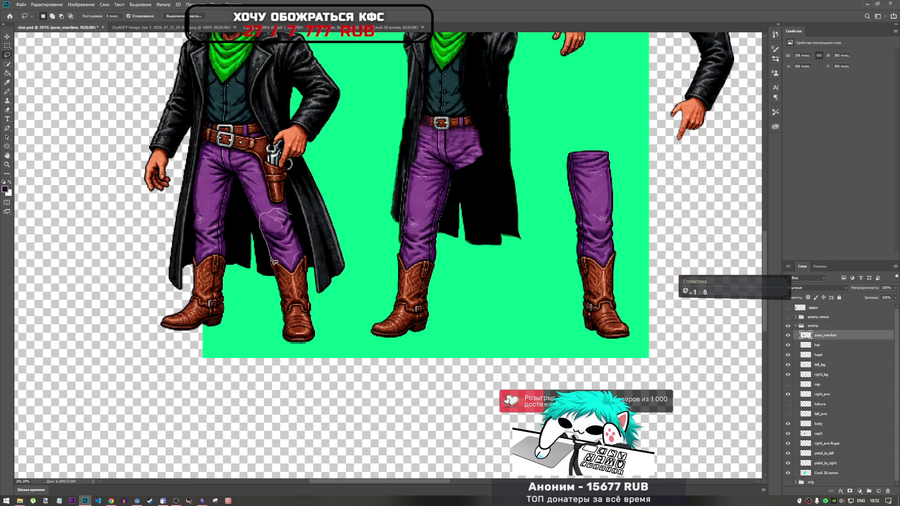
drag(274, 263, 272, 263)
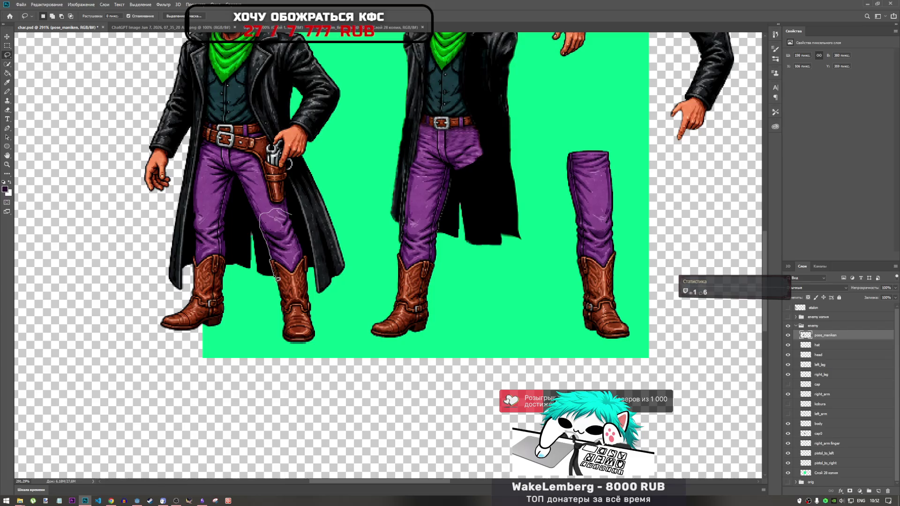
mouse_move(279, 283)
mouse_down()
mouse_move(278, 397)
mouse_move(326, 345)
mouse_up()
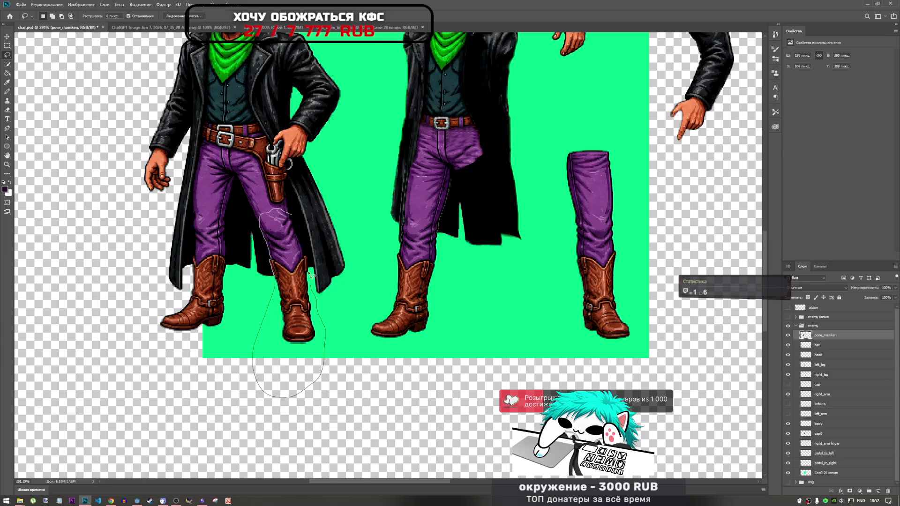
drag(310, 275, 310, 268)
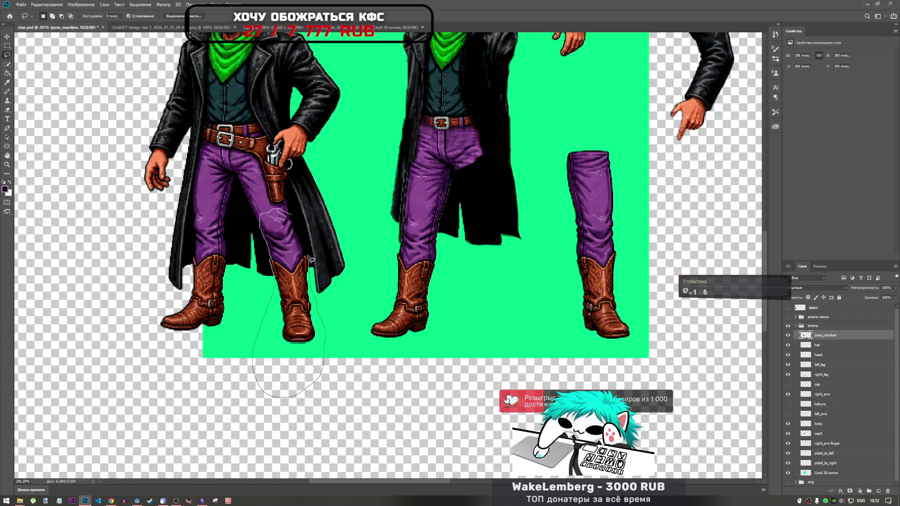
drag(304, 252, 295, 217)
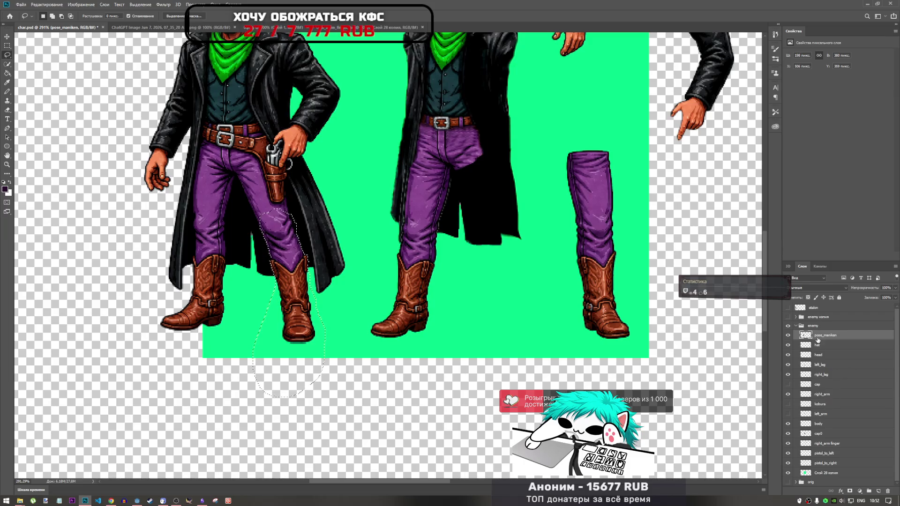
click(826, 375)
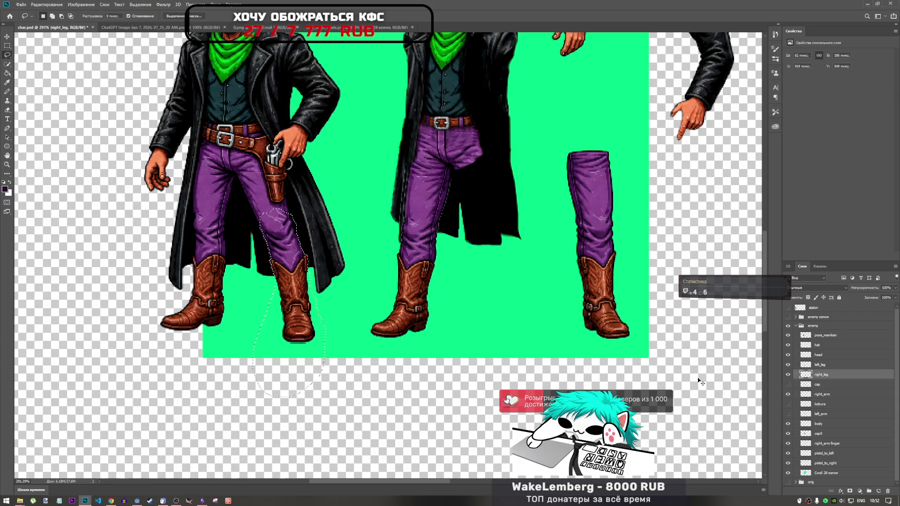
key(ctrl+j)
Place the boot copy under the separated leg, tilt right_leg onto it, and outline the old boot.
key(ctrl+t)
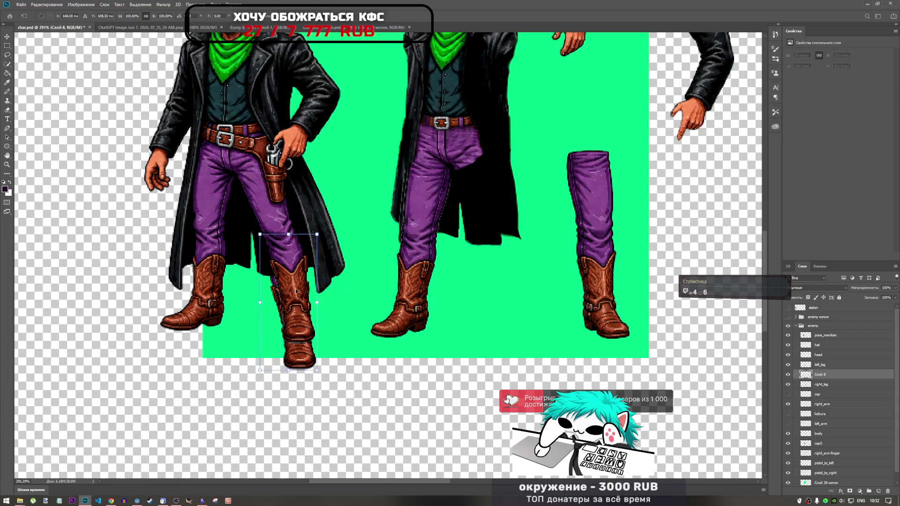
mouse_move(285, 290)
mouse_down()
mouse_move(604, 253)
mouse_move(585, 256)
mouse_move(592, 300)
mouse_move(595, 267)
mouse_move(619, 258)
mouse_move(612, 281)
mouse_move(620, 261)
mouse_up()
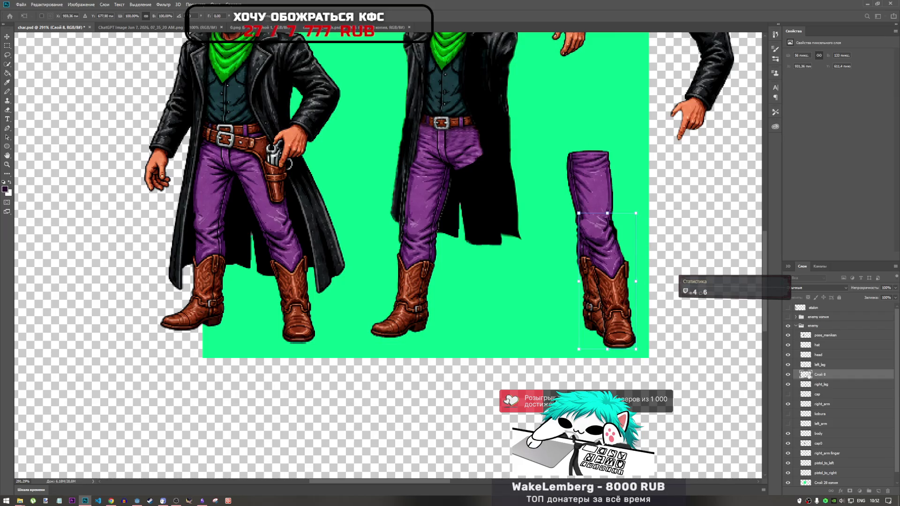
click(598, 192)
mouse_move(598, 192)
mouse_down()
mouse_move(619, 194)
mouse_move(612, 182)
mouse_move(608, 189)
mouse_up()
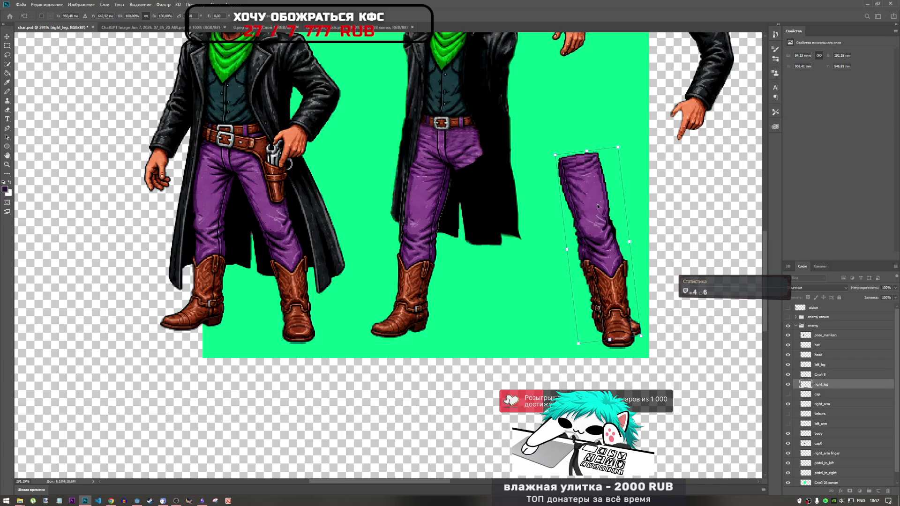
key(Return)
key(l)
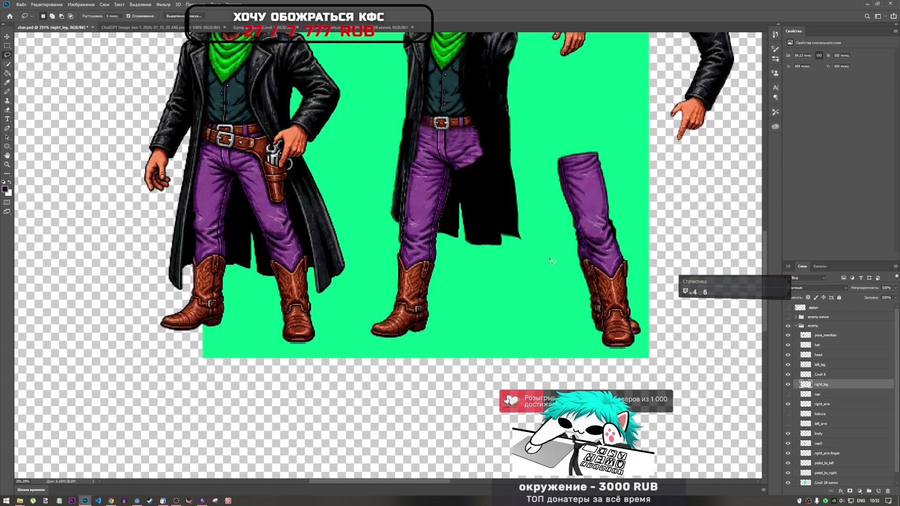
mouse_move(541, 287)
mouse_down()
mouse_move(693, 281)
mouse_move(460, 350)
mouse_up()
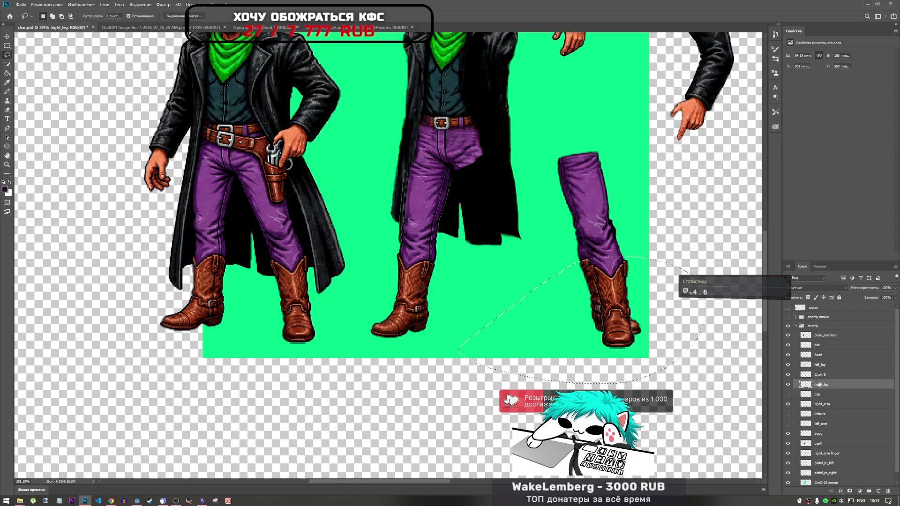
Delete the old boot from right_leg and lasso along the leg's left edge.
key(Delete)
key(ctrl+d)
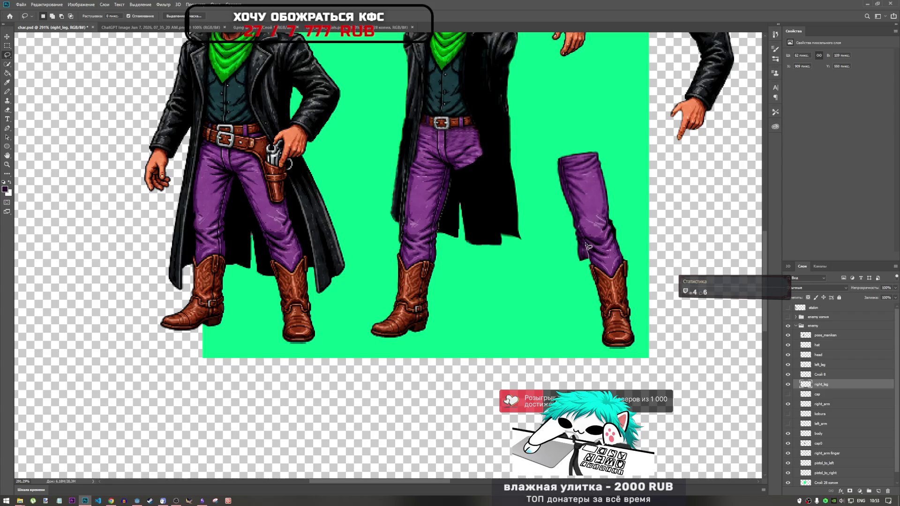
drag(578, 231, 577, 223)
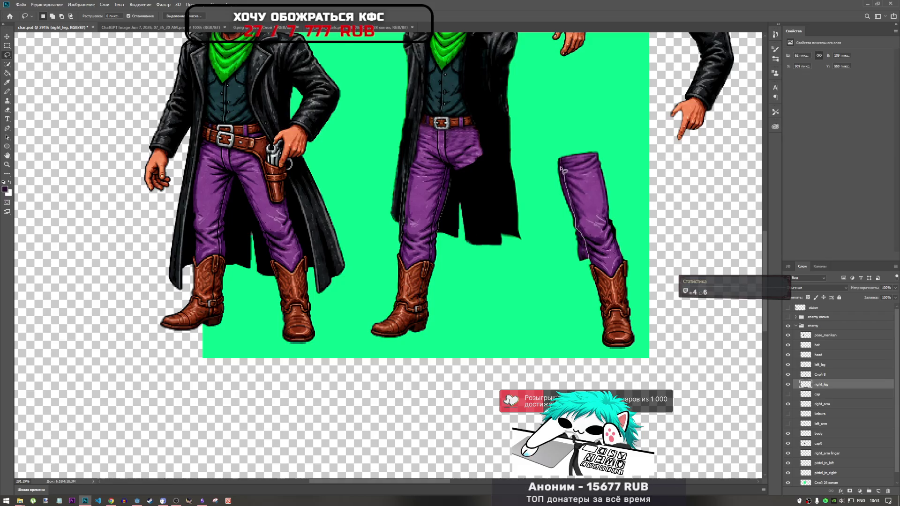
drag(543, 180, 582, 312)
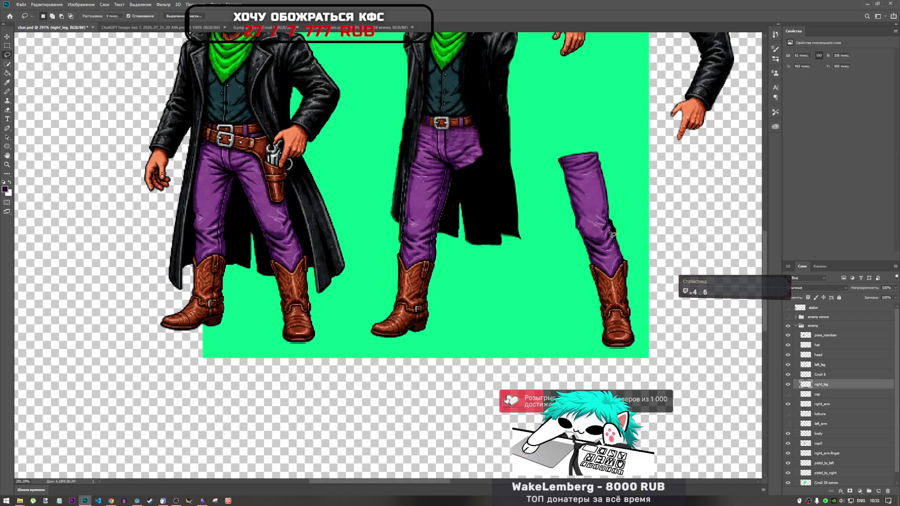
Outline the stray rough pixels to the right of the knee.
scroll(621, 219, up, 5)
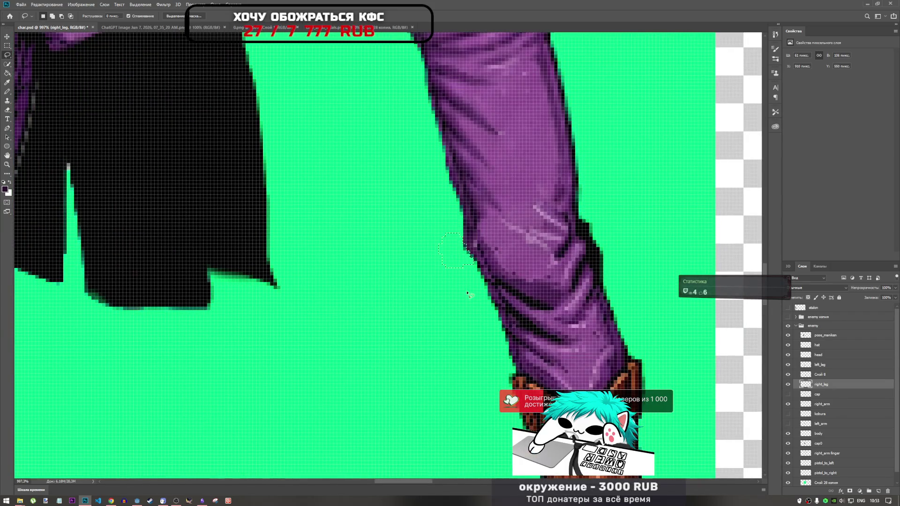
scroll(491, 284, down, 5)
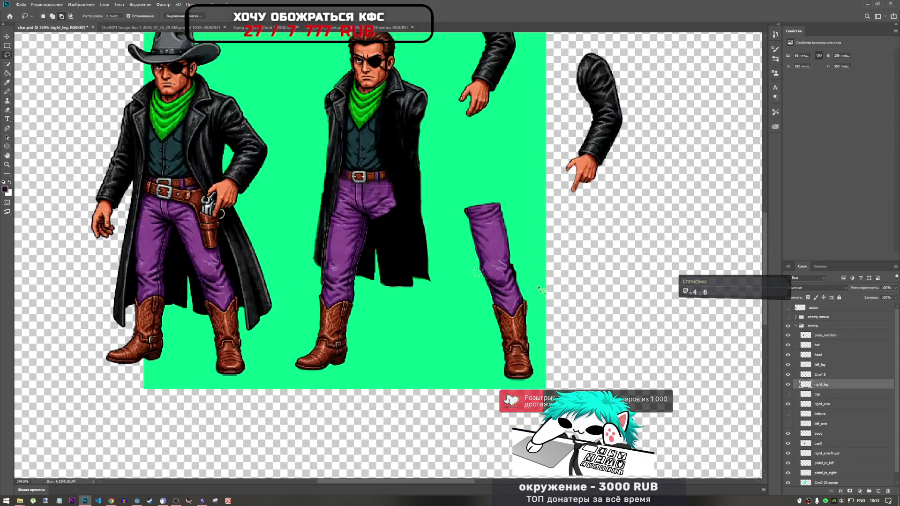
scroll(539, 288, up, 2)
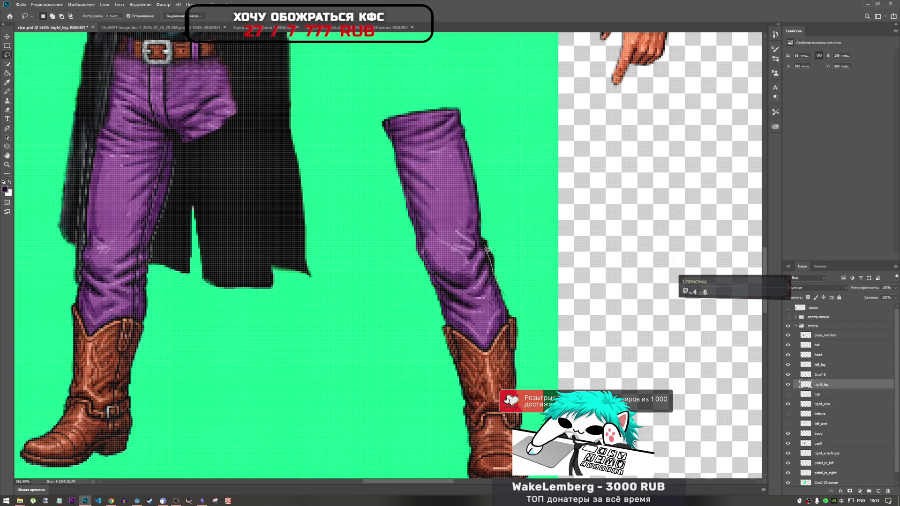
drag(504, 192, 493, 161)
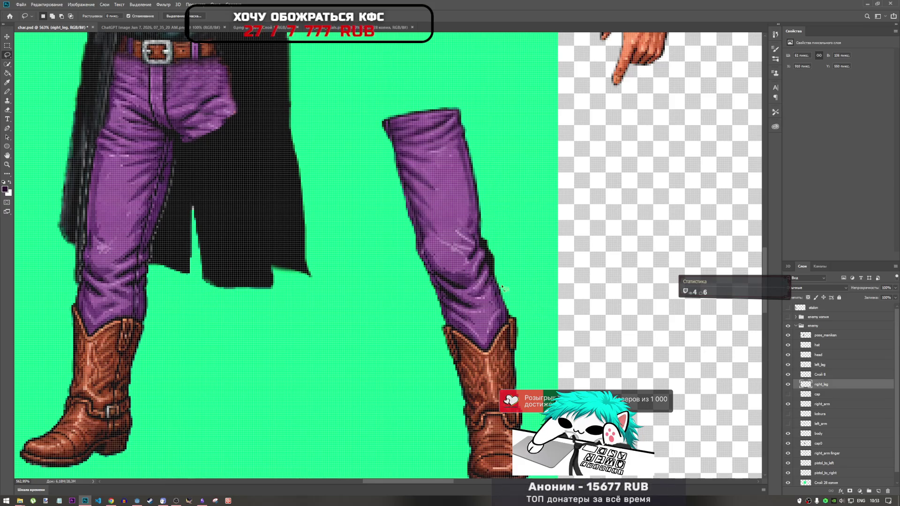
mouse_move(494, 265)
mouse_down()
mouse_move(484, 232)
mouse_move(516, 225)
mouse_move(502, 280)
mouse_up()
click(806, 377)
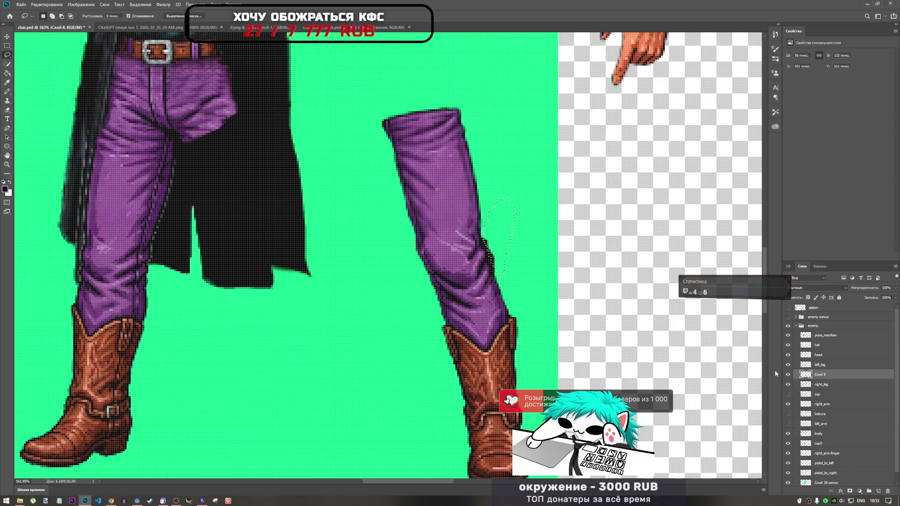
Erase the stray dark edge pixels inside the outline and deselect.
key(Delete)
key(ctrl+d)
scroll(525, 276, down, 3)
scroll(494, 216, up, 1)
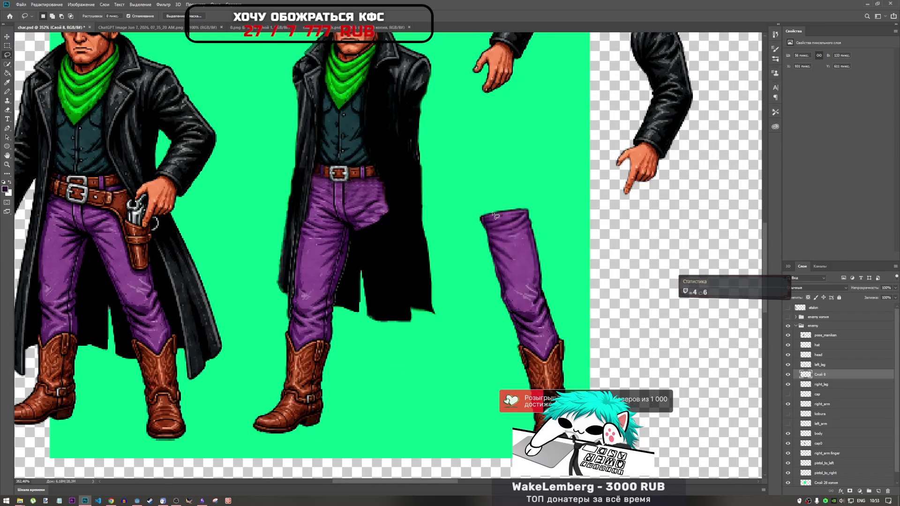
scroll(493, 216, down, 3)
scroll(540, 305, up, 4)
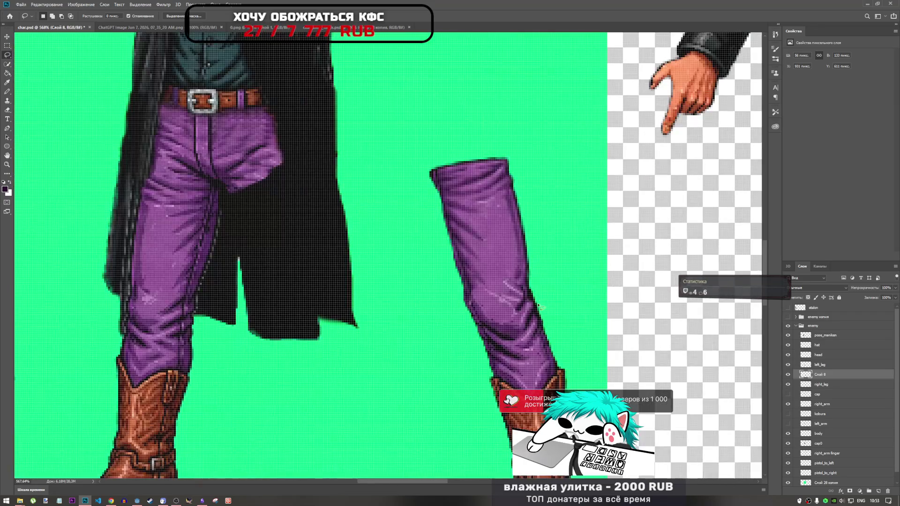
scroll(540, 307, down, 2)
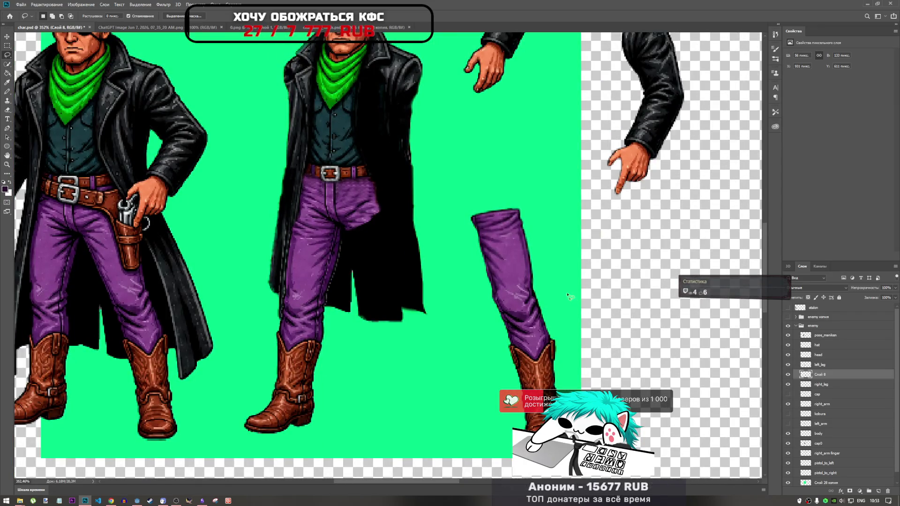
Toggle the right_leg and Слой 8 boot layers to check the seam.
click(828, 385)
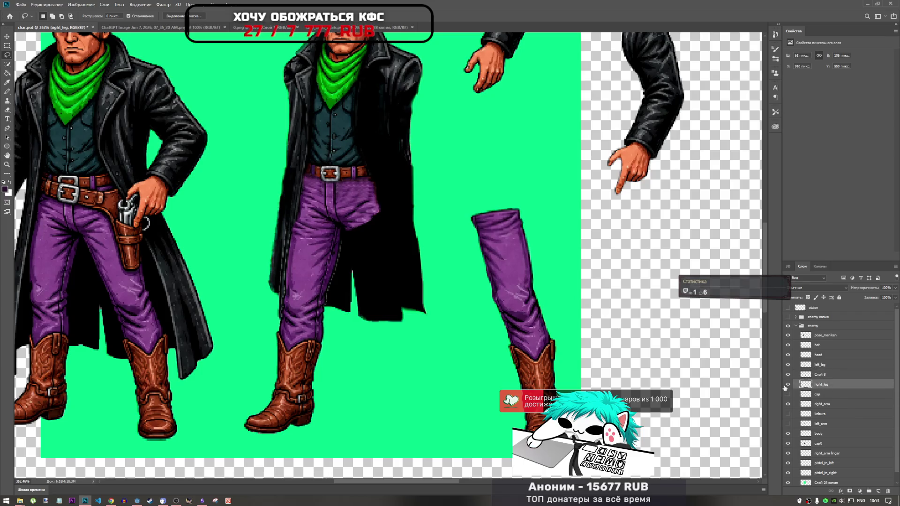
click(787, 385)
click(788, 385)
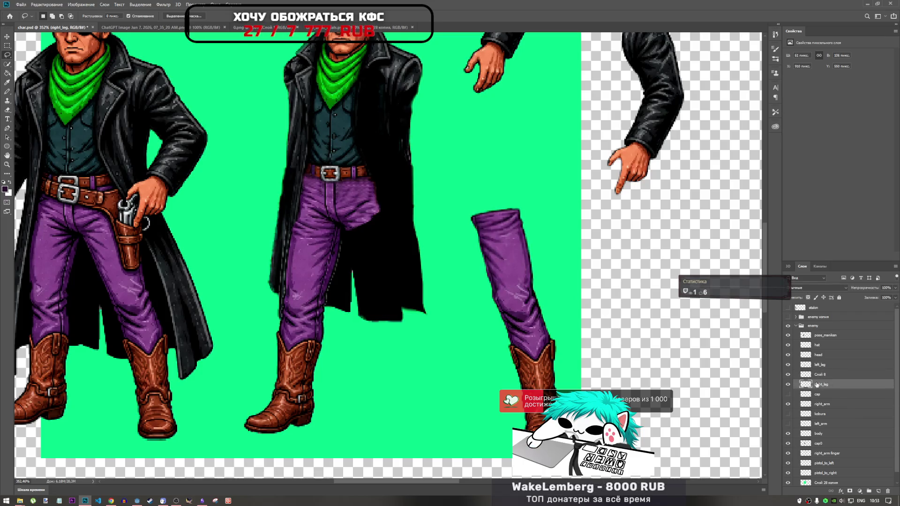
click(821, 375)
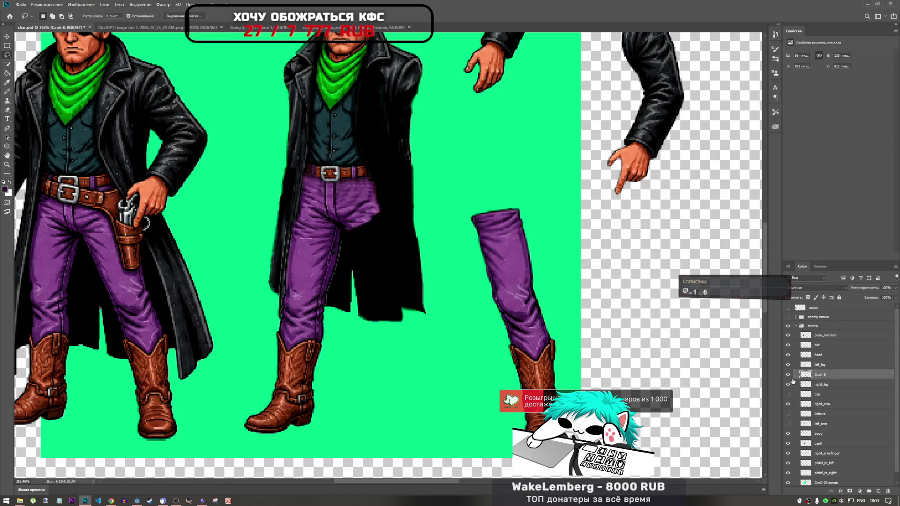
click(788, 375)
click(788, 375)
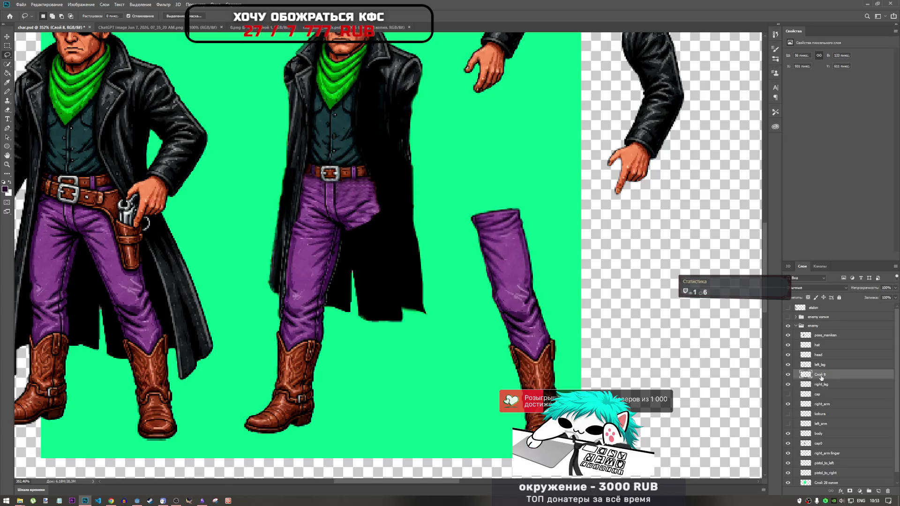
click(788, 375)
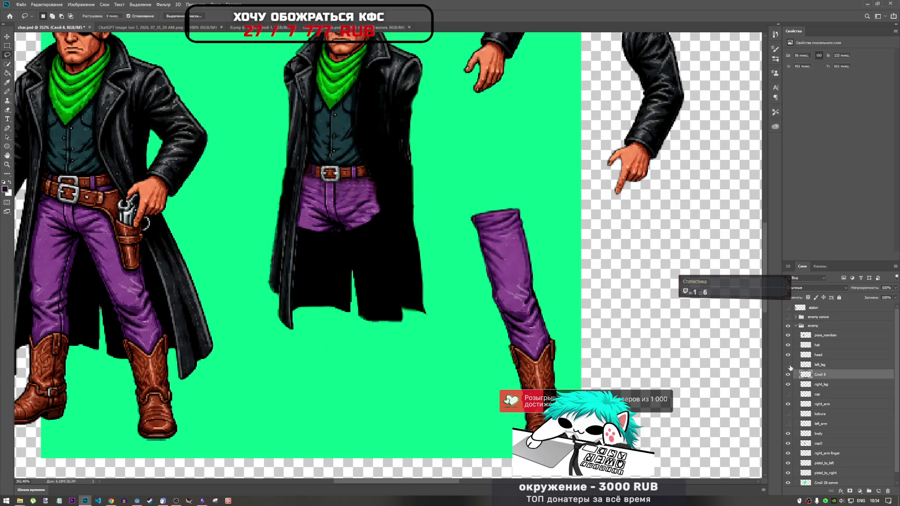
click(788, 374)
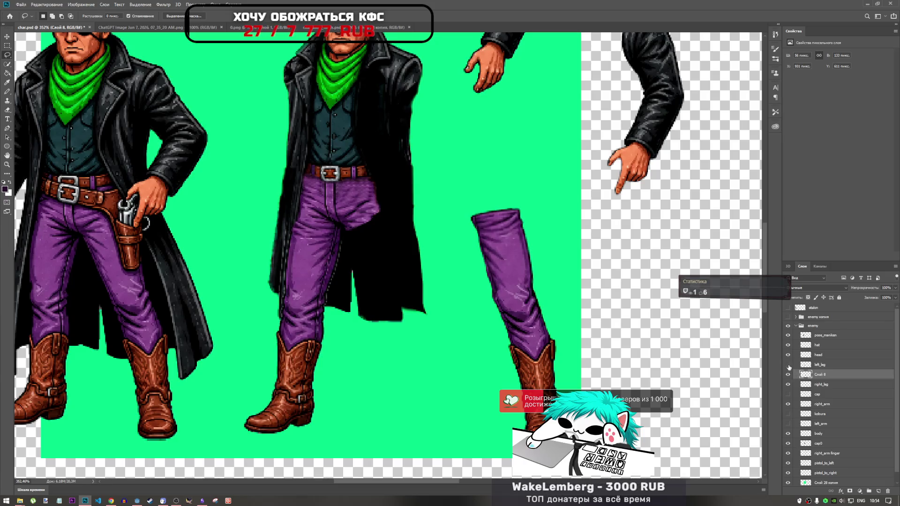
Compare left_leg, boot and right_leg layers, then lasso a small area beside the lower leg.
click(788, 366)
click(788, 366)
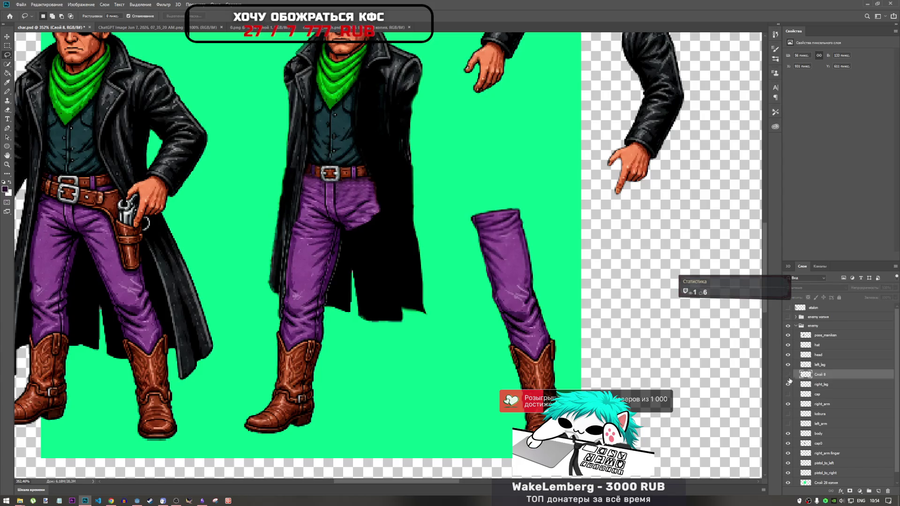
click(789, 375)
click(788, 375)
click(789, 385)
click(789, 385)
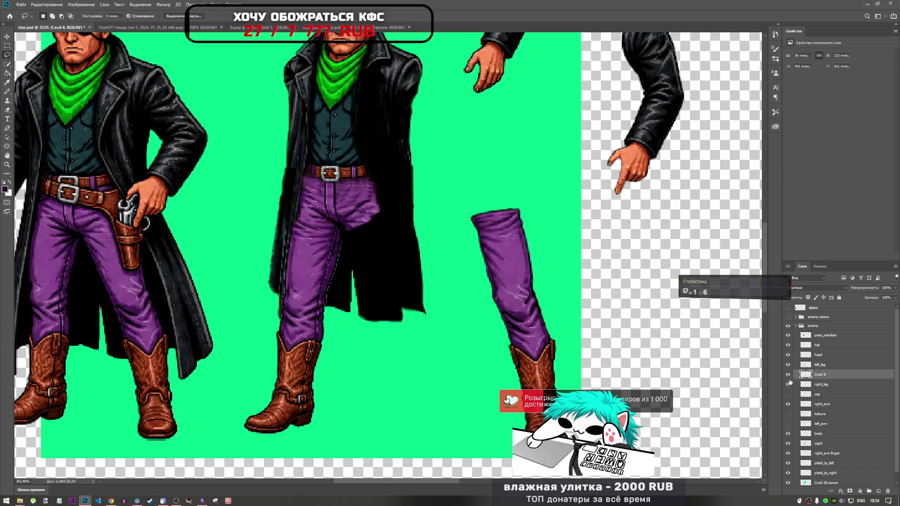
click(789, 376)
click(789, 376)
click(789, 375)
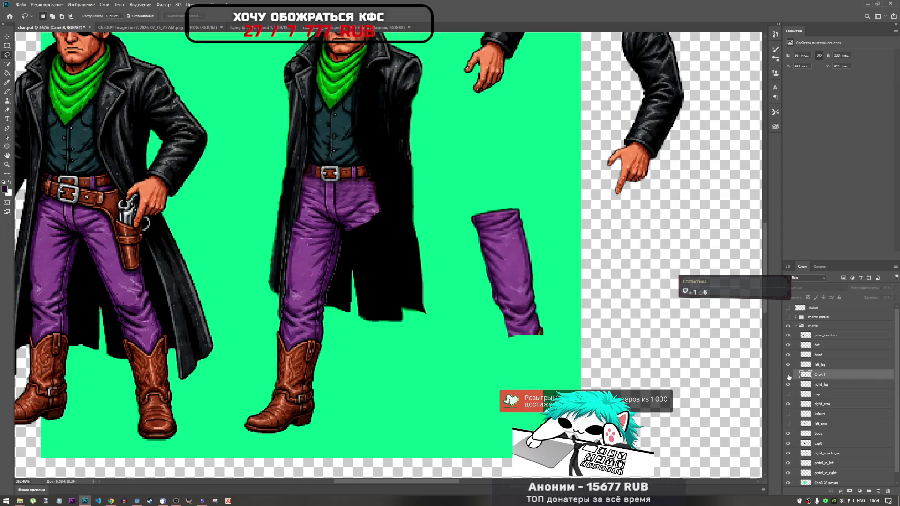
click(789, 376)
scroll(518, 340, up, 3)
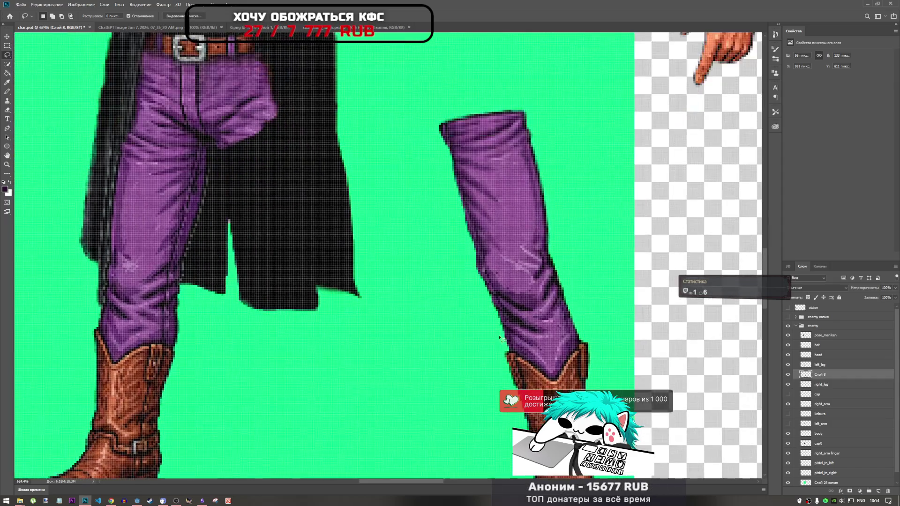
drag(516, 344, 498, 326)
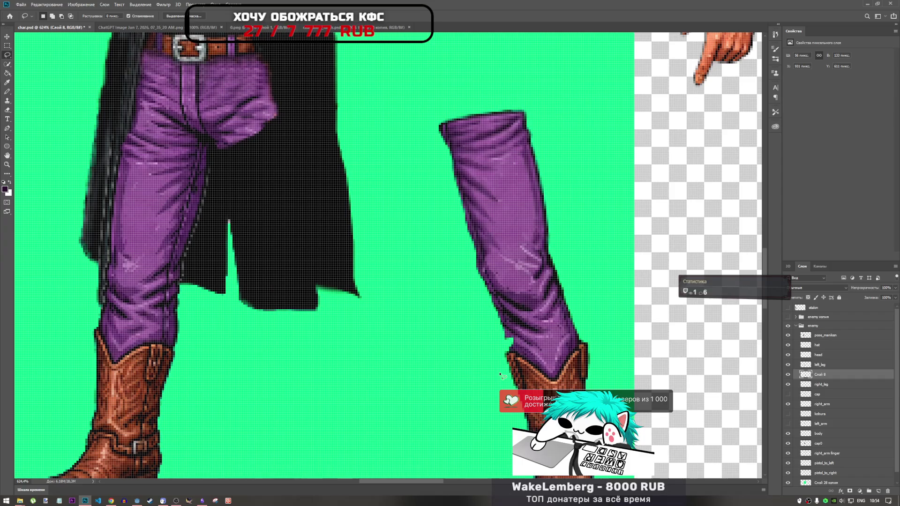
Merge Слой 8 and right_leg with Merge Layers and keep the name right_leg.
click(813, 365)
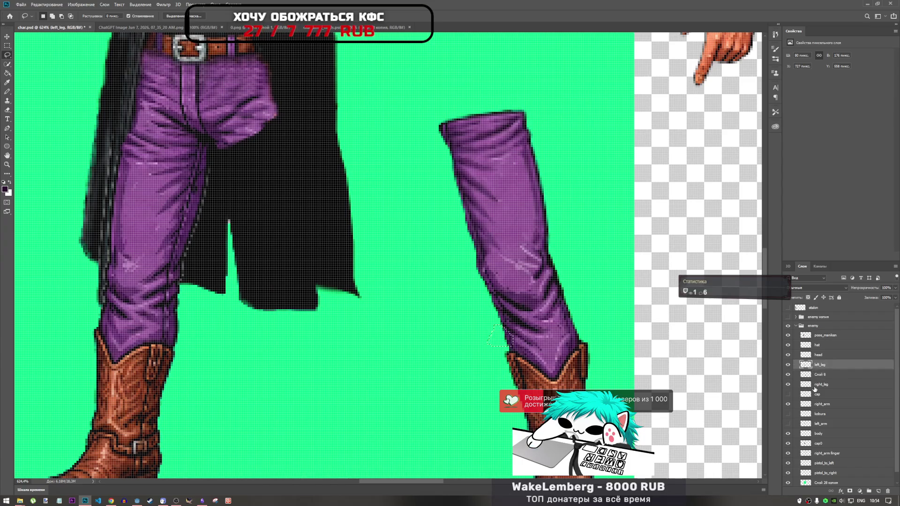
click(815, 386)
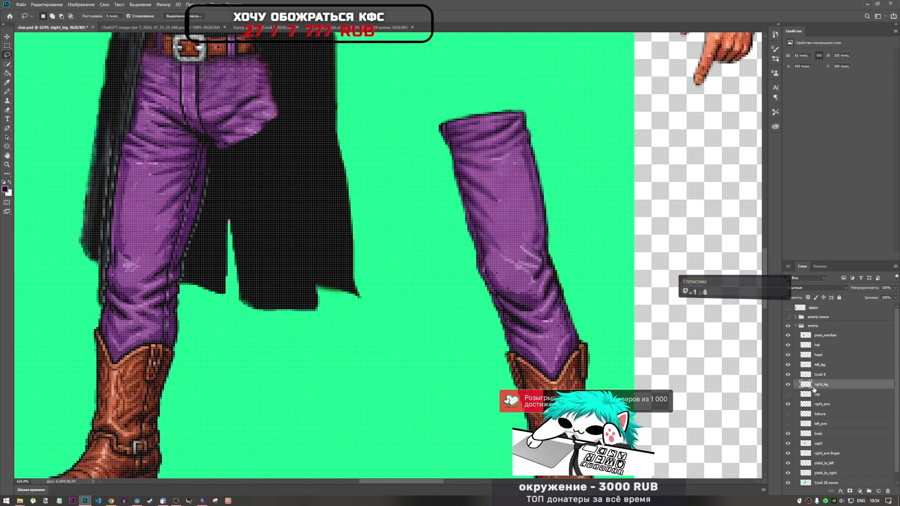
click(817, 375)
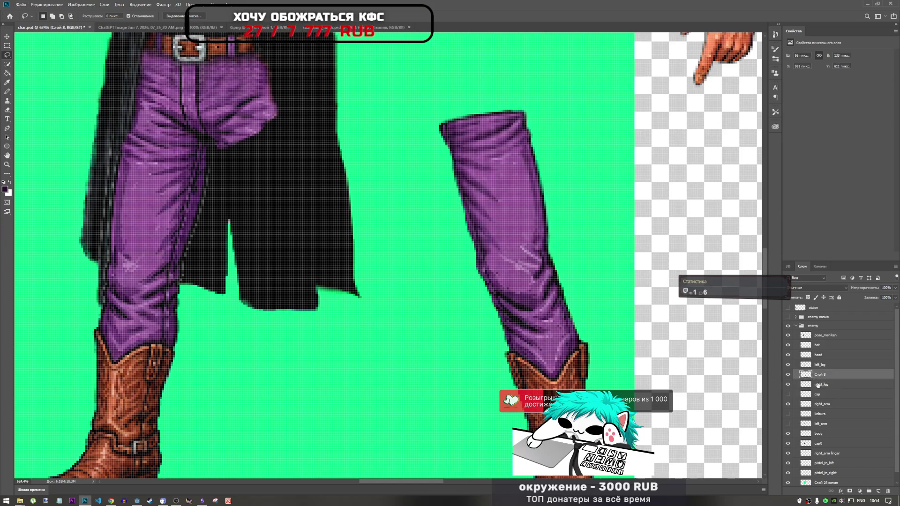
ctrl+click(820, 385)
right_click(821, 387)
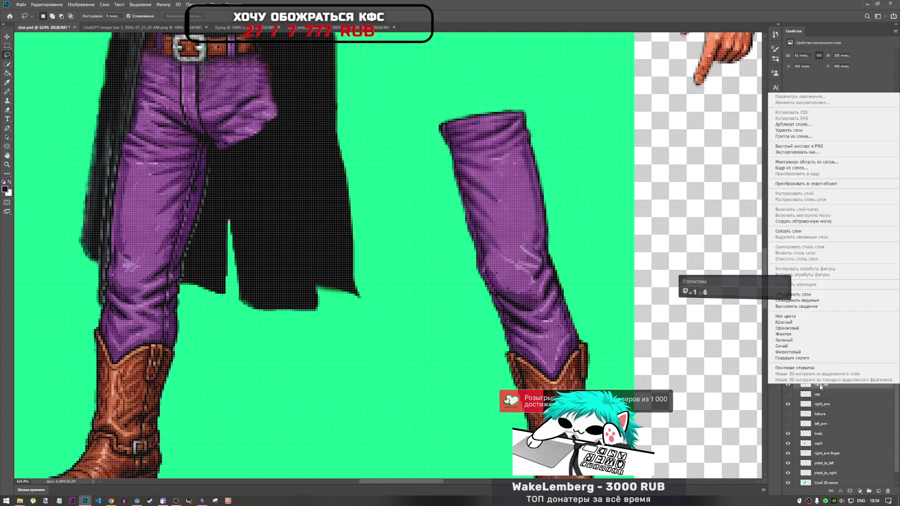
key(Escape)
double_click(821, 385)
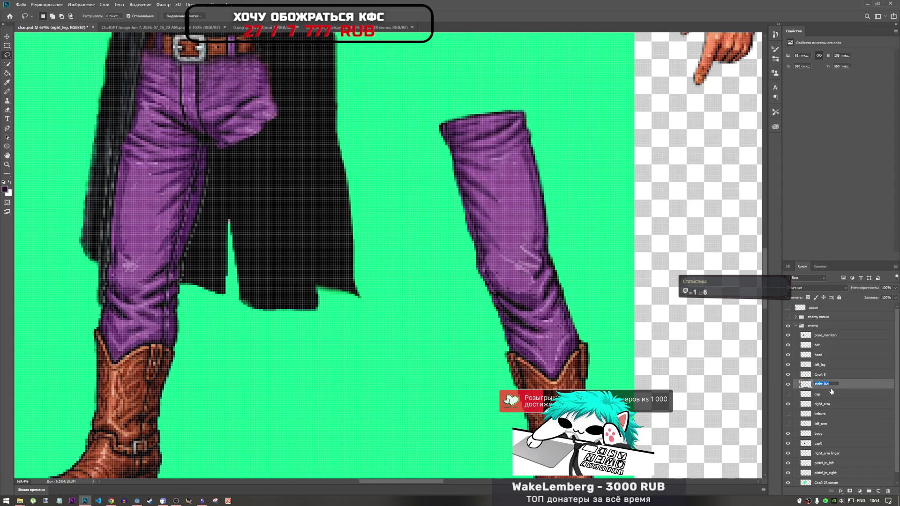
click(826, 375)
ctrl+click(826, 375)
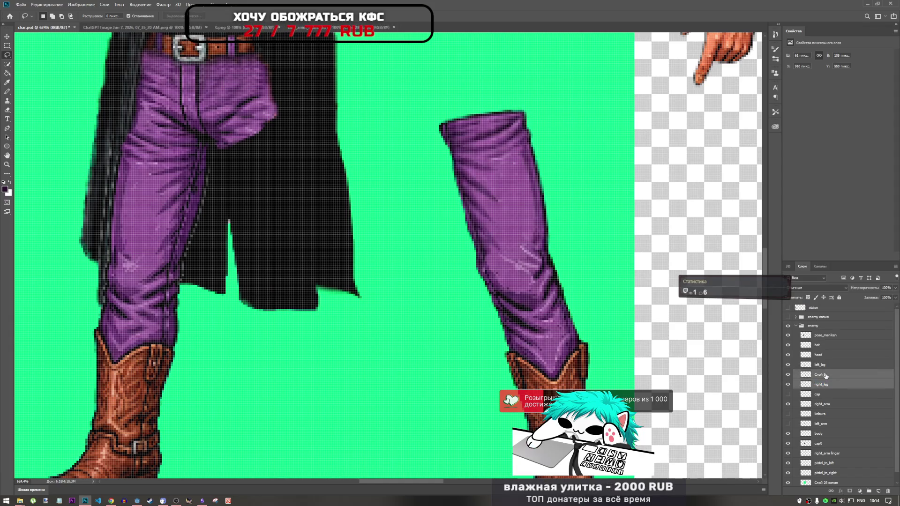
right_click(825, 375)
click(824, 295)
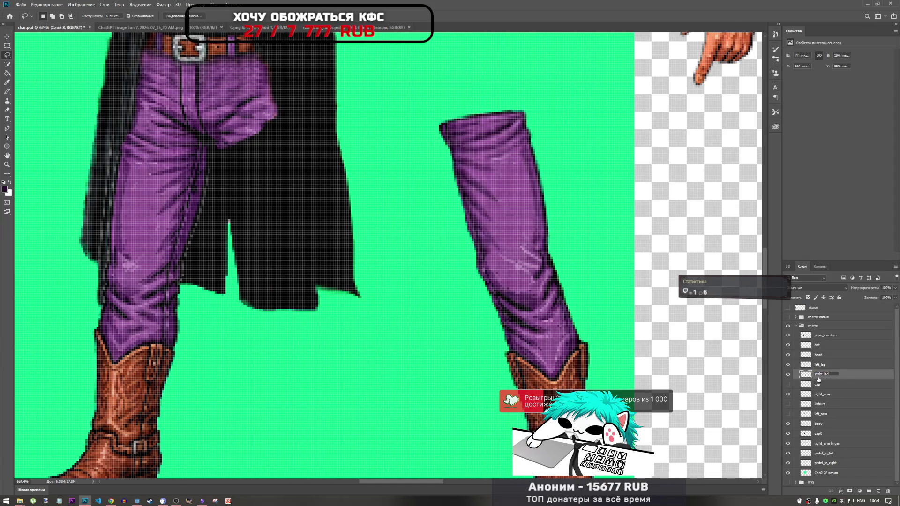
key(Return)
scroll(578, 315, down, 4)
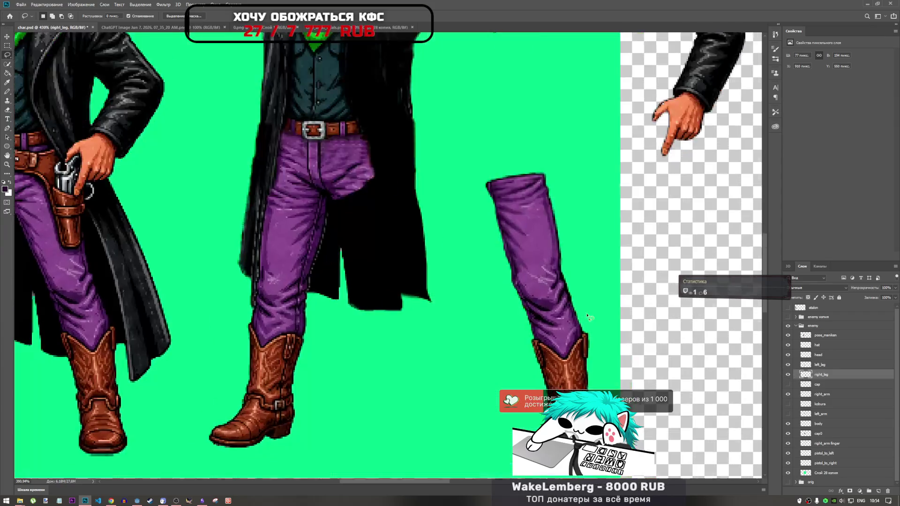
Move the merged right_leg onto the middle cowboy's hip and commit the transform.
key(ctrl+t)
mouse_move(545, 273)
mouse_down()
mouse_move(426, 266)
mouse_move(433, 276)
mouse_move(431, 247)
mouse_up()
scroll(413, 227, up, 4)
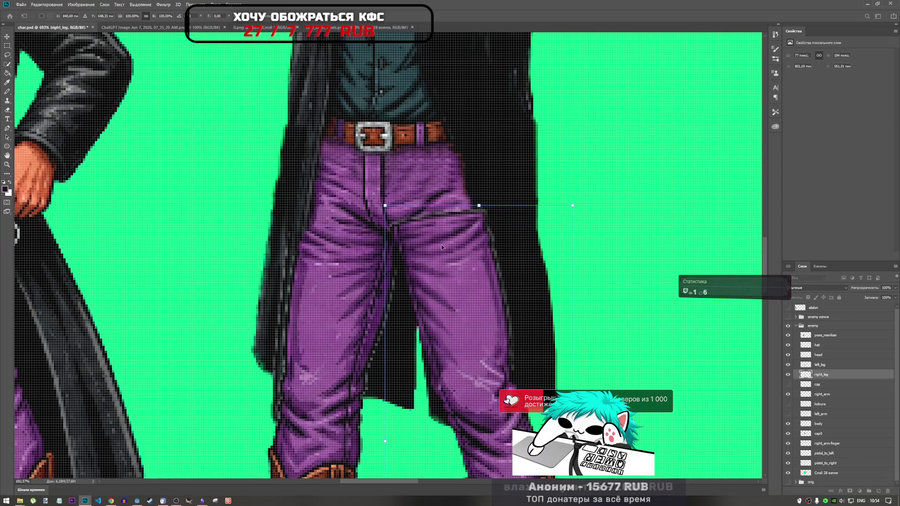
scroll(515, 229, down, 4)
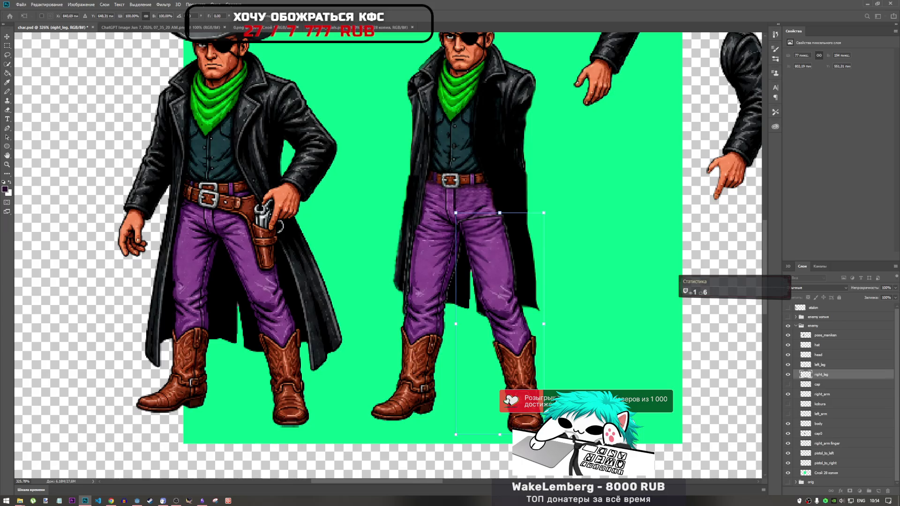
mouse_move(514, 354)
mouse_down()
mouse_move(279, 352)
mouse_move(526, 368)
mouse_move(522, 354)
mouse_up()
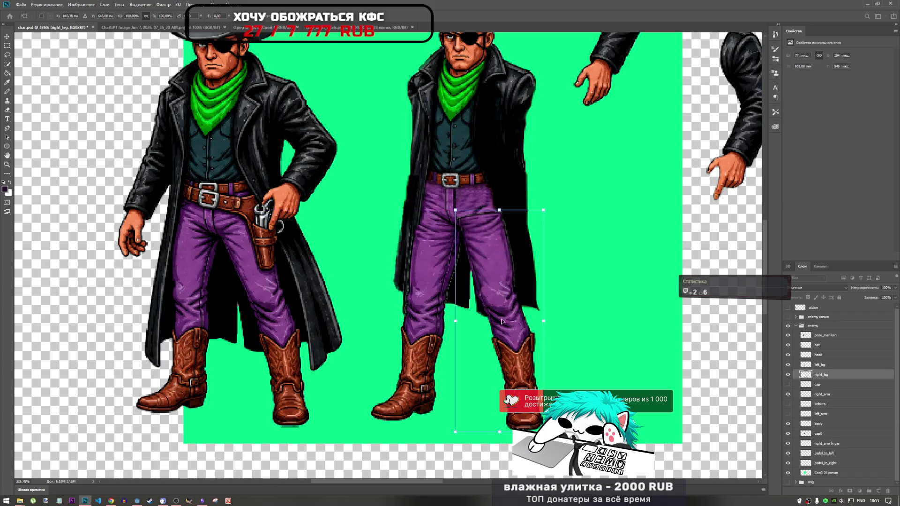
key(l)
scroll(489, 183, up, 5)
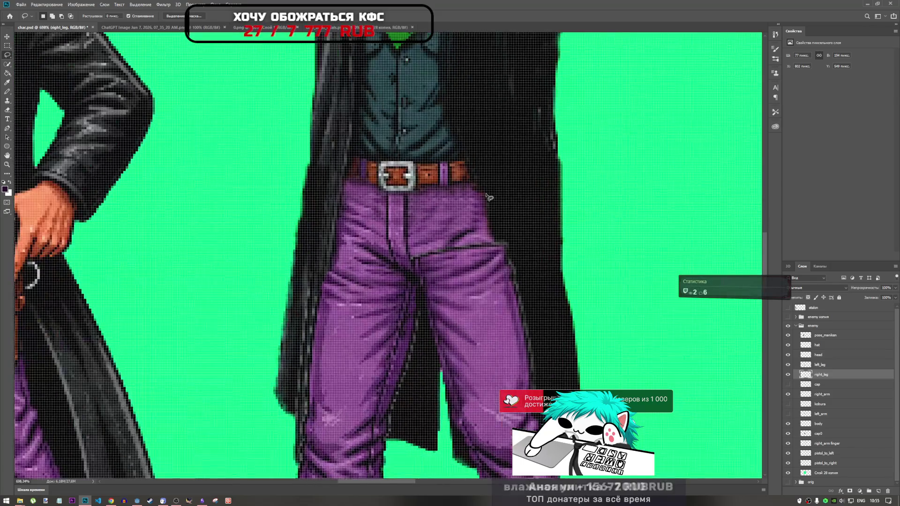
scroll(506, 210, down, 1)
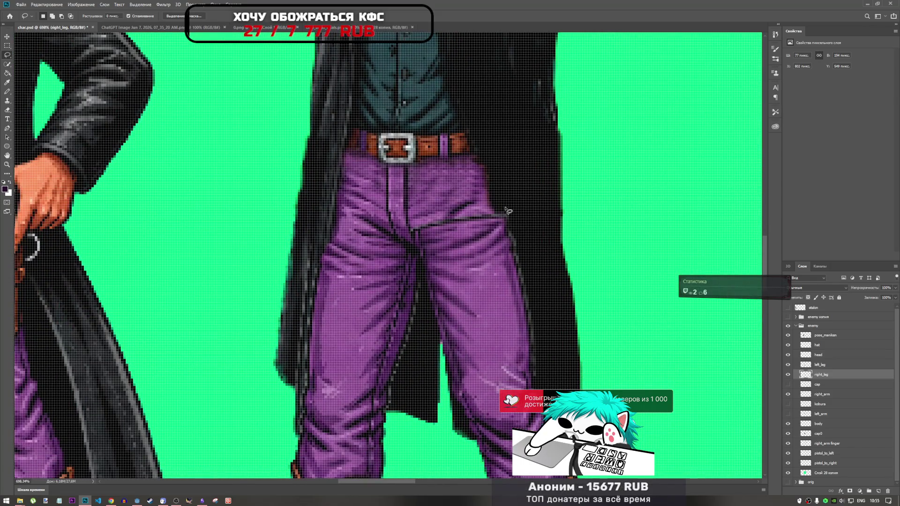
scroll(506, 214, down, 4)
scroll(497, 206, up, 2)
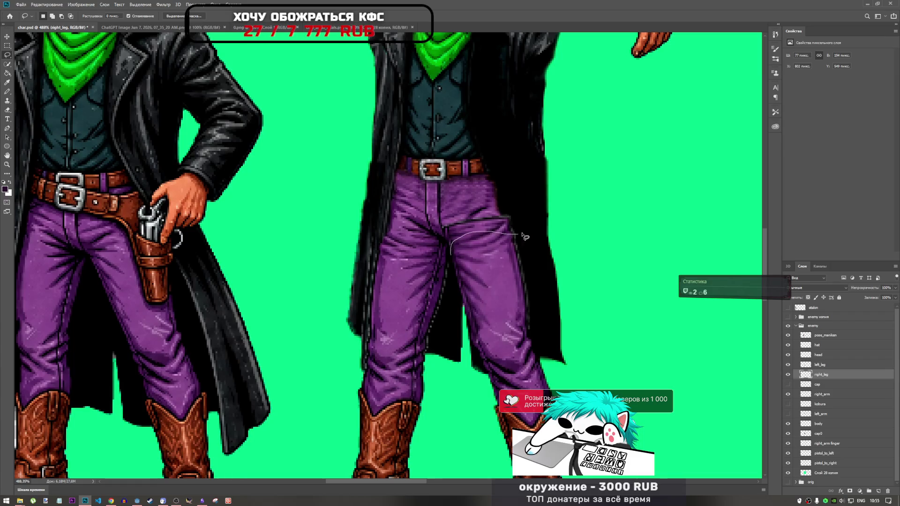
Try deleting a lasso selection over the upper trousers, then undo it and deselect.
mouse_move(522, 236)
mouse_down()
mouse_move(468, 184)
mouse_move(439, 219)
mouse_up()
drag(449, 259, 451, 263)
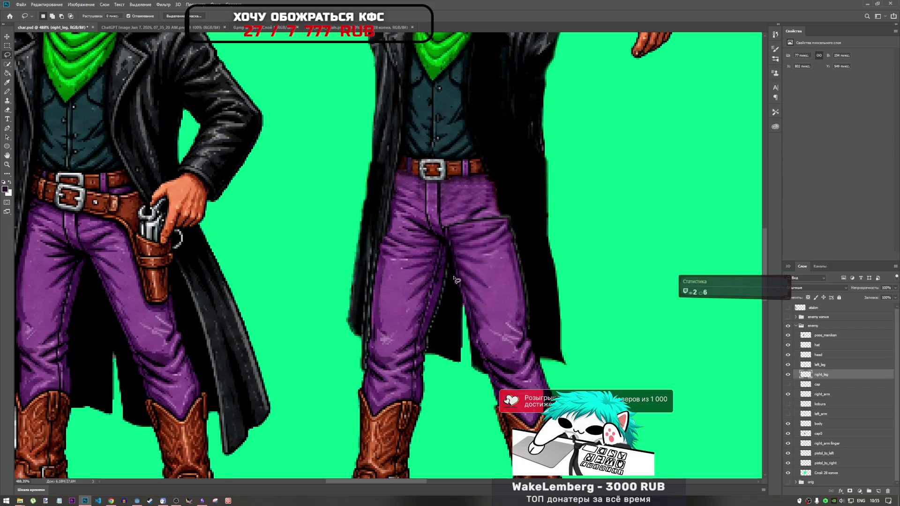
key(Delete)
key(ctrl+d)
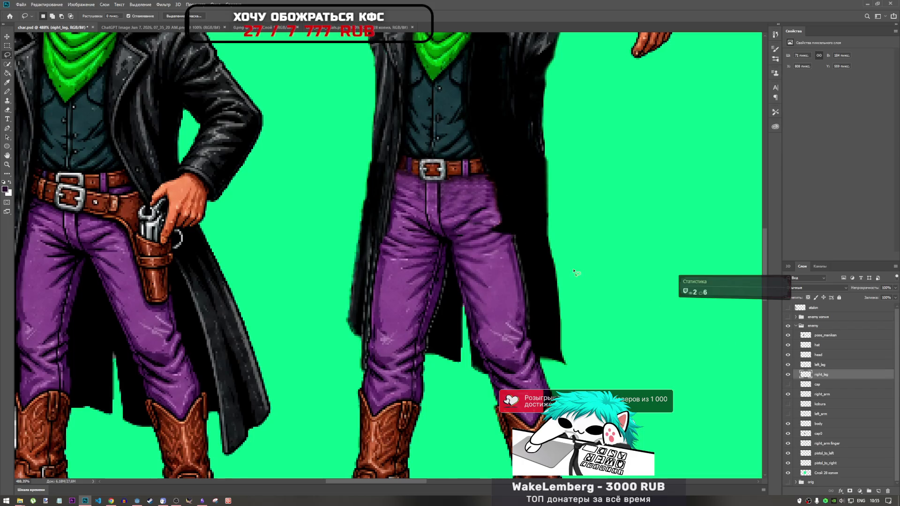
key(ctrl+z)
key(ctrl+z)
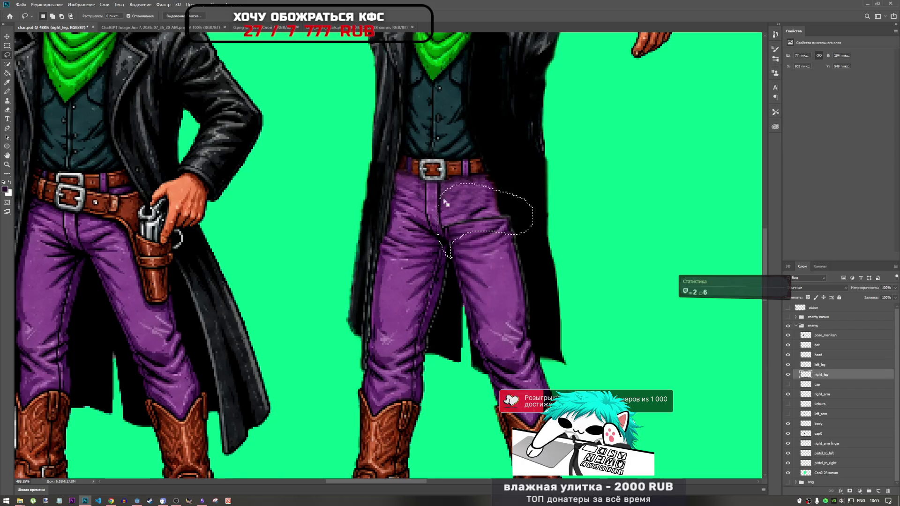
key(ctrl+d)
Erase the dark line across the second cowboy's trouser waist with the Eraser.
click(6, 112)
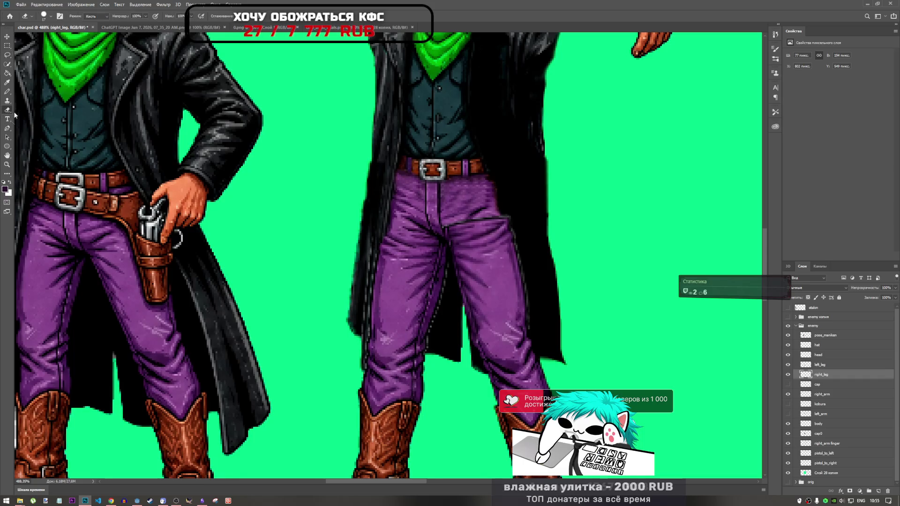
mouse_move(522, 223)
mouse_down()
mouse_move(486, 210)
mouse_move(443, 232)
mouse_up()
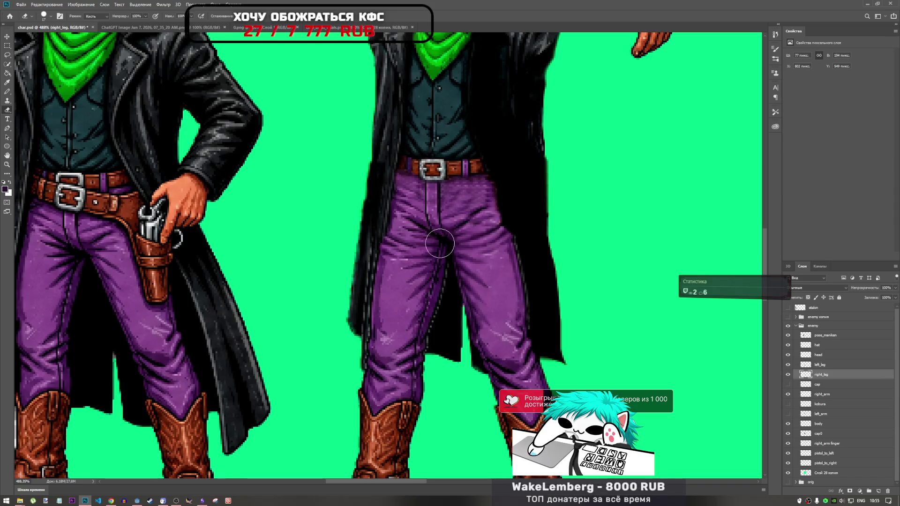
key(ctrl+0)
scroll(539, 240, up, 5)
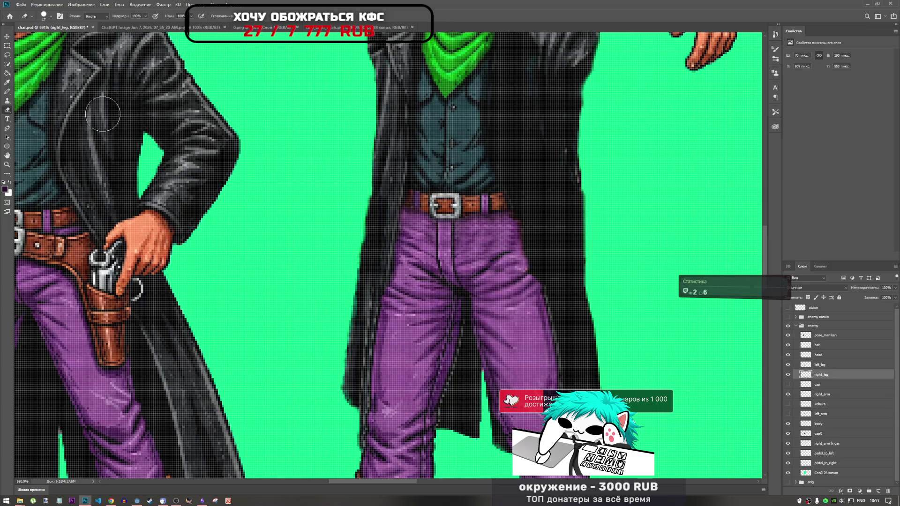
Paint cloned trouser texture over the seam with the Clone Stamp, undoing the last stroke.
click(7, 100)
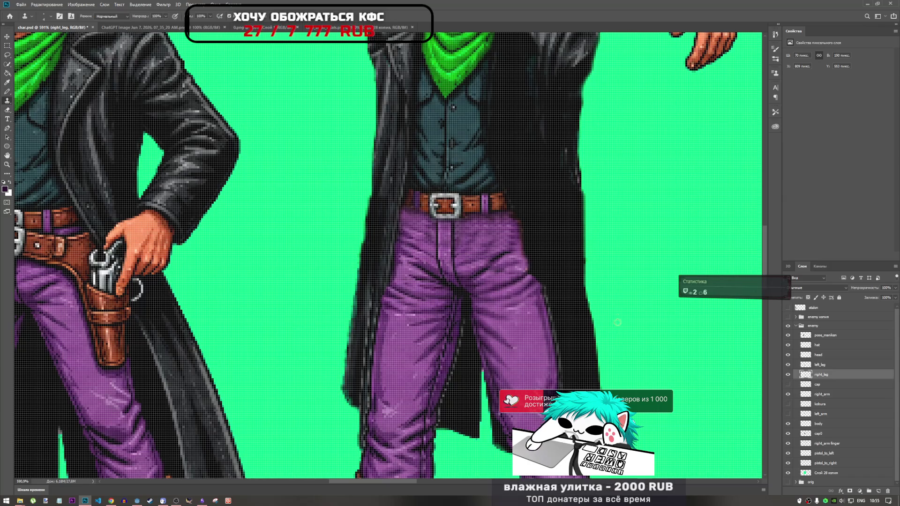
right_click(543, 282)
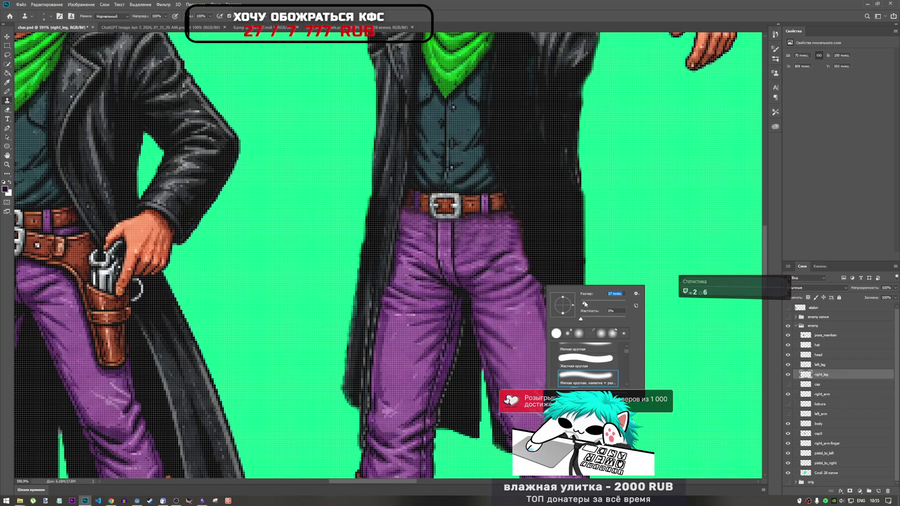
key(Return)
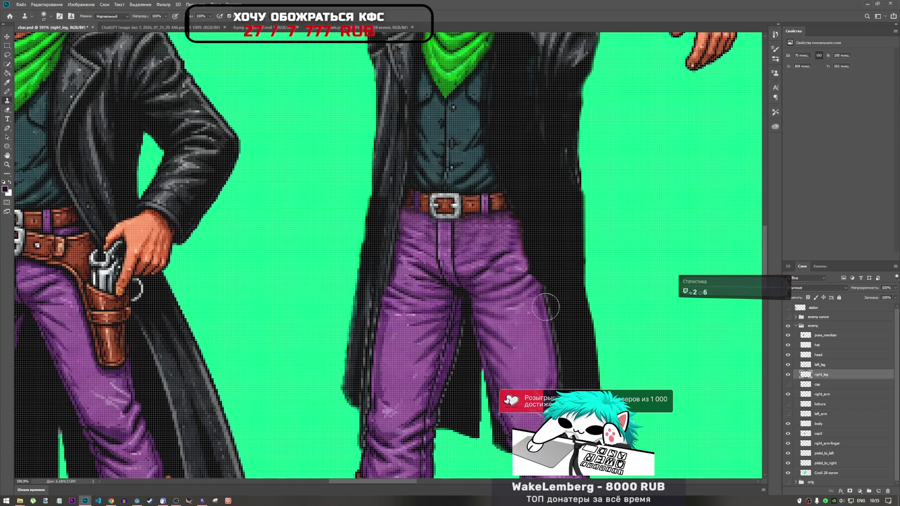
mouse_move(546, 308)
mouse_down()
mouse_move(537, 276)
mouse_move(532, 270)
mouse_move(532, 301)
mouse_move(523, 272)
mouse_up()
key(ctrl+z)
scroll(542, 332, down, 5)
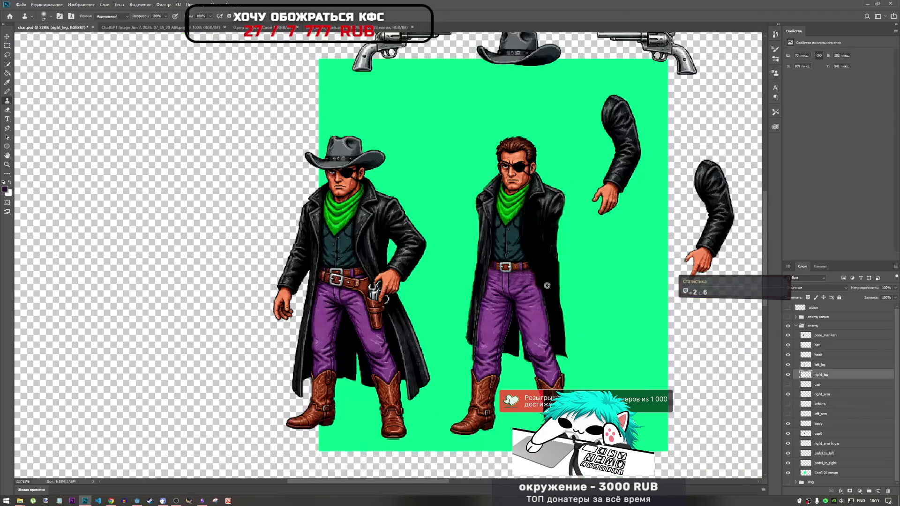
Check the leg by toggling the body layer's visibility, then make the body layer active.
scroll(547, 285, up, 5)
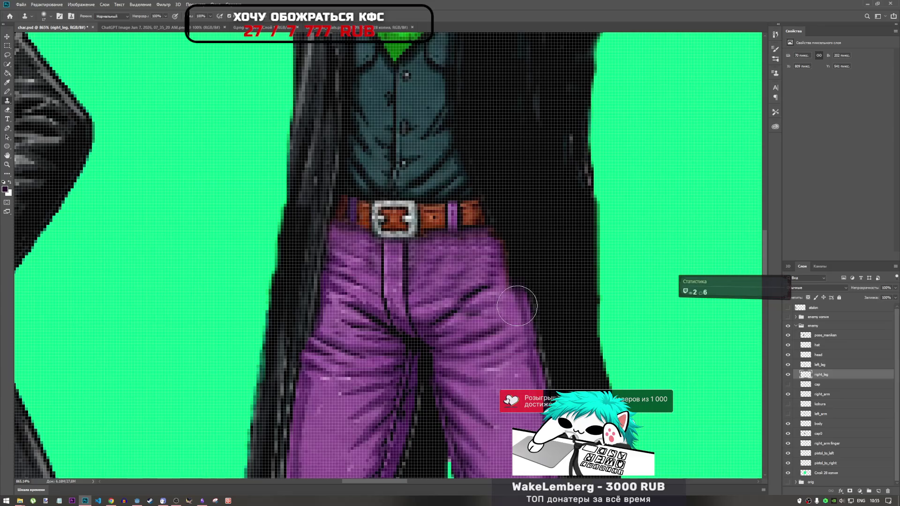
scroll(496, 333, down, 5)
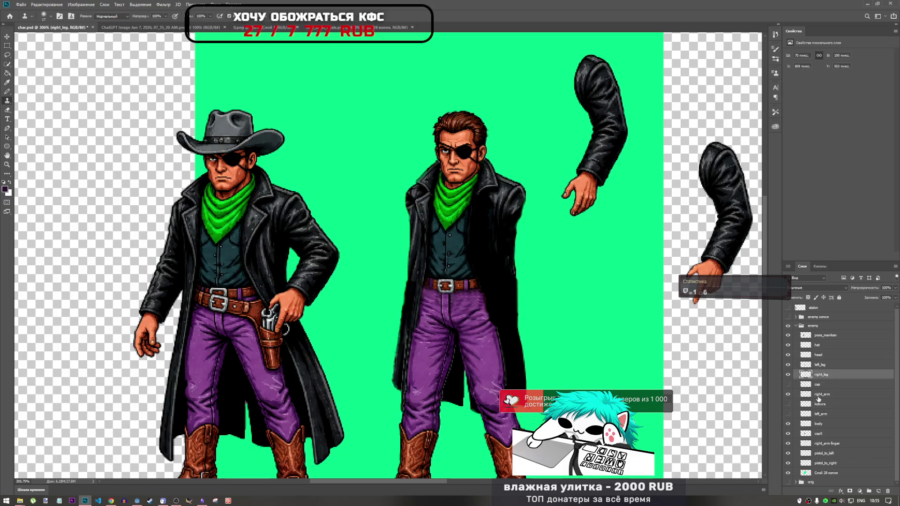
click(788, 424)
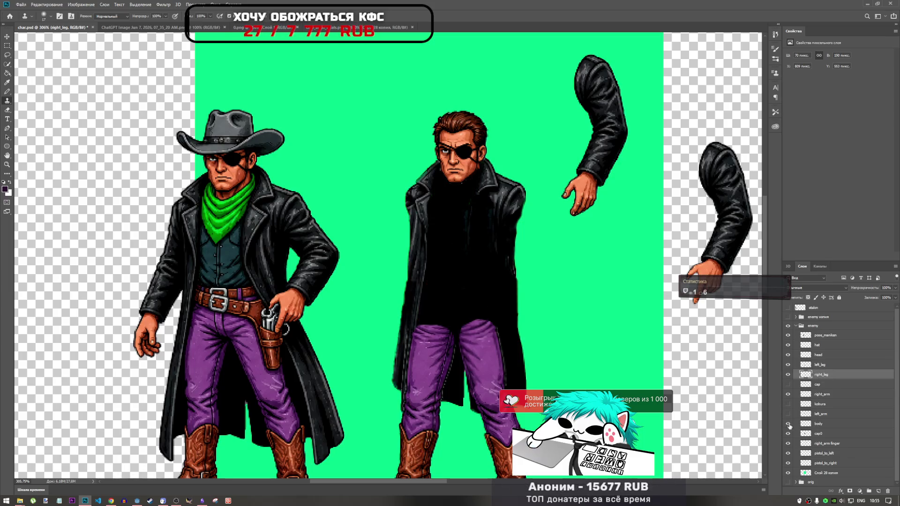
click(788, 423)
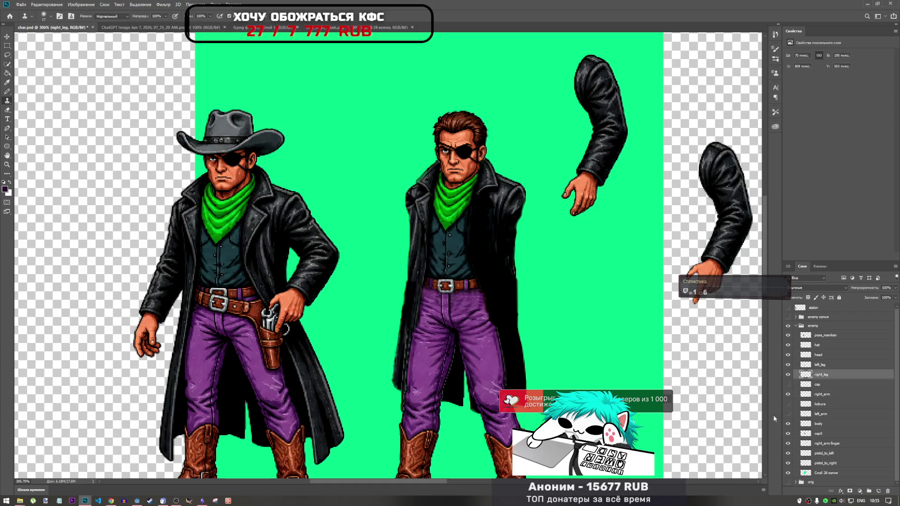
click(816, 424)
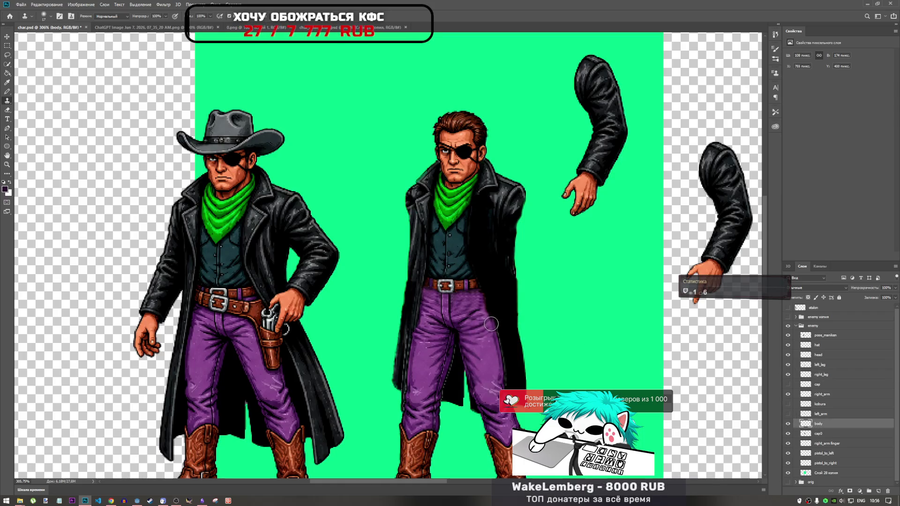
Clone purple cloth over the dark gap just right of the belt buckle.
scroll(488, 324, up, 5)
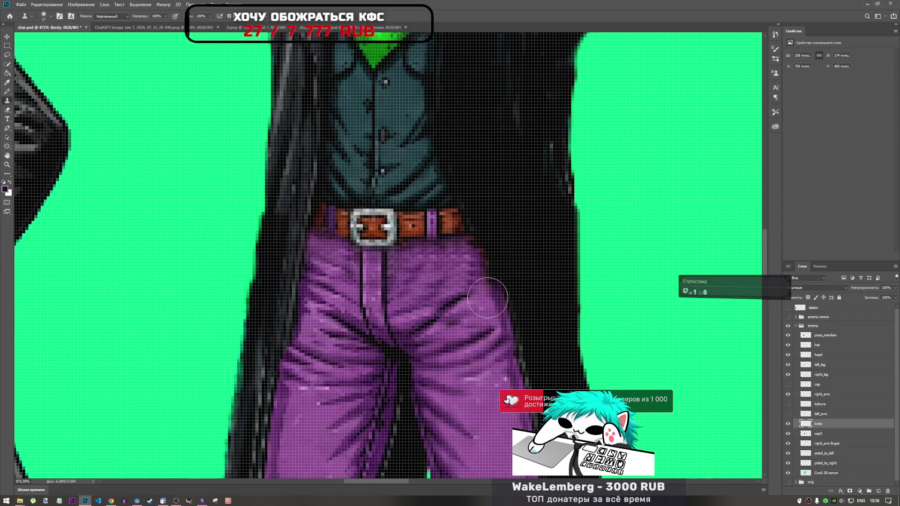
scroll(479, 333, down, 5)
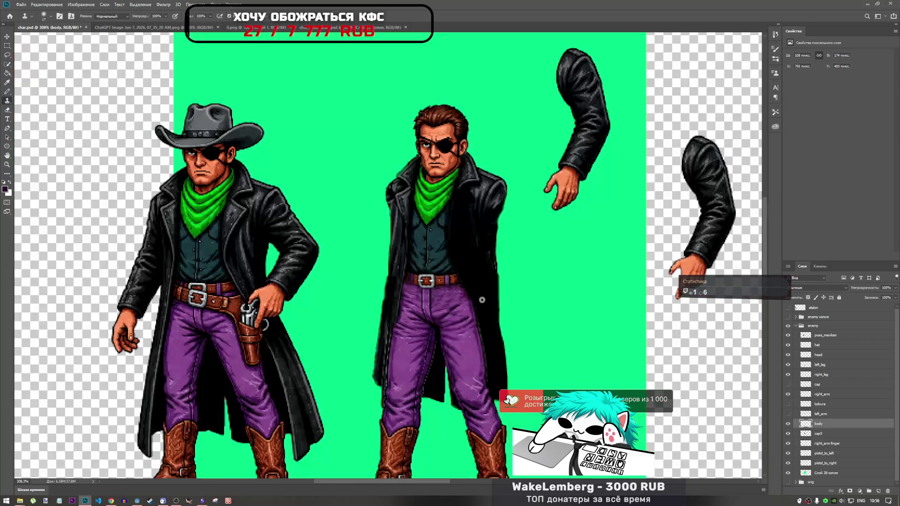
scroll(452, 299, up, 5)
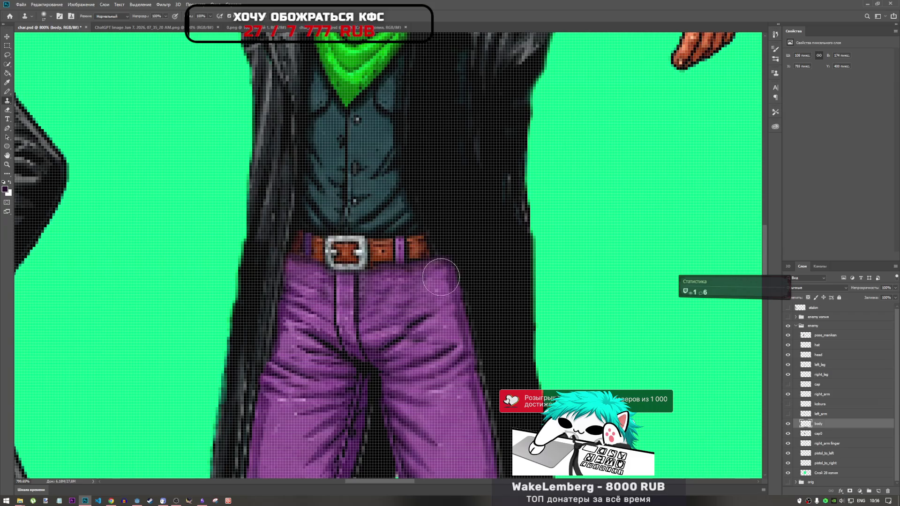
scroll(440, 276, down, 5)
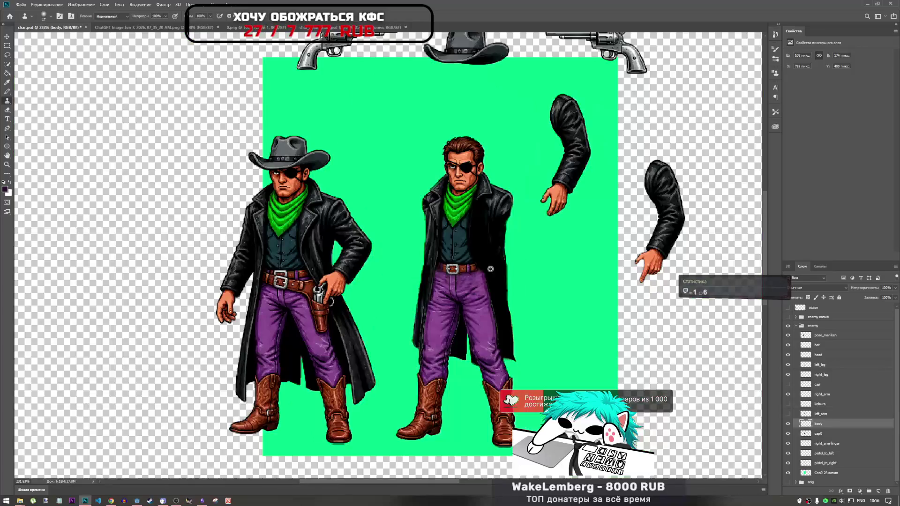
scroll(490, 269, up, 5)
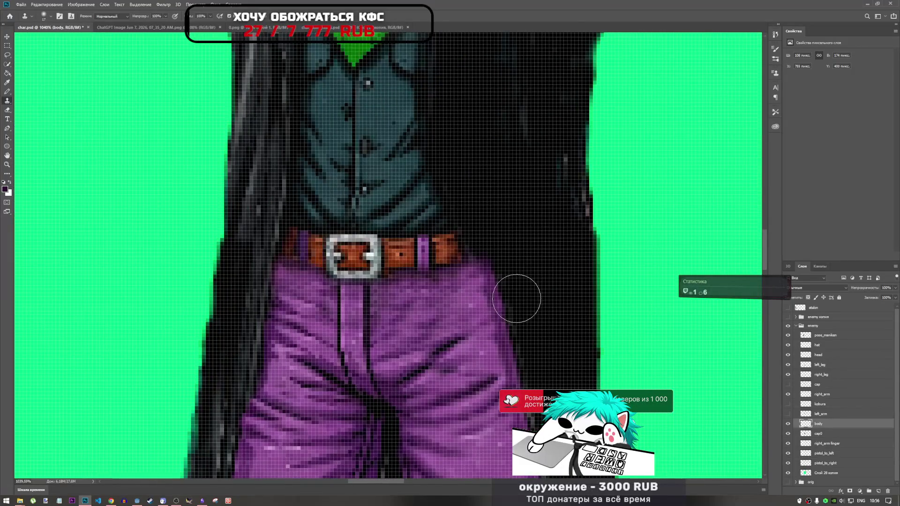
drag(474, 274, 498, 296)
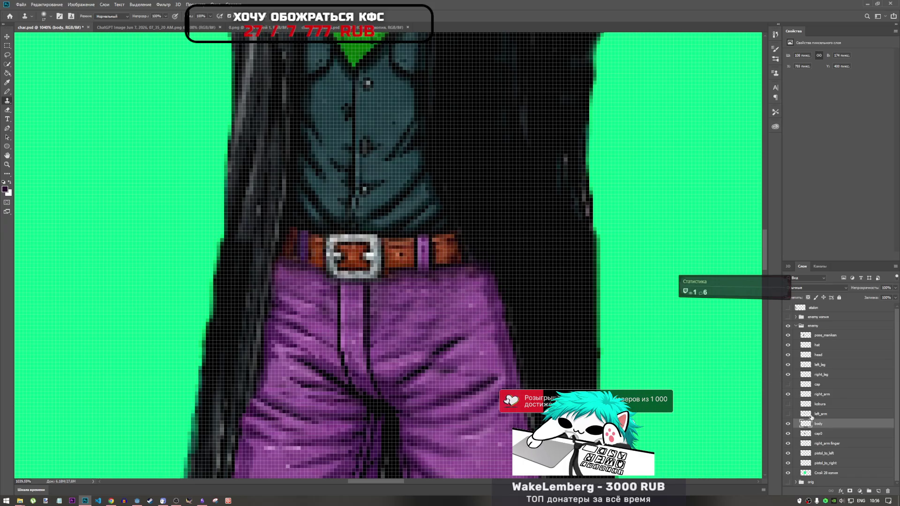
scroll(651, 351, down, 1)
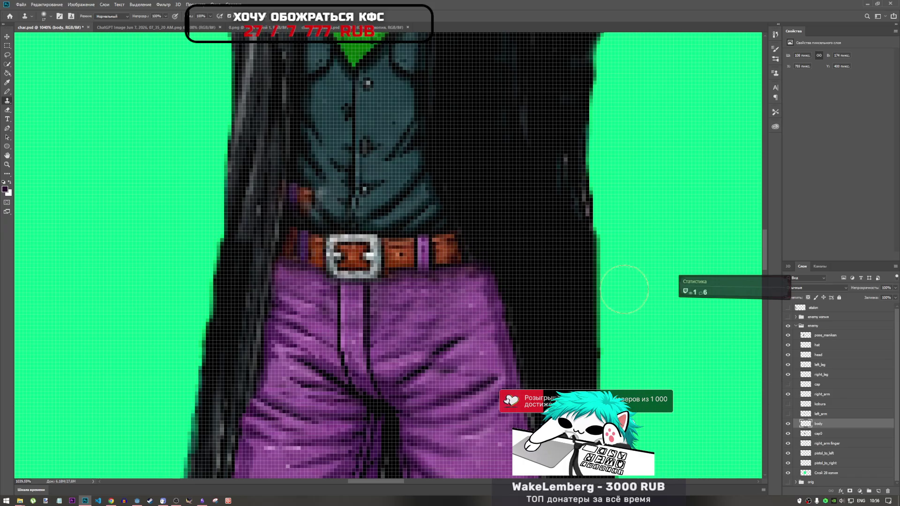
scroll(622, 281, down, 4)
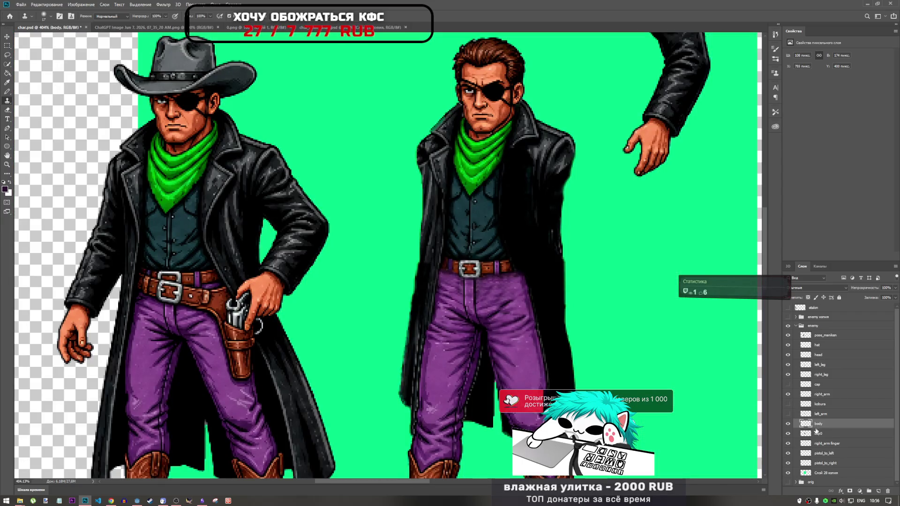
click(791, 424)
click(791, 424)
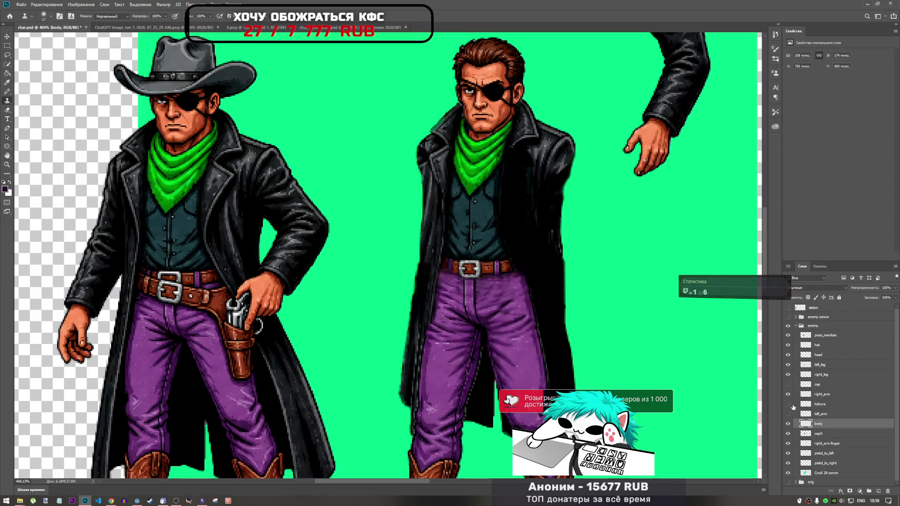
click(788, 375)
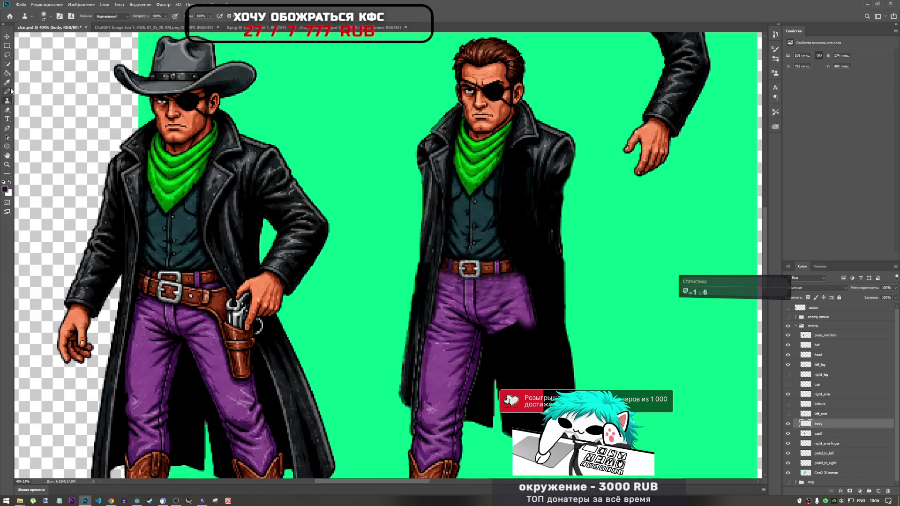
click(7, 55)
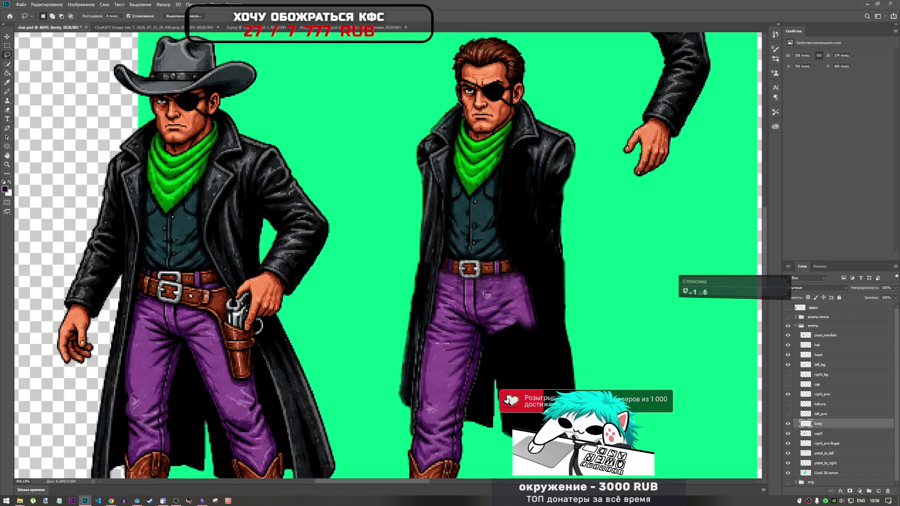
click(537, 322)
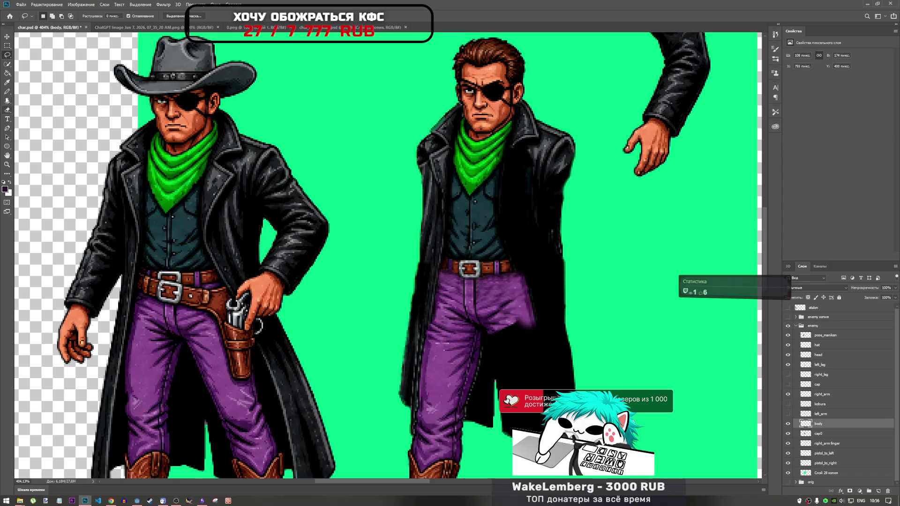
click(7, 110)
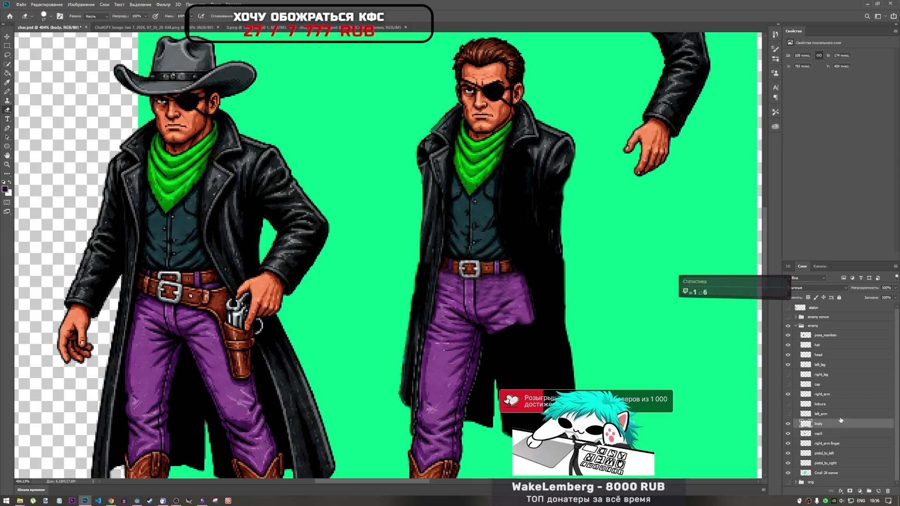
click(788, 375)
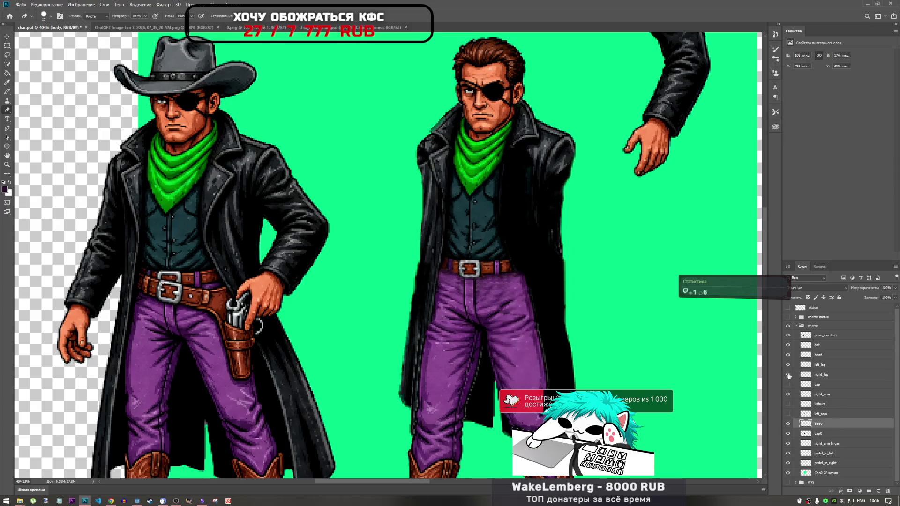
click(788, 375)
click(788, 375)
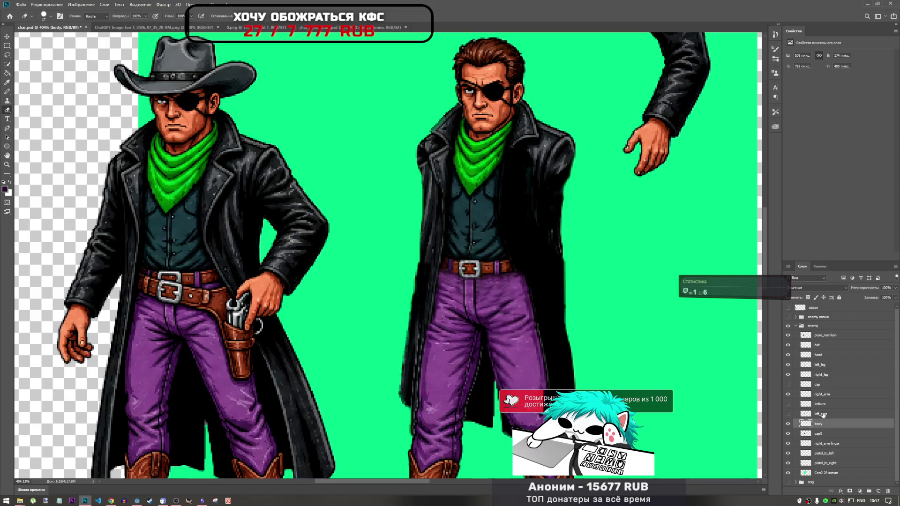
click(7, 99)
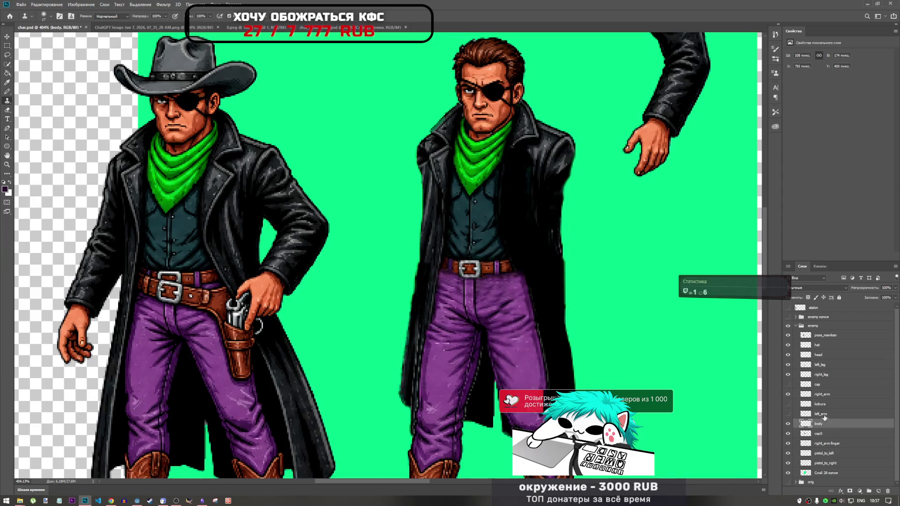
click(815, 375)
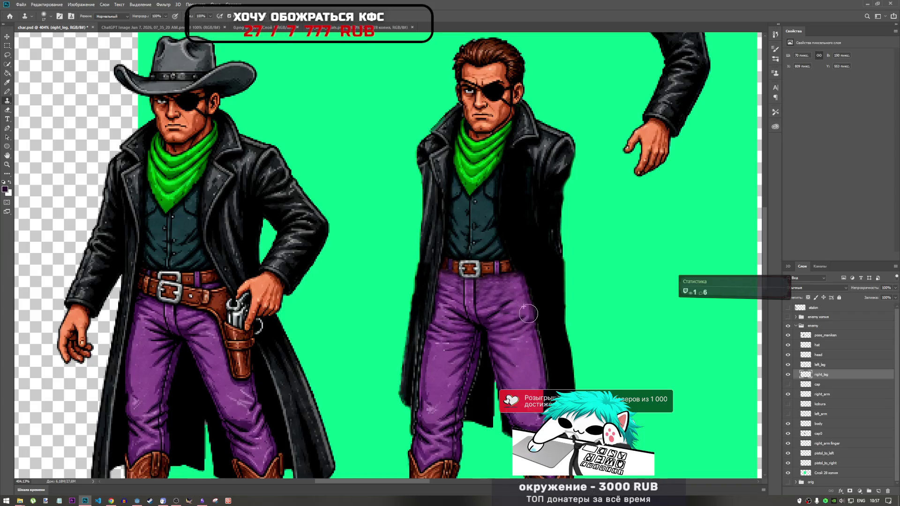
Stamp trouser texture onto the top of the right_leg layer under the belt.
click(518, 316)
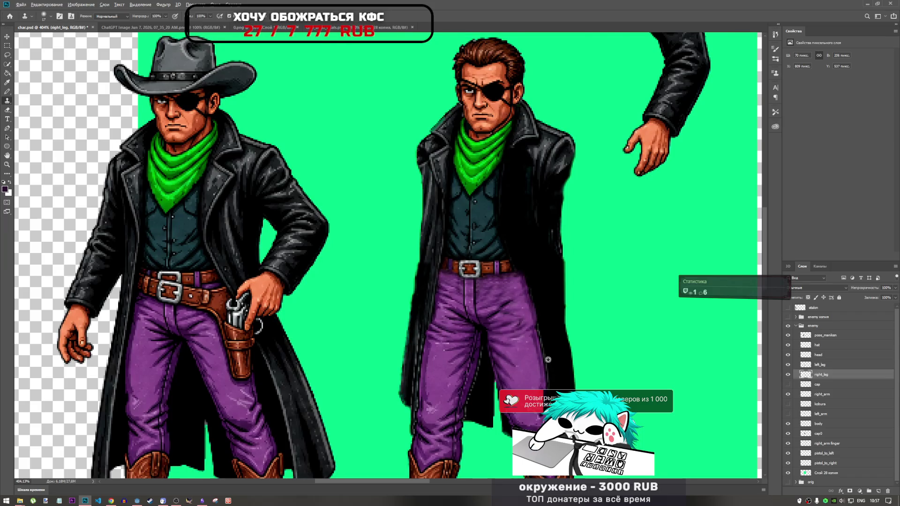
scroll(548, 360, down, 5)
scroll(544, 357, up, 5)
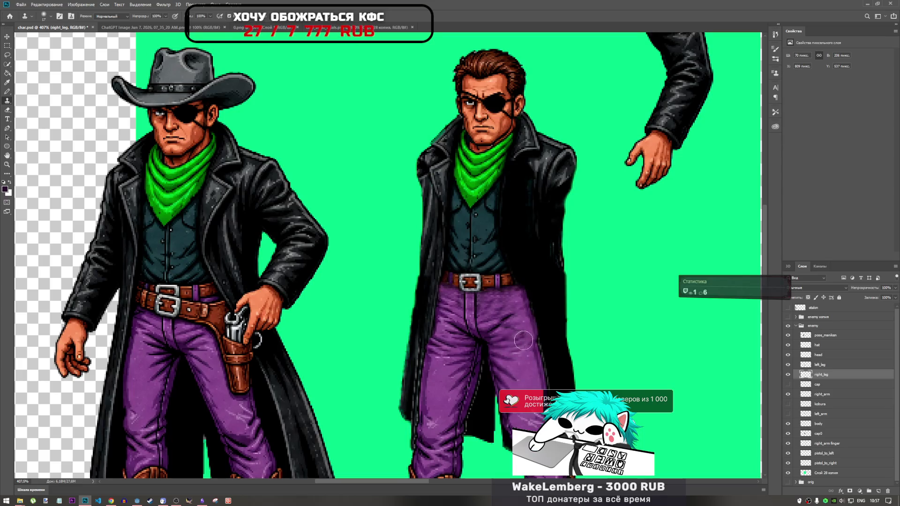
scroll(521, 330, down, 3)
scroll(522, 330, down, 3)
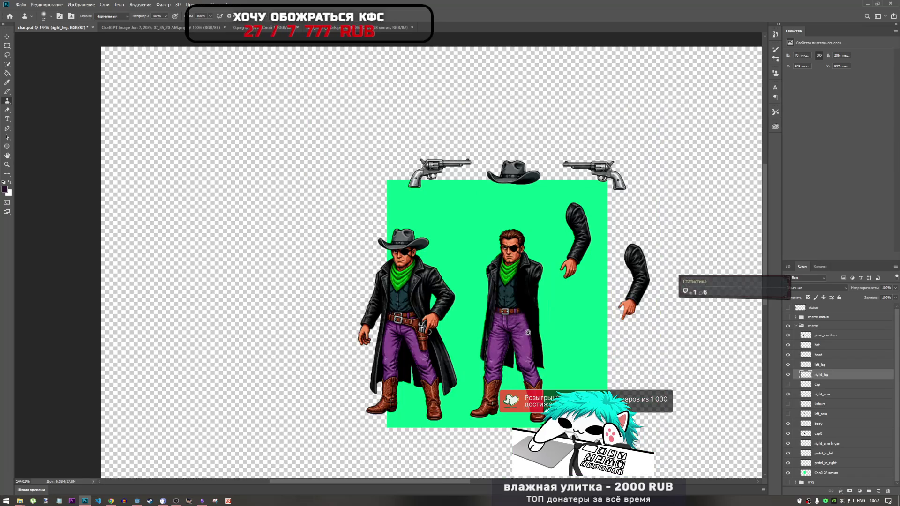
scroll(525, 336, up, 3)
scroll(526, 338, up, 5)
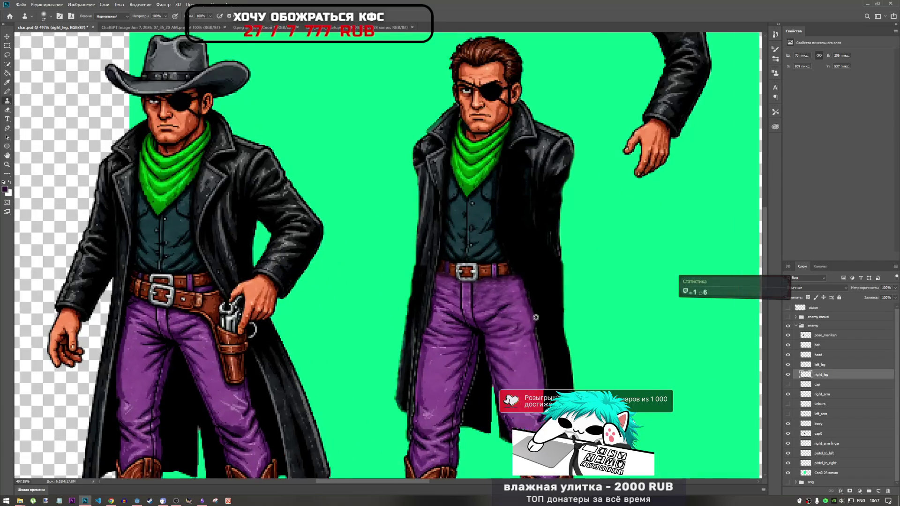
scroll(504, 288, down, 2)
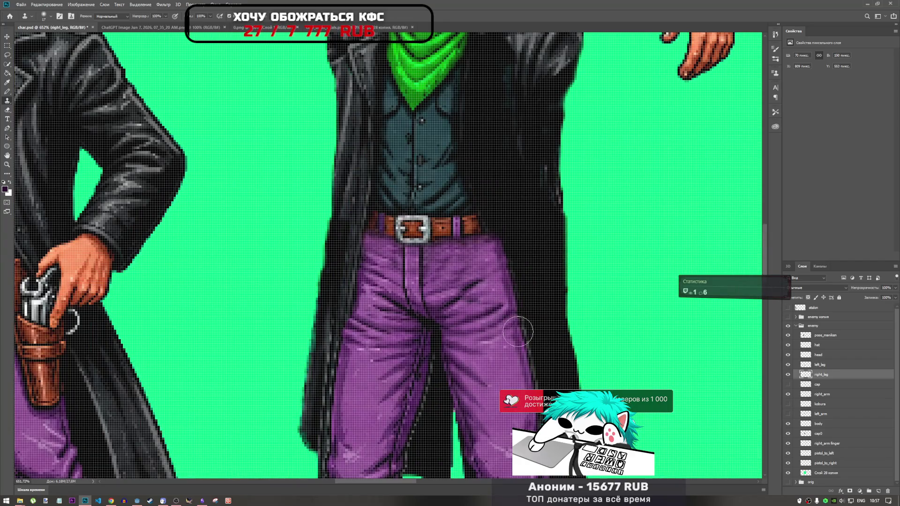
Repaint the top of the right leg after undoing one stroke, then hide the body layer.
click(491, 261)
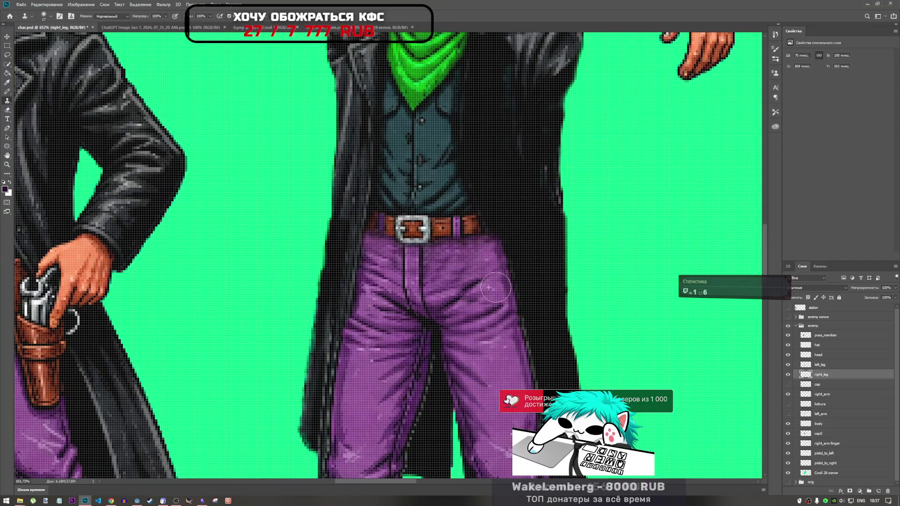
key(ctrl+z)
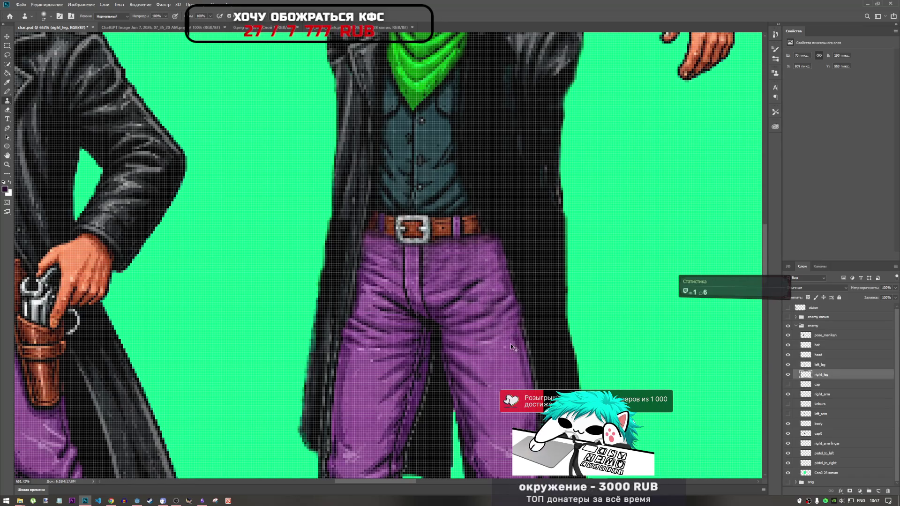
click(492, 263)
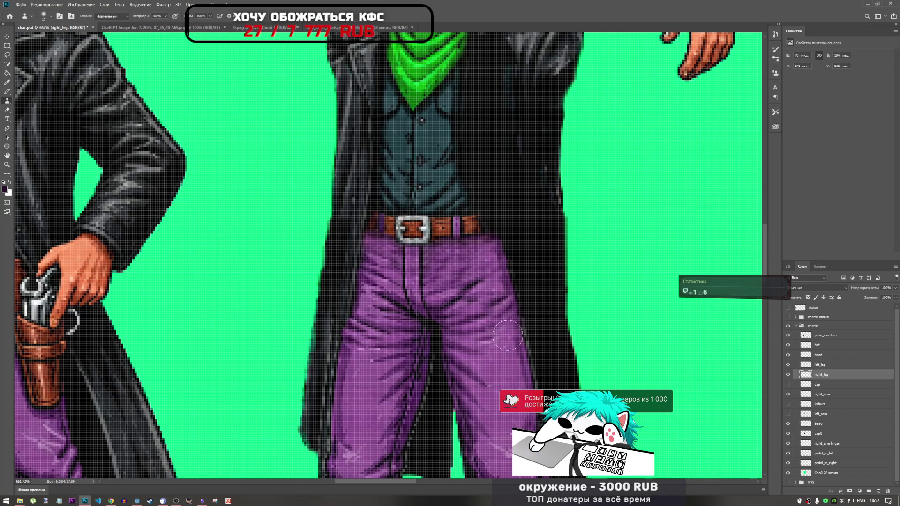
scroll(513, 347, down, 5)
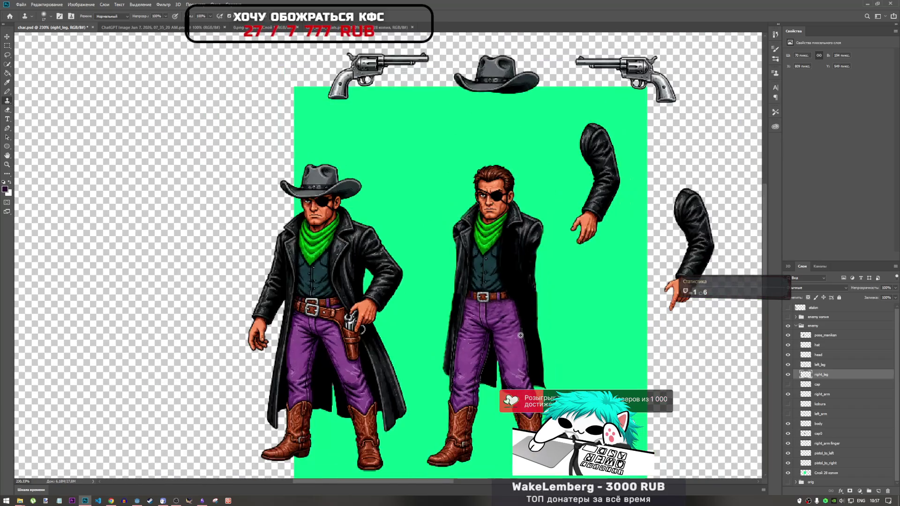
scroll(517, 336, up, 2)
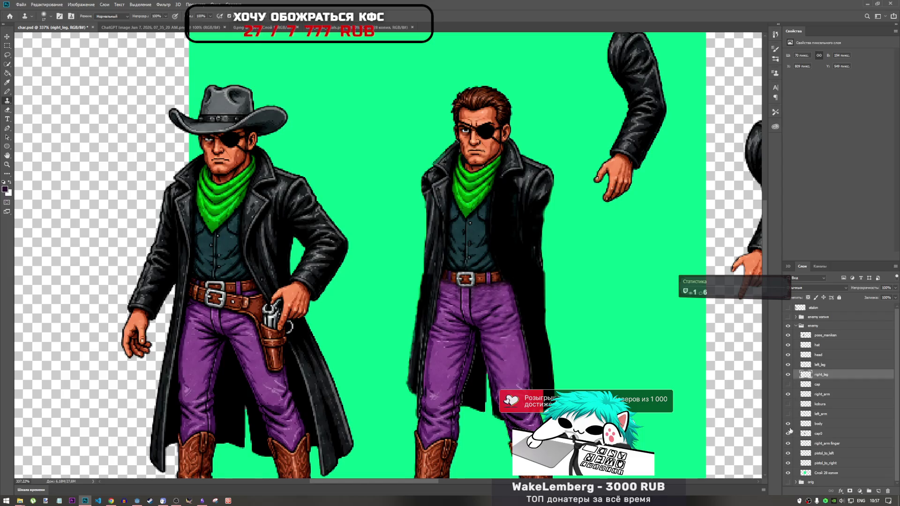
click(789, 423)
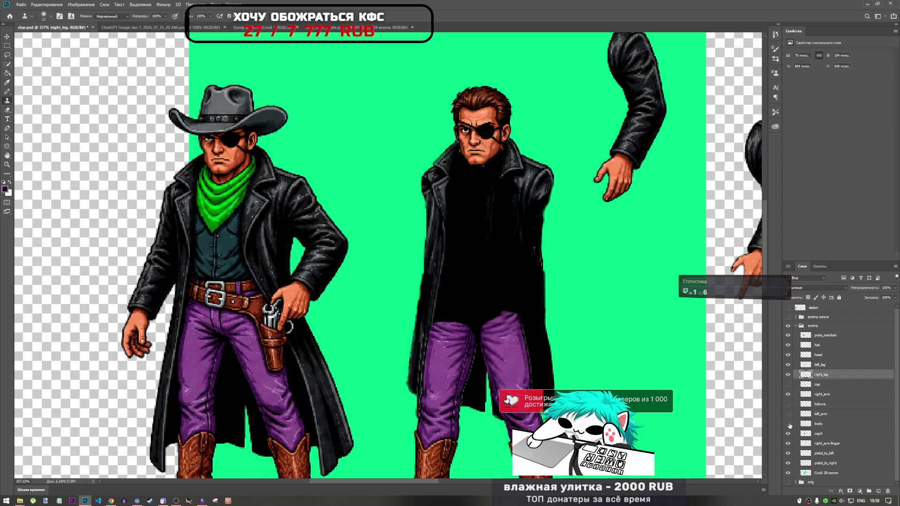
Switch to the Eraser and show the body layer's shirt, belt and bandana again.
click(788, 424)
click(788, 424)
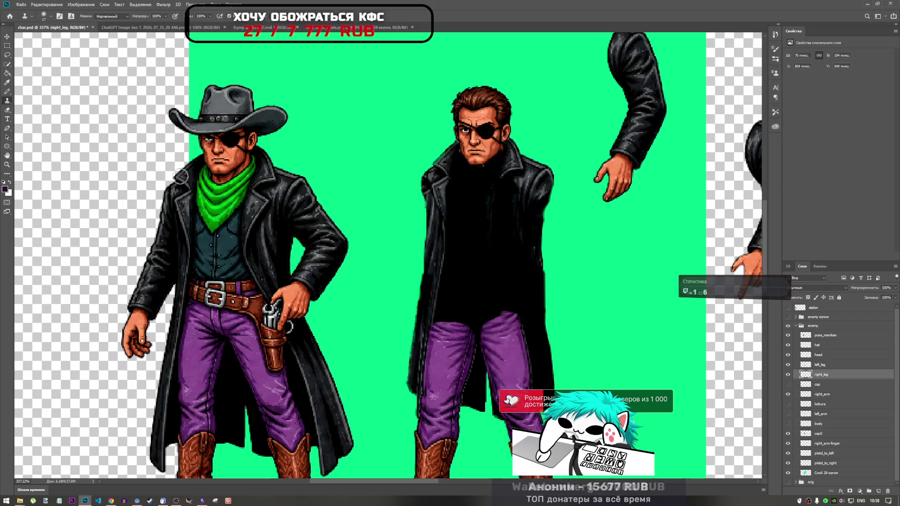
click(7, 109)
scroll(516, 300, up, 5)
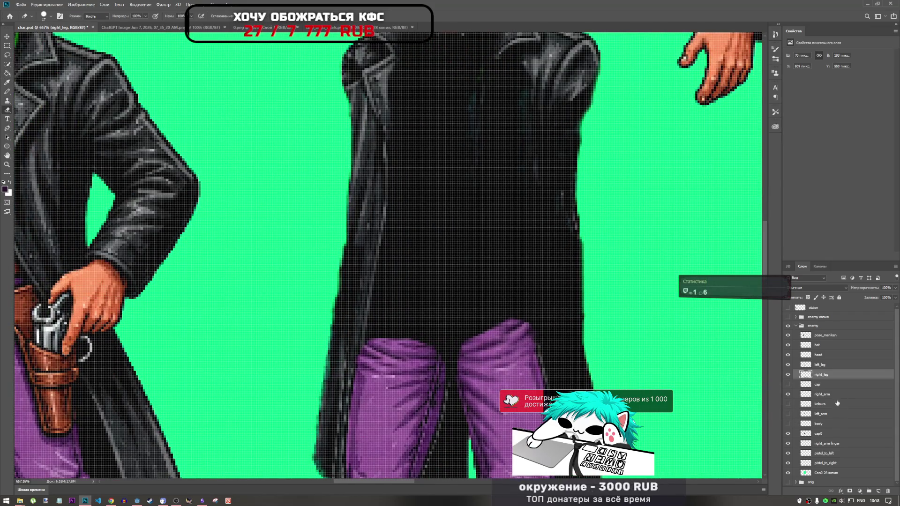
click(788, 424)
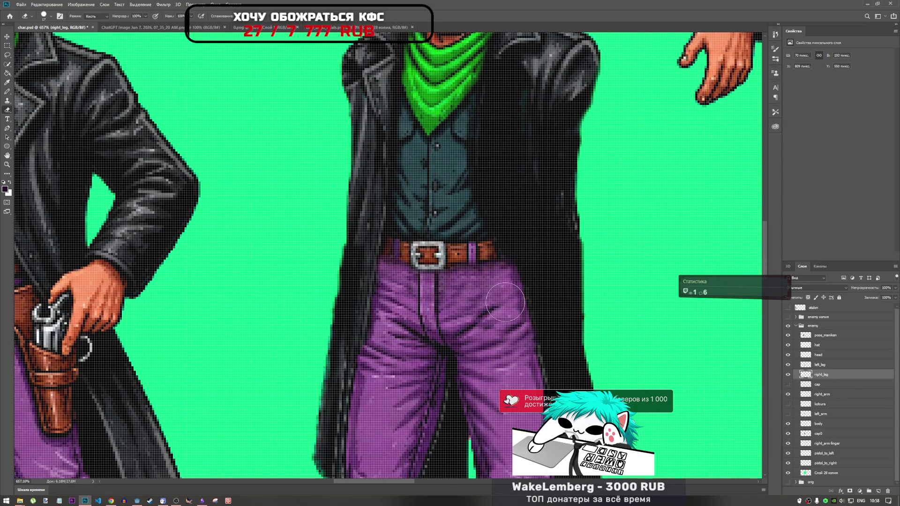
scroll(562, 300, down, 6)
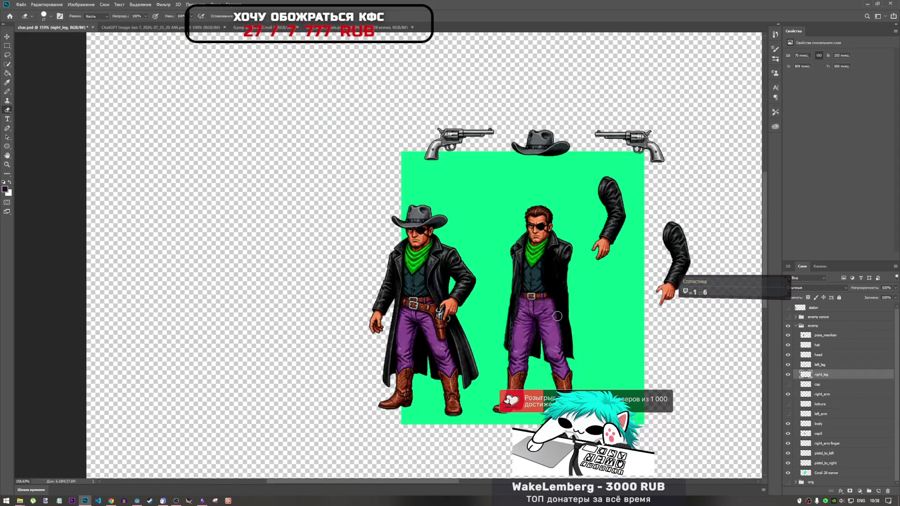
scroll(549, 310, up, 2)
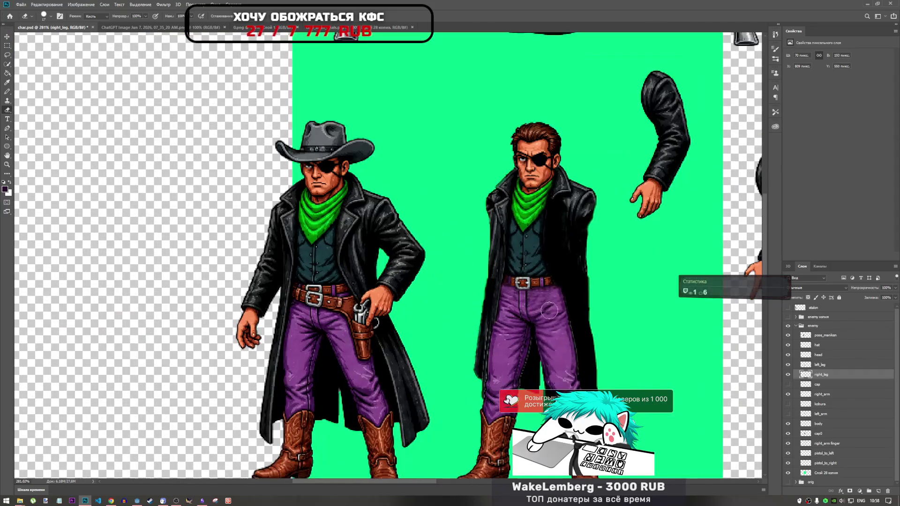
Toggle the right_leg layer off and on twice to check the seam.
click(788, 375)
click(788, 375)
click(788, 375)
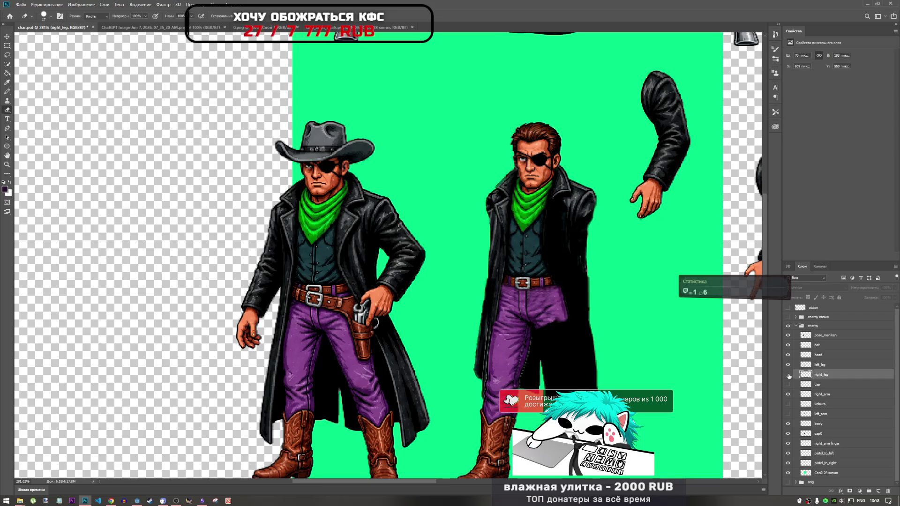
click(789, 375)
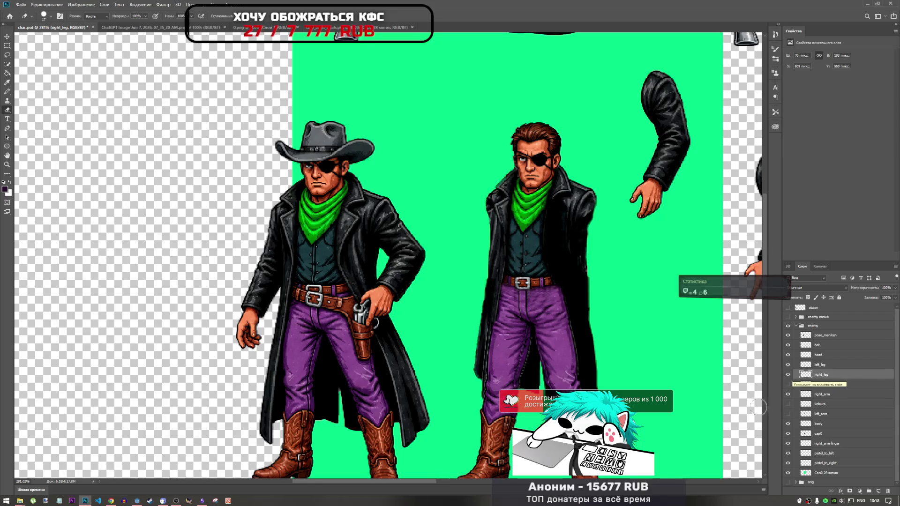
scroll(568, 312, up, 5)
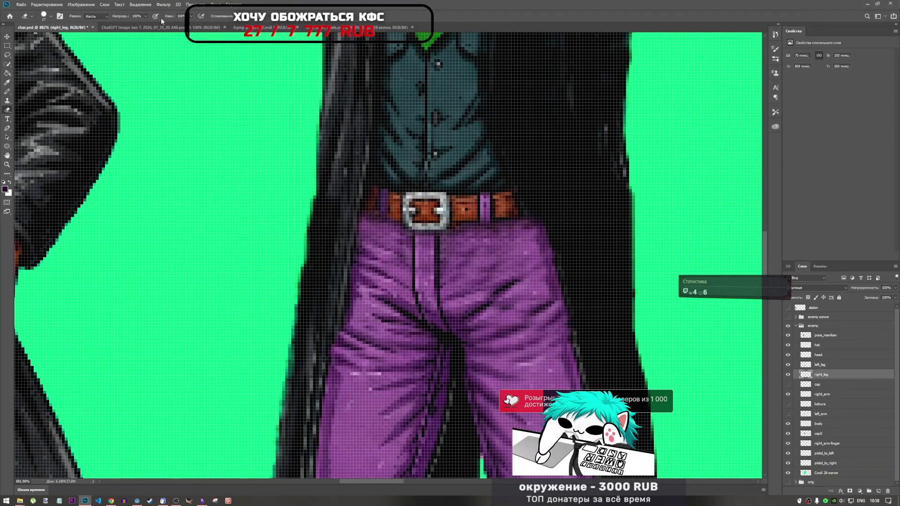
Set the eraser opacity to 46% and compare with the body layer hidden and shown.
click(142, 16)
text(46)
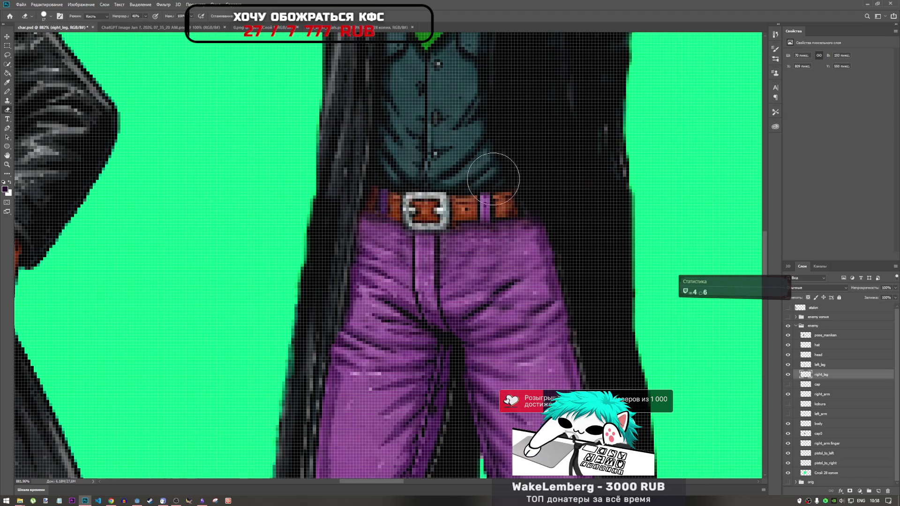
scroll(586, 250, down, 5)
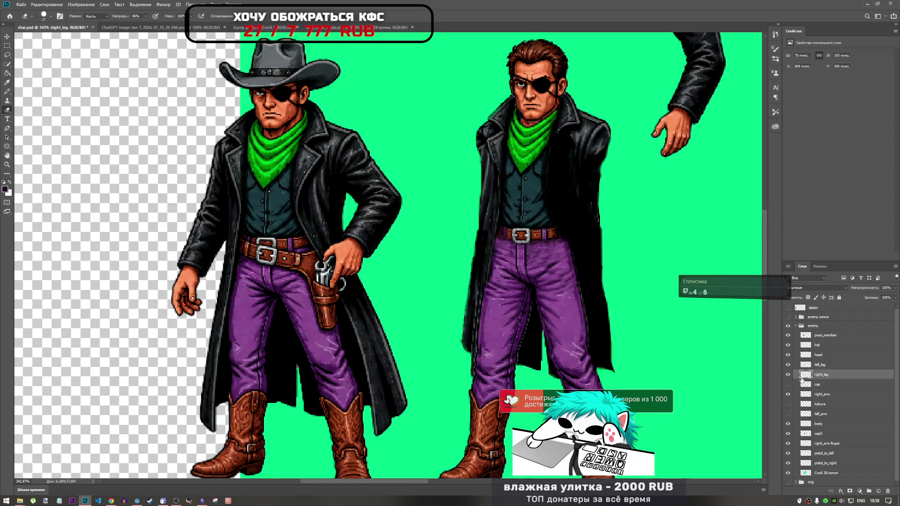
click(789, 425)
click(788, 425)
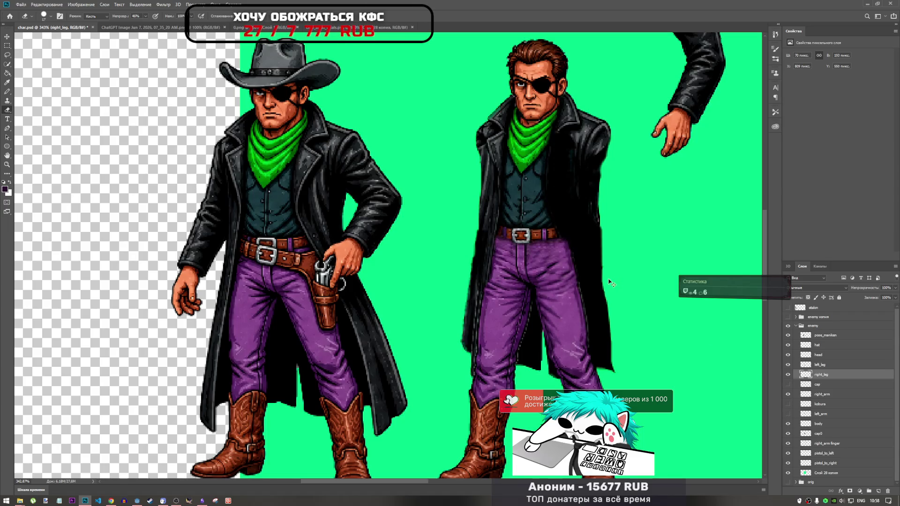
scroll(569, 269, up, 5)
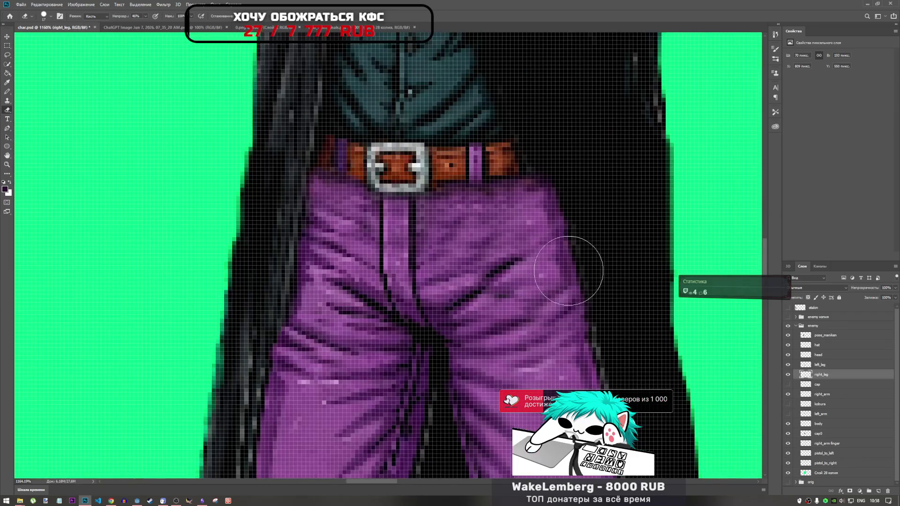
Lower the eraser opacity to 12% and set a 14 px hard brush.
right_click(538, 238)
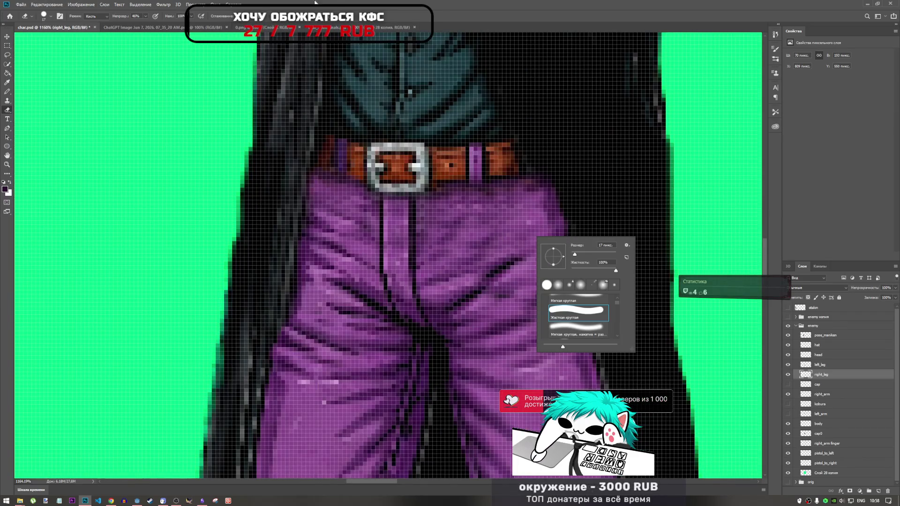
key(Escape)
click(146, 16)
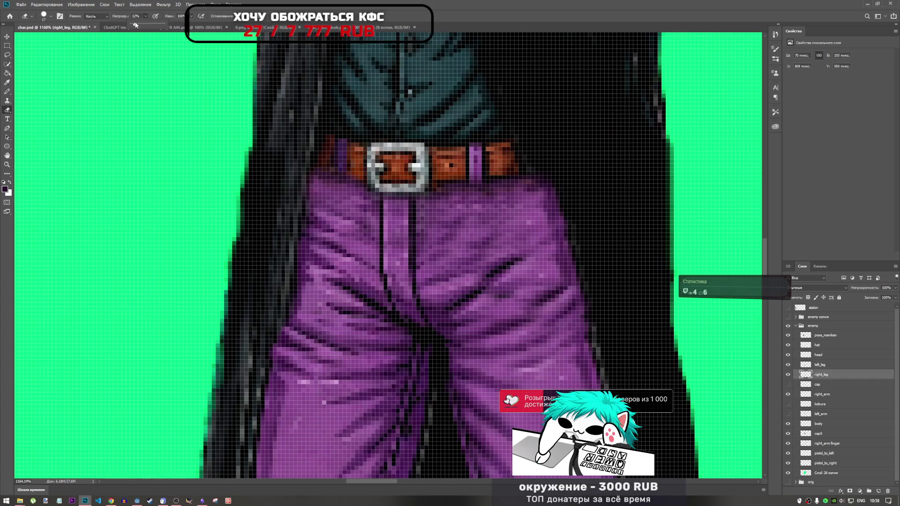
right_click(539, 246)
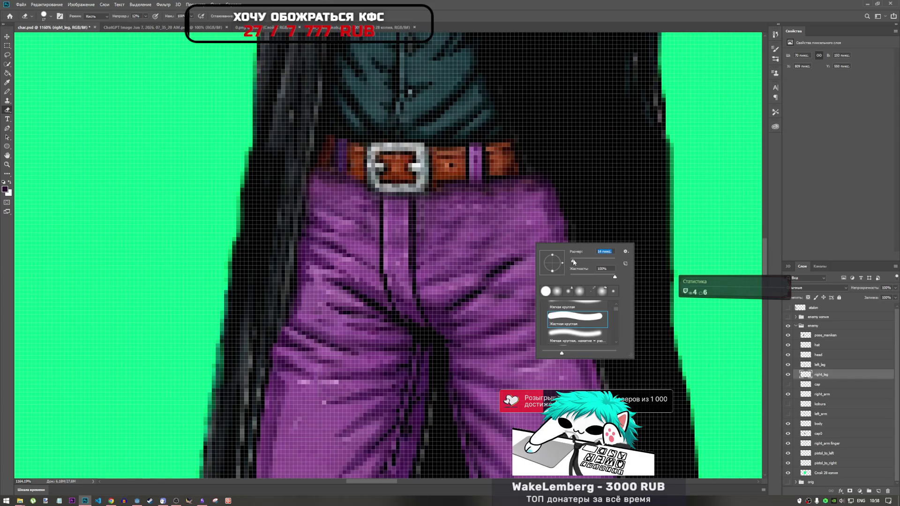
key(Return)
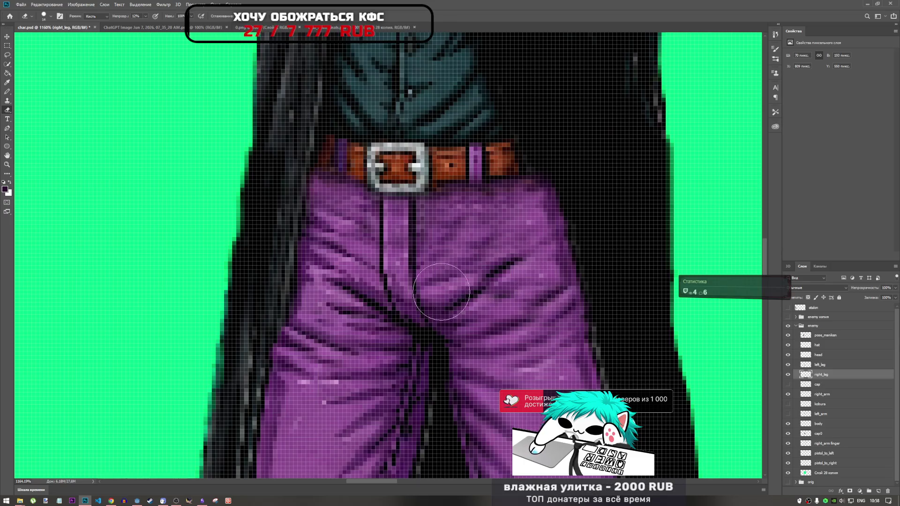
scroll(591, 216, down, 5)
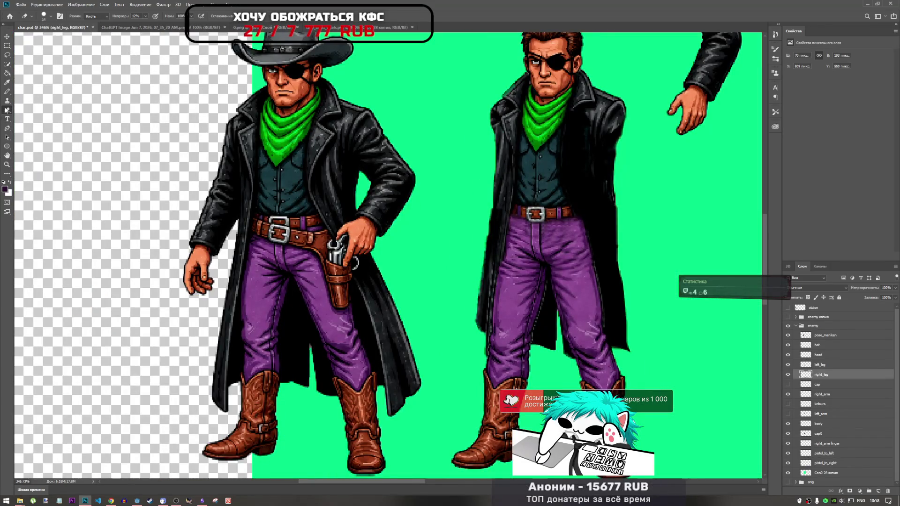
Compare the figure by toggling the right_leg and left_arm layers off and on.
scroll(581, 258, down, 3)
scroll(541, 234, up, 8)
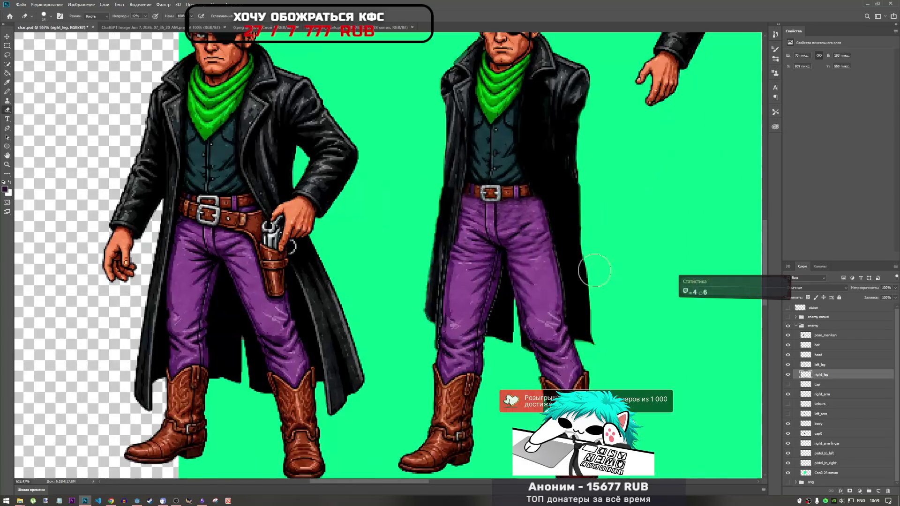
scroll(542, 237, down, 6)
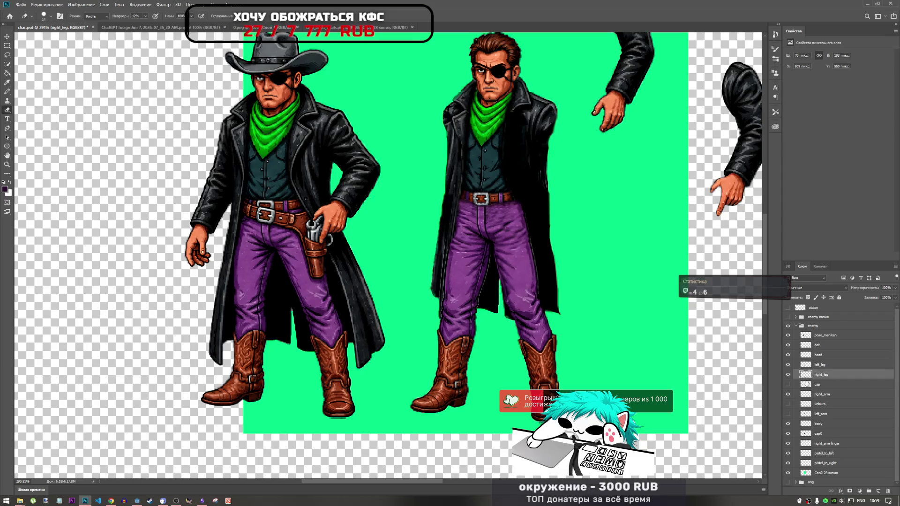
click(788, 375)
click(789, 375)
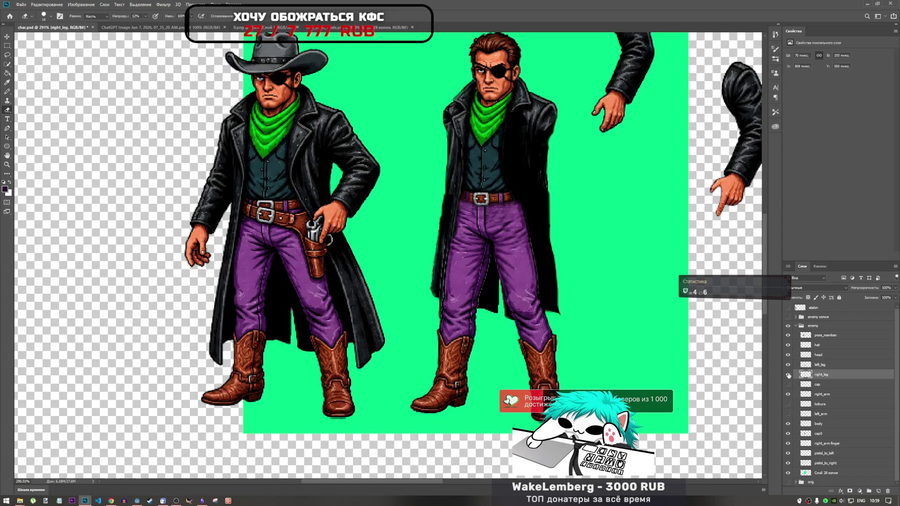
click(788, 414)
click(788, 415)
Leave the kobura holster layer visible on the second cowboy.
click(789, 404)
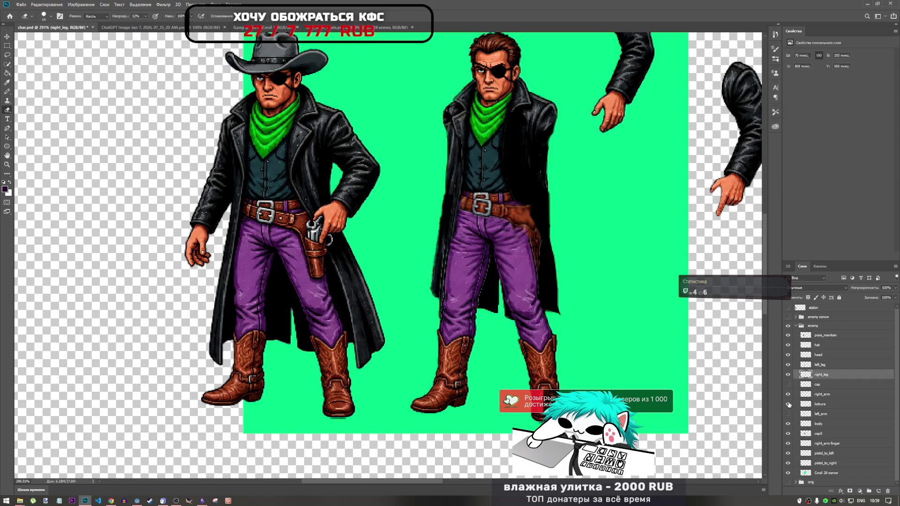
click(788, 404)
click(789, 404)
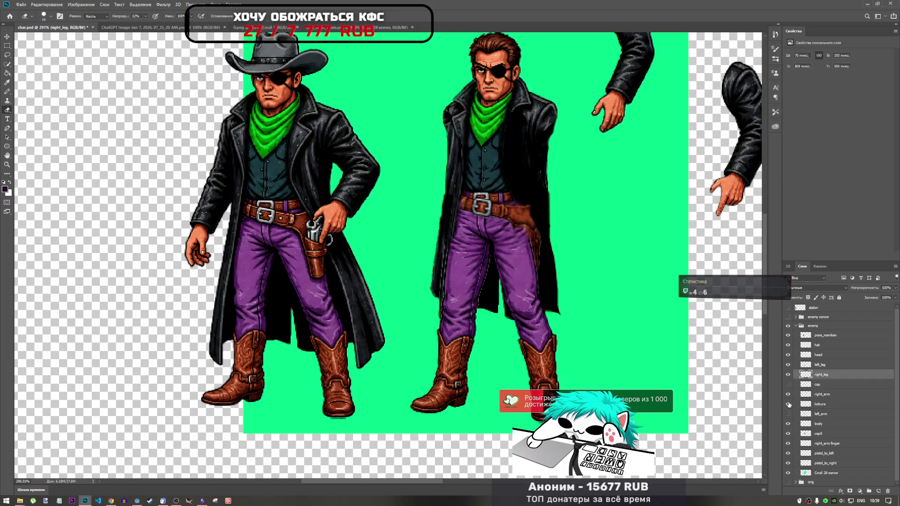
alt+scroll(464, 206, up, 6)
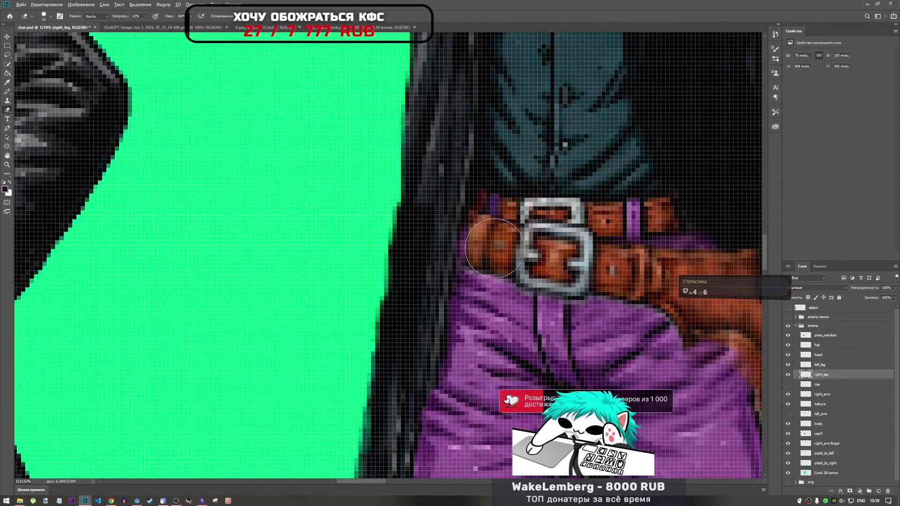
alt+scroll(495, 248, down, 2)
alt+scroll(478, 245, up, 2)
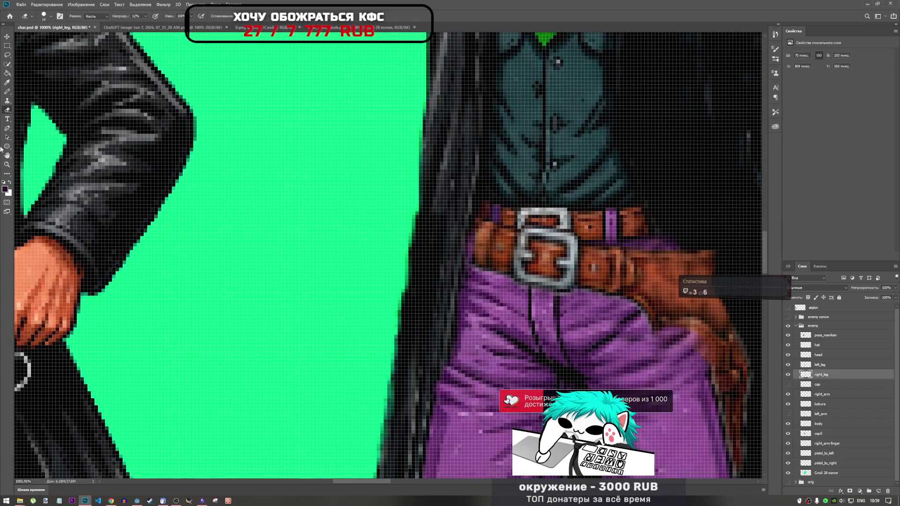
Pick the Clone Stamp and make the kobura layer active.
click(7, 100)
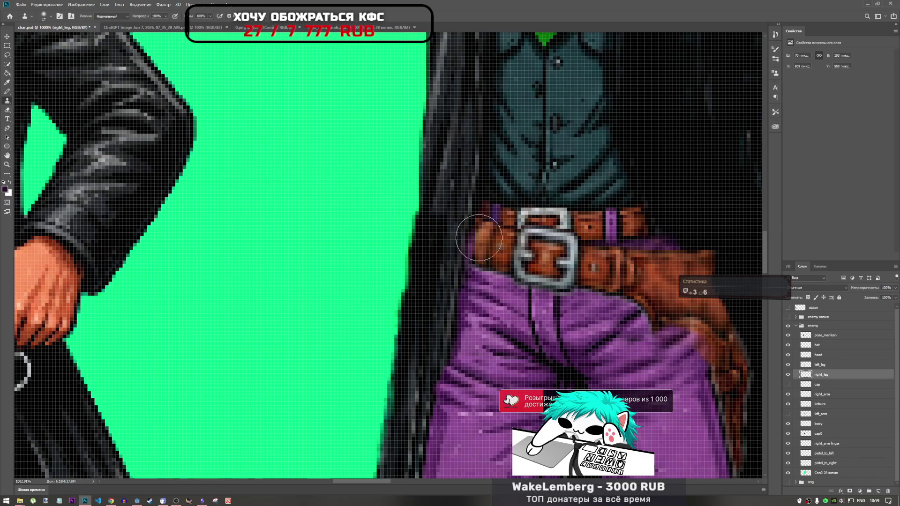
click(827, 406)
alt+scroll(477, 248, down, 3)
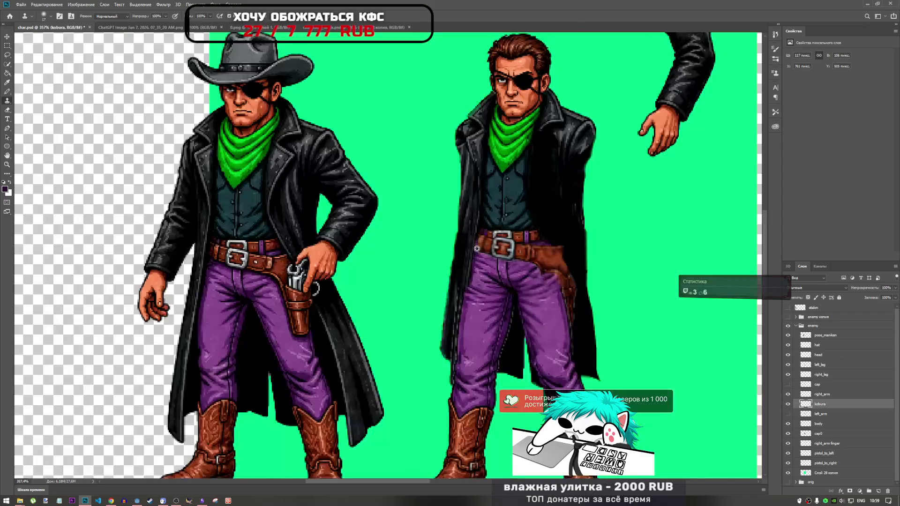
scroll(477, 248, down, 2)
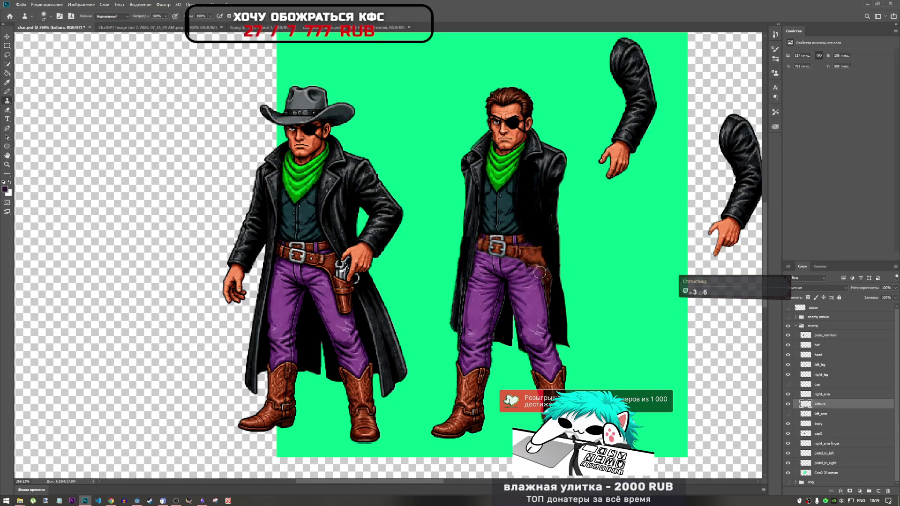
Patch the belt's left end on the right-hand figure with cloned belt pixels.
scroll(497, 311, down, 2)
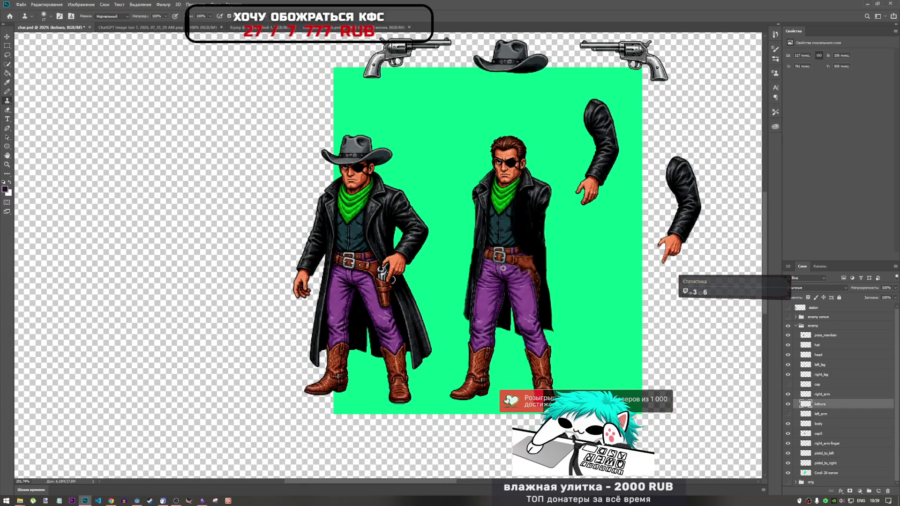
scroll(474, 258, up, 6)
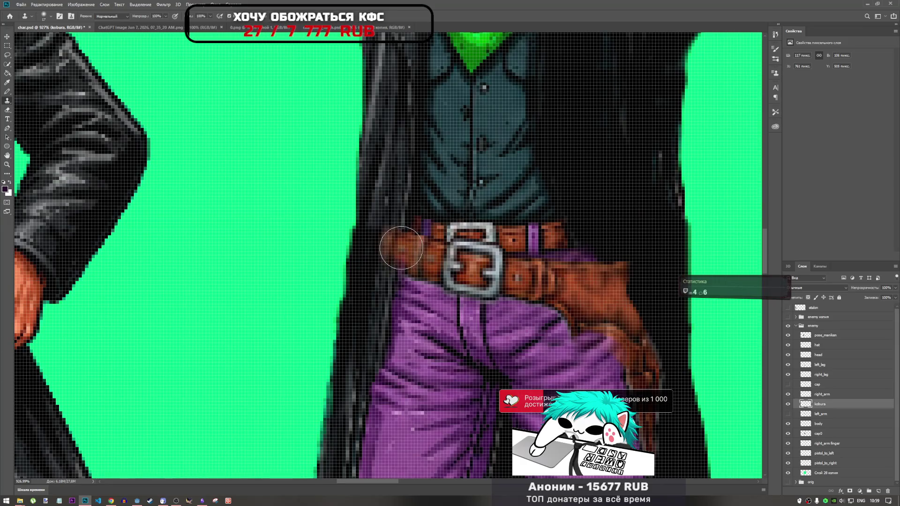
mouse_move(400, 250)
mouse_down()
mouse_move(399, 266)
mouse_move(404, 256)
mouse_up()
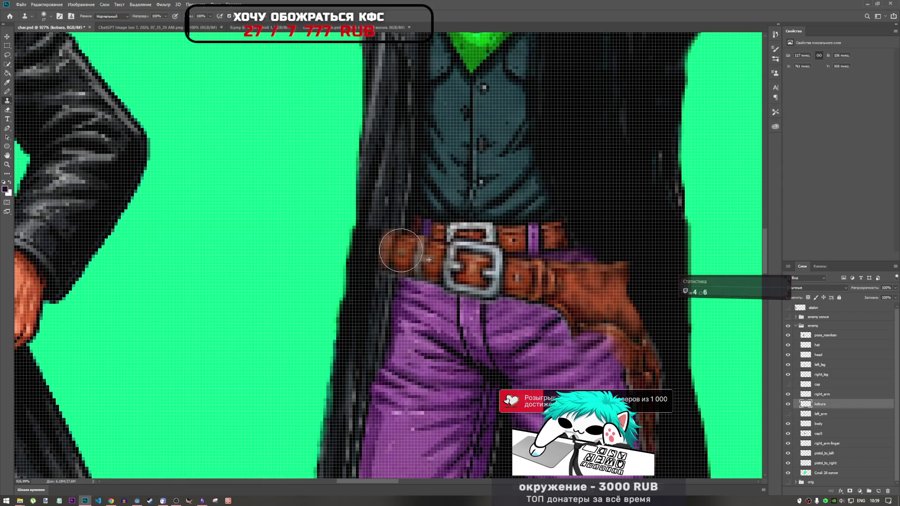
scroll(408, 249, down, 5)
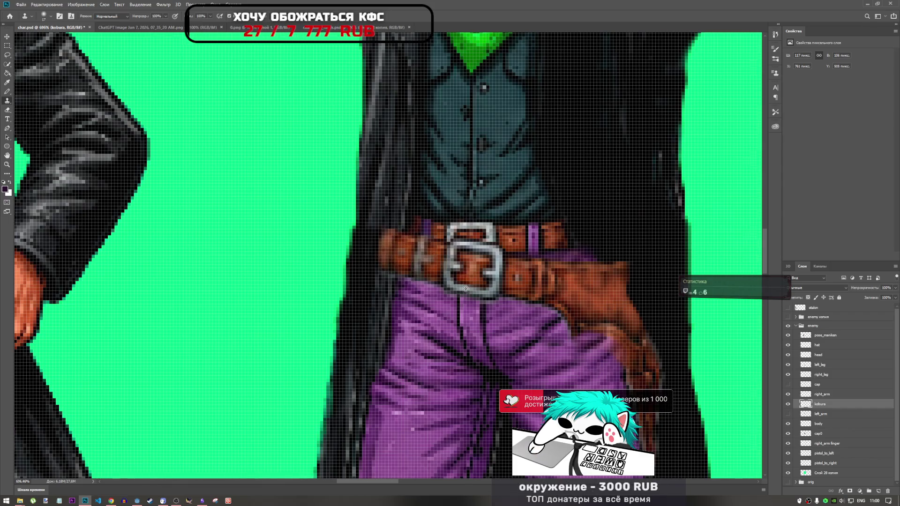
scroll(454, 287, up, 6)
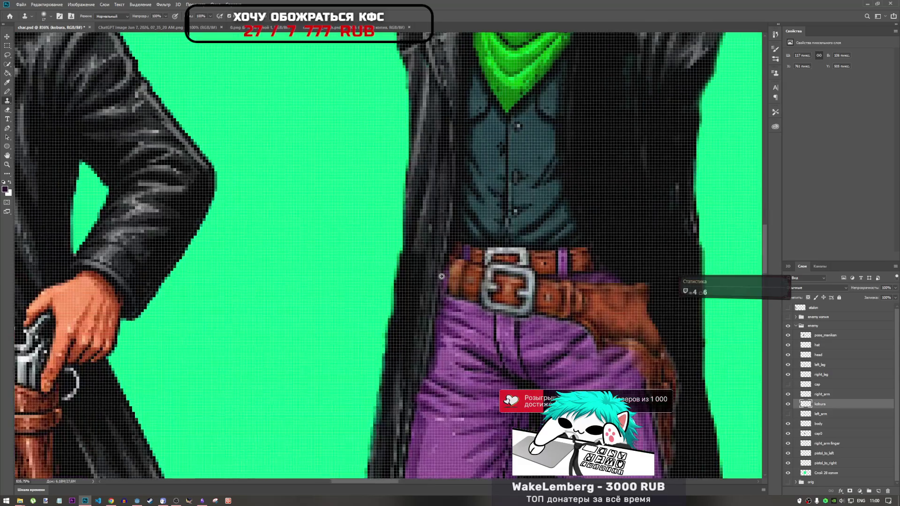
With a 10 px clone brush sourced from the belt, paint brown texture over the dark gap.
right_click(476, 276)
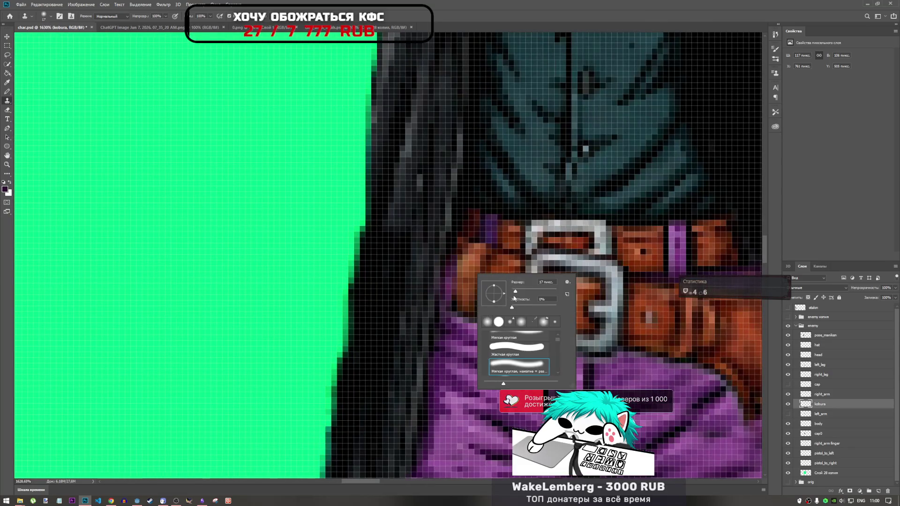
key(Return)
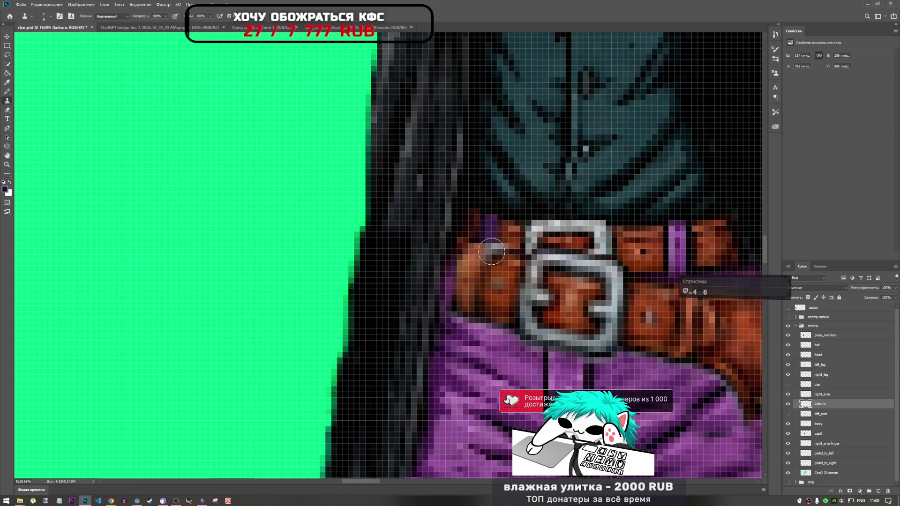
right_click(483, 265)
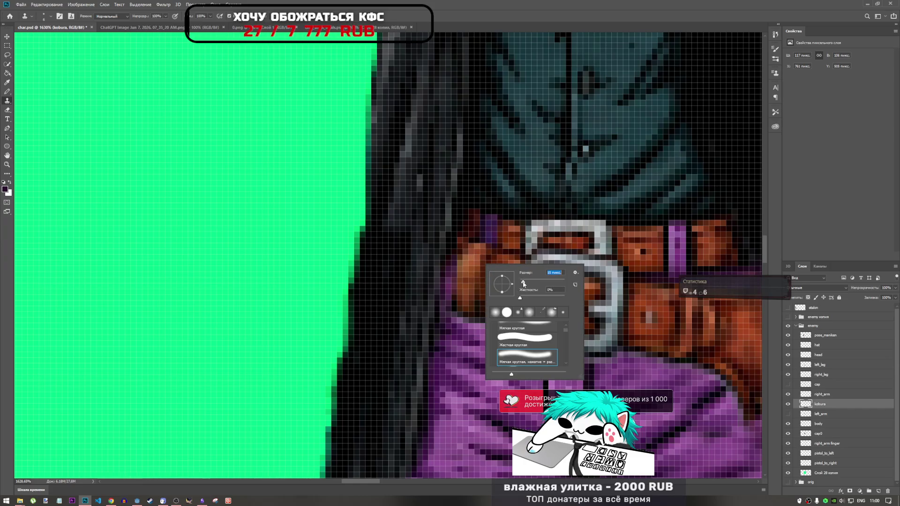
key(Return)
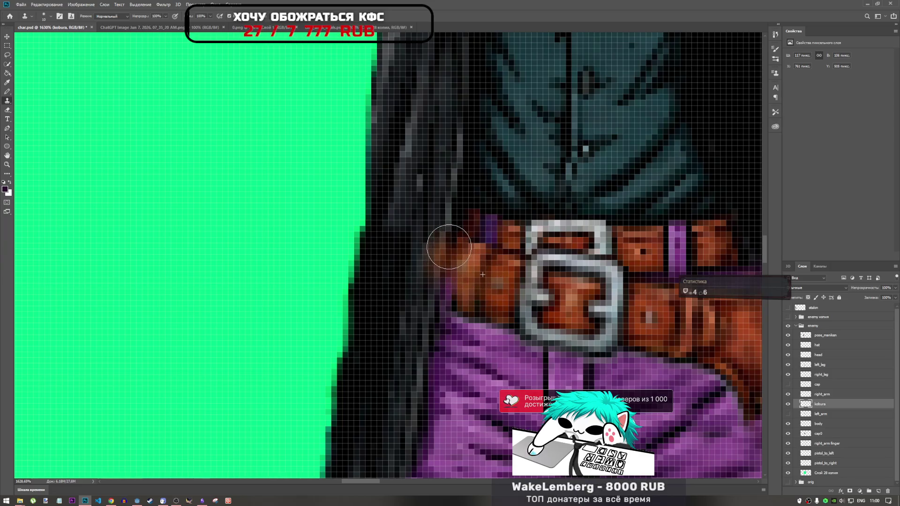
click(449, 245)
mouse_move(449, 244)
mouse_down()
mouse_move(443, 301)
mouse_move(434, 305)
mouse_up()
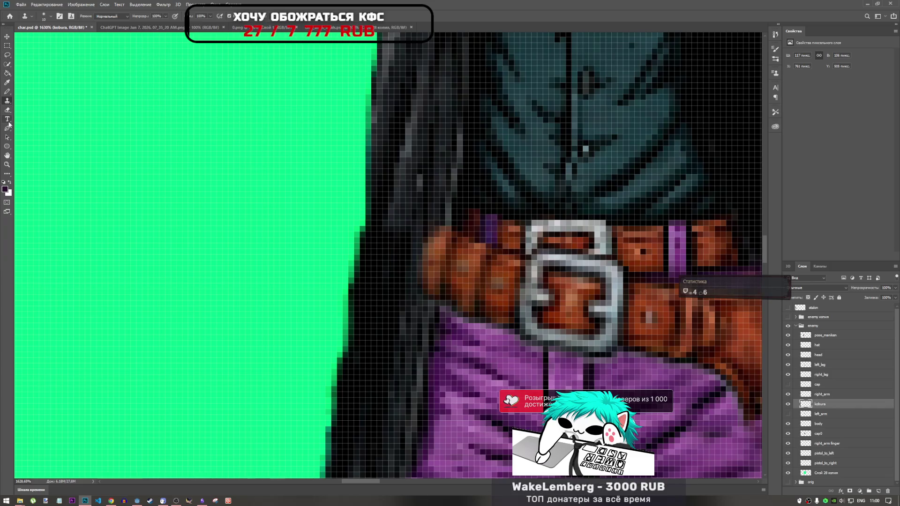
click(9, 111)
click(147, 16)
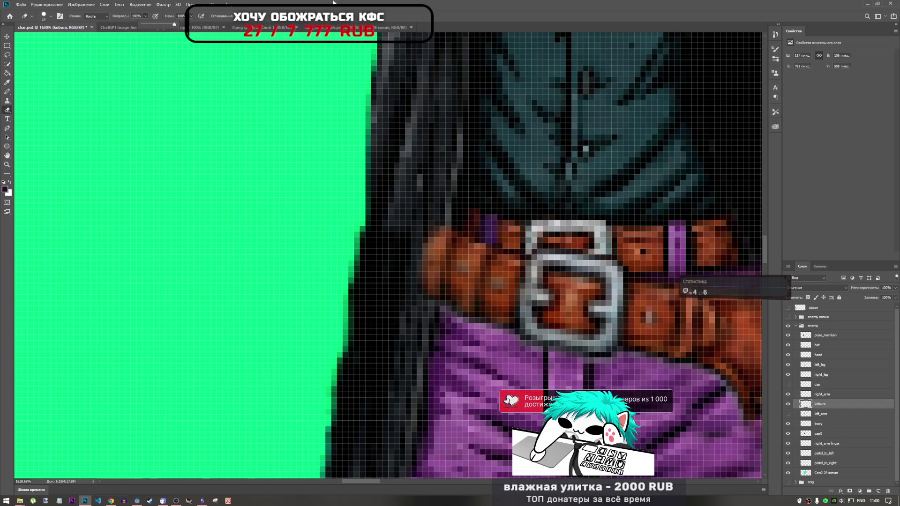
Erase the stray orange-brown pixels down the holster's left edge with a 9 px eraser.
right_click(412, 201)
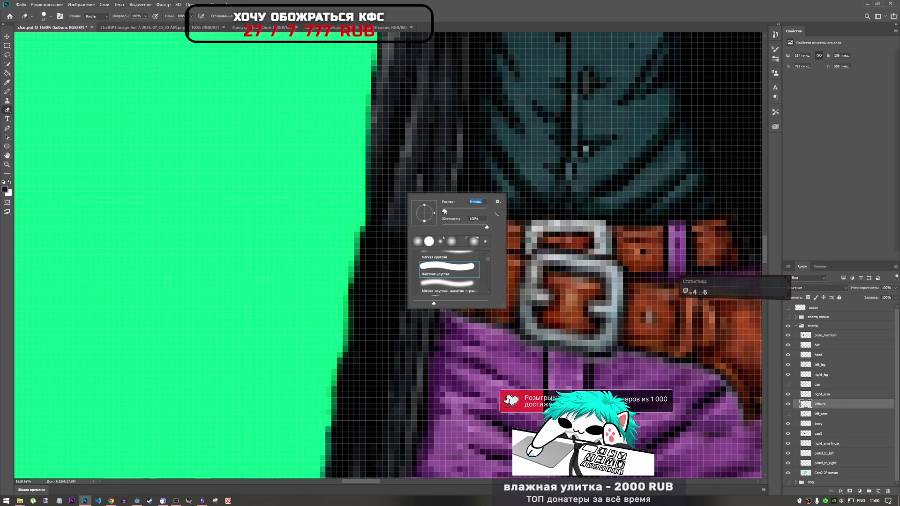
key(Return)
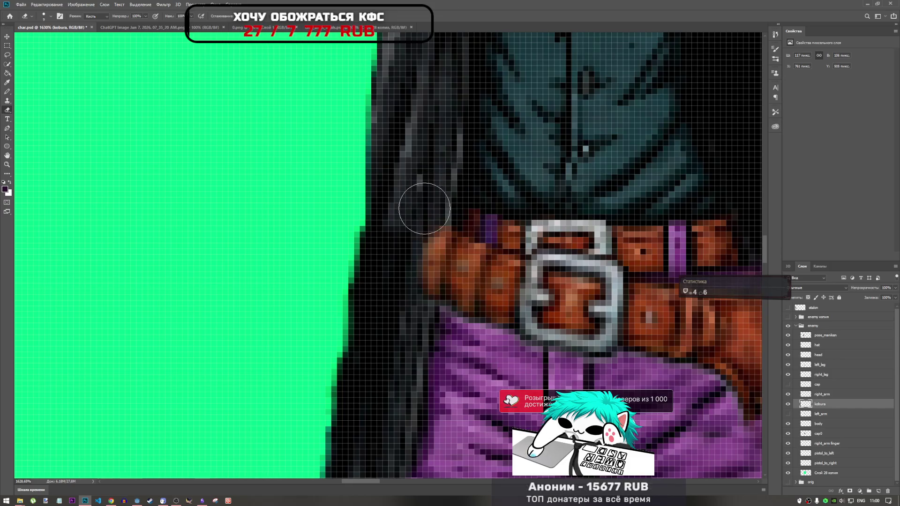
mouse_move(425, 209)
mouse_down()
mouse_move(402, 277)
mouse_move(406, 303)
mouse_up()
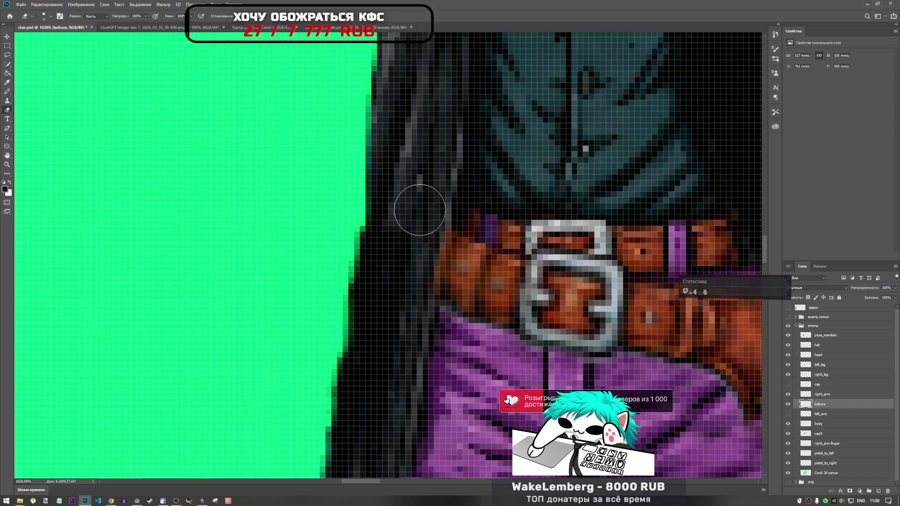
scroll(396, 187, down, 3)
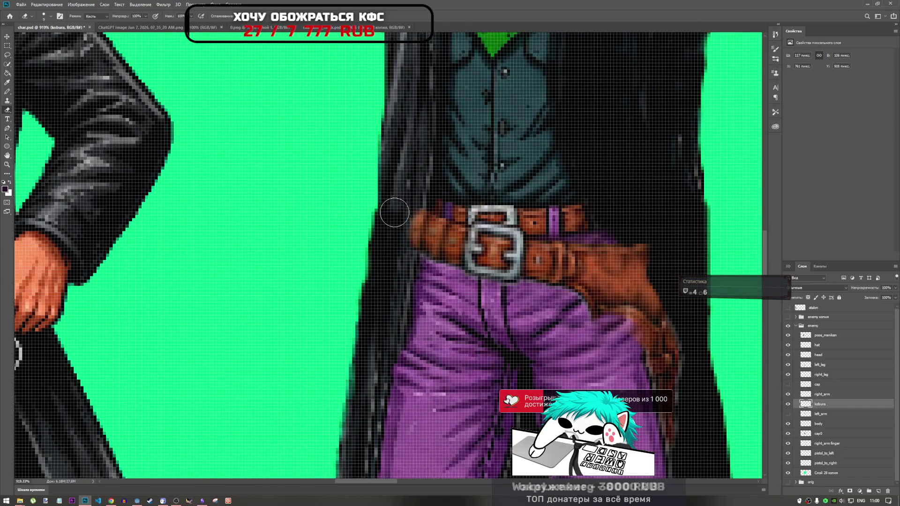
drag(403, 201, 398, 251)
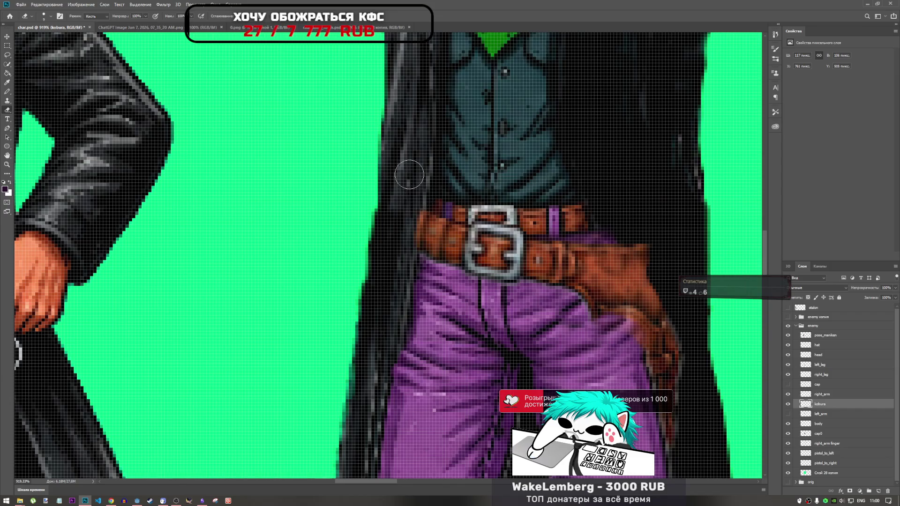
scroll(409, 174, down, 5)
scroll(484, 208, up, 2)
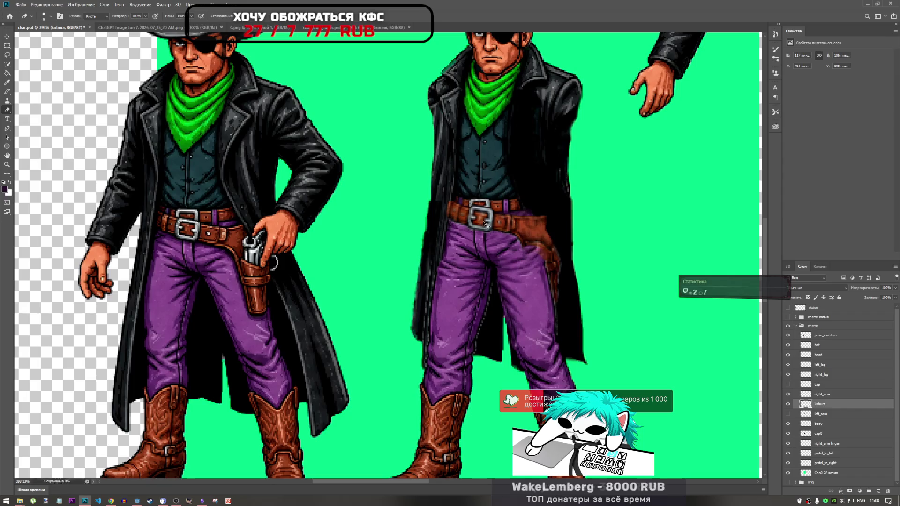
Move the kobura layer up between right_leg and cap in the Layers panel.
scroll(539, 251, down, 3)
scroll(539, 252, up, 3)
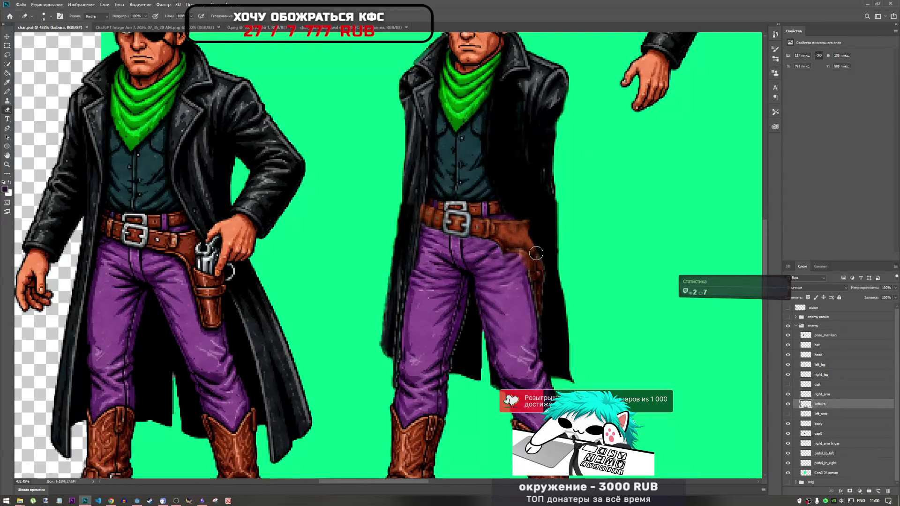
scroll(535, 254, down, 3)
scroll(536, 253, up, 3)
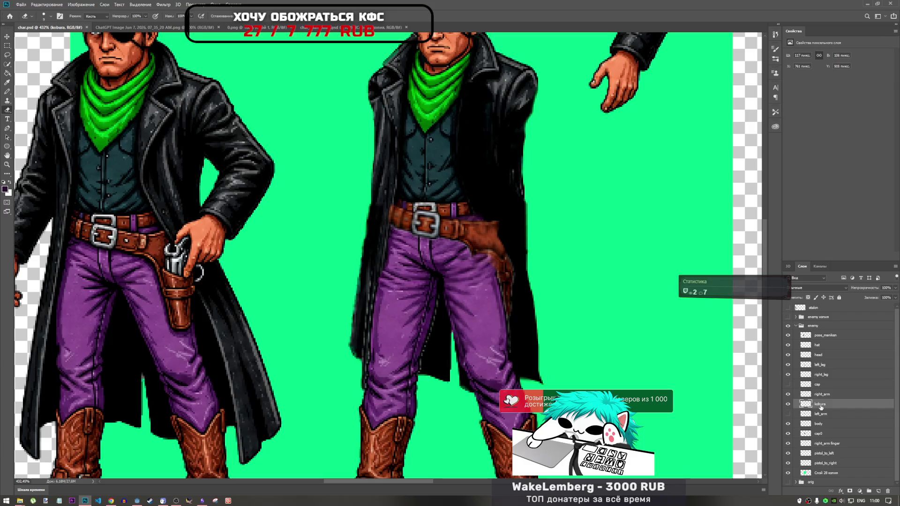
drag(827, 406, 841, 351)
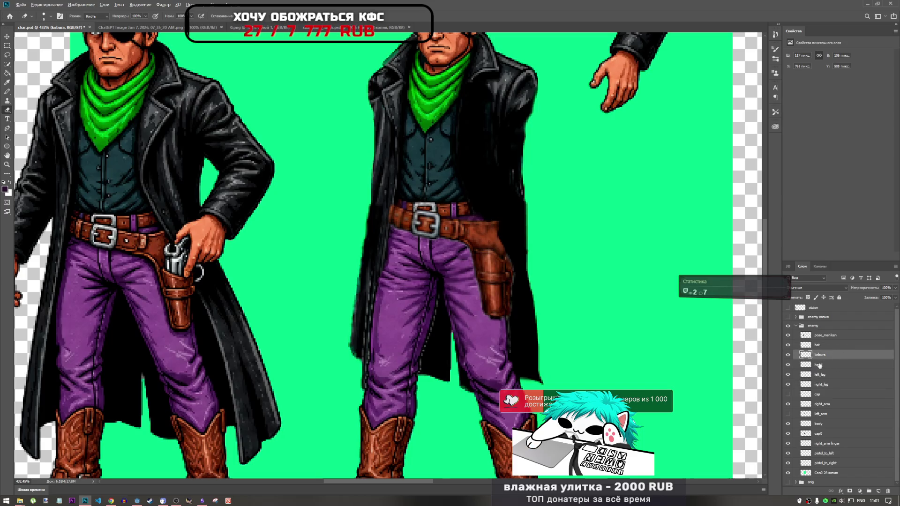
scroll(586, 305, down, 3)
scroll(539, 271, up, 1)
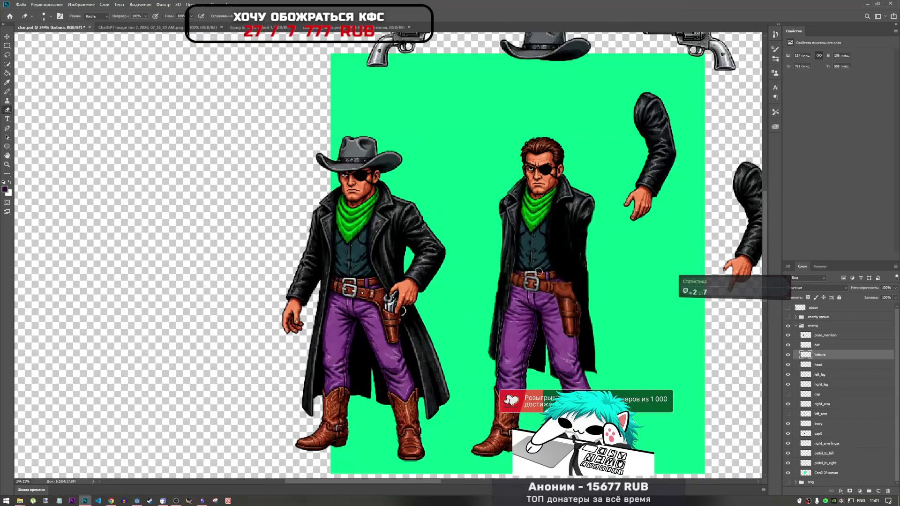
scroll(586, 248, up, 2)
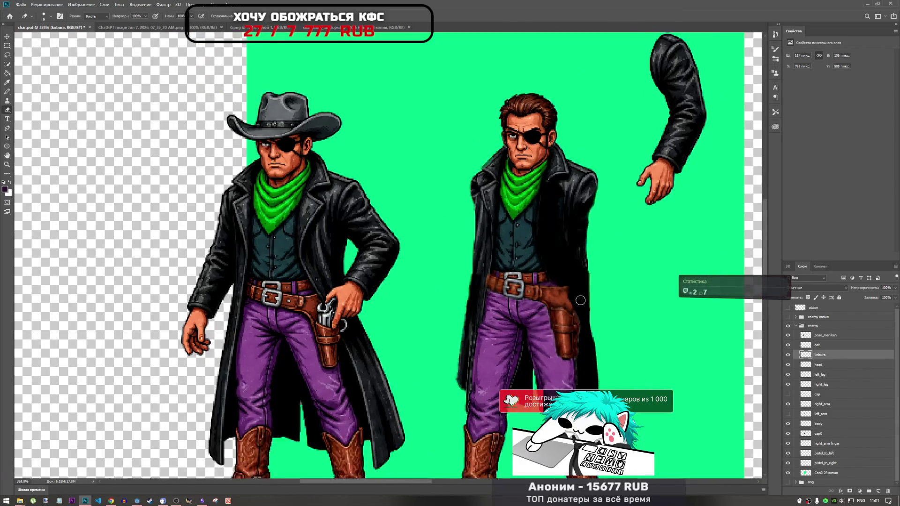
Show the cap layer, move it just under hat, and save the document.
click(789, 395)
drag(816, 395, 824, 352)
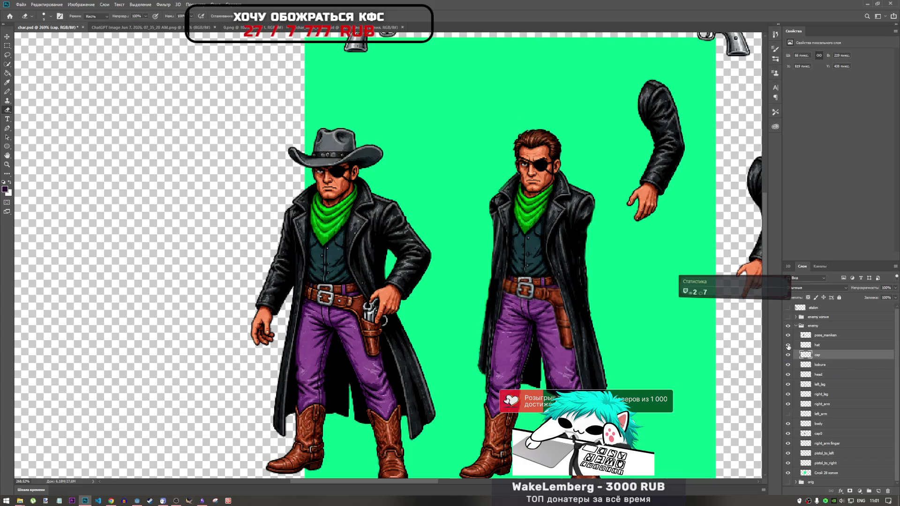
scroll(631, 271, down, 4)
scroll(632, 271, up, 2)
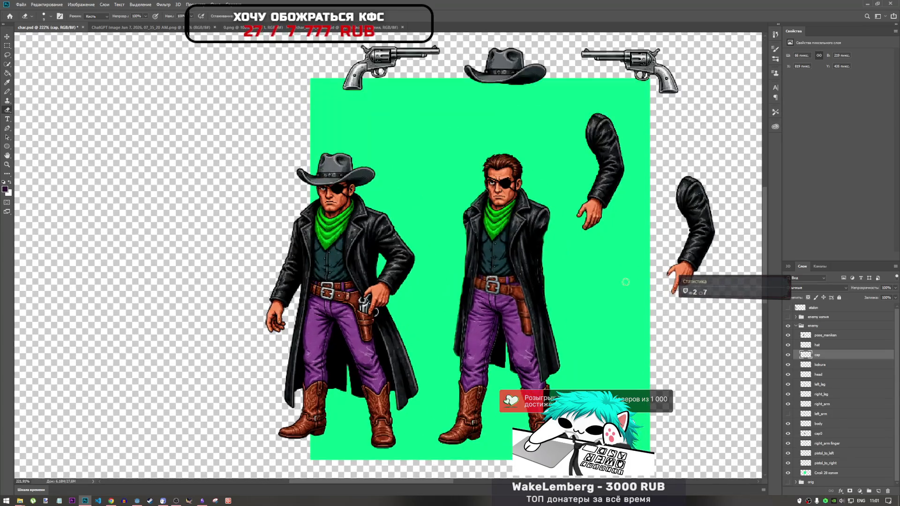
scroll(569, 289, up, 4)
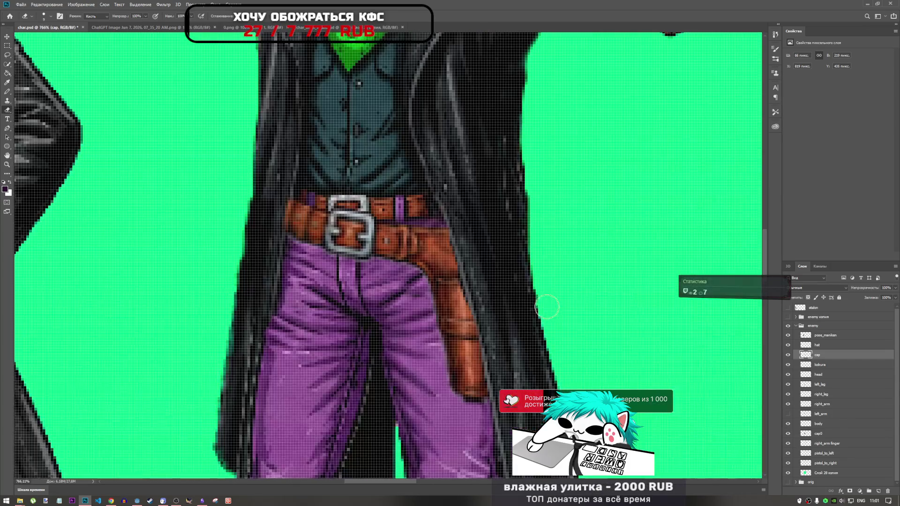
scroll(539, 287, down, 3)
key(ctrl+s)
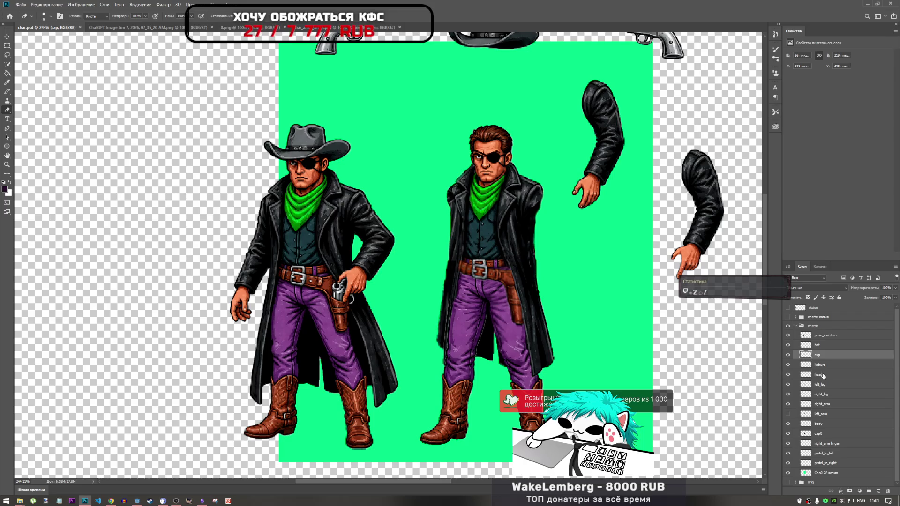
Show the left_arm layer on the right figure, toggling it and the cap to compare.
click(788, 355)
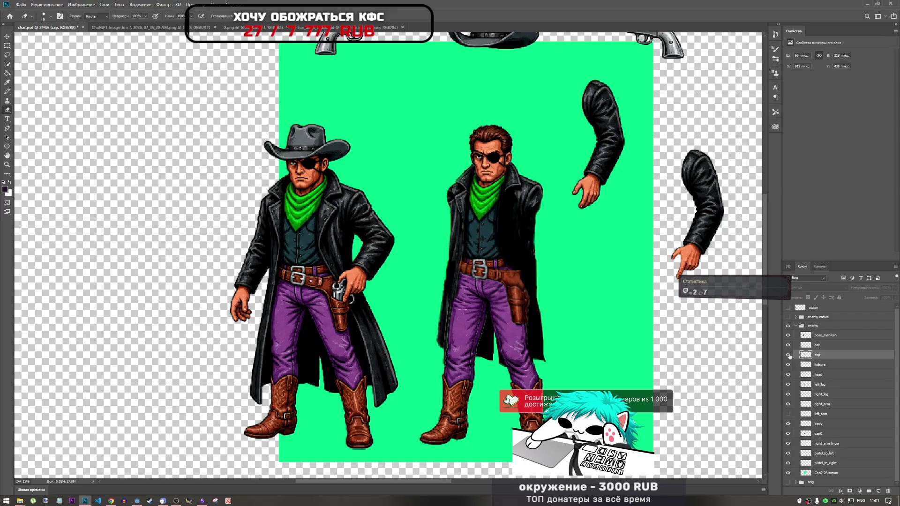
click(789, 355)
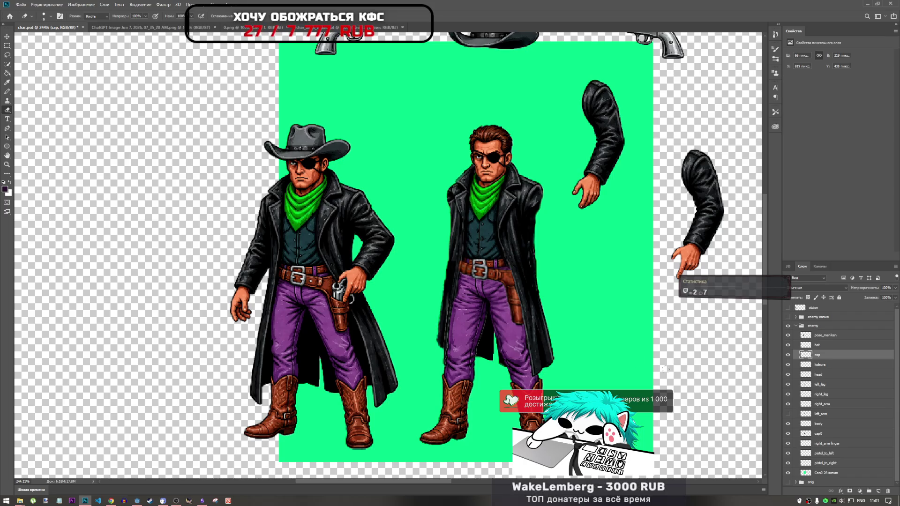
click(788, 414)
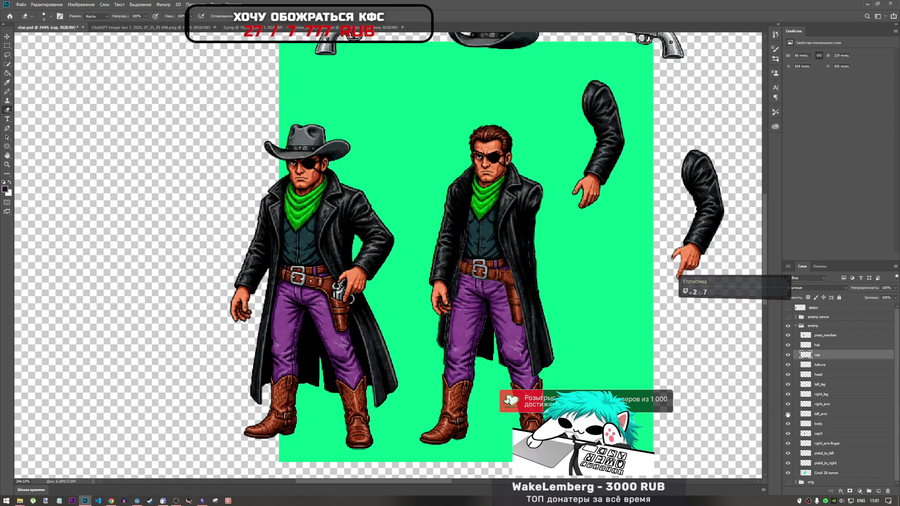
click(788, 414)
click(788, 414)
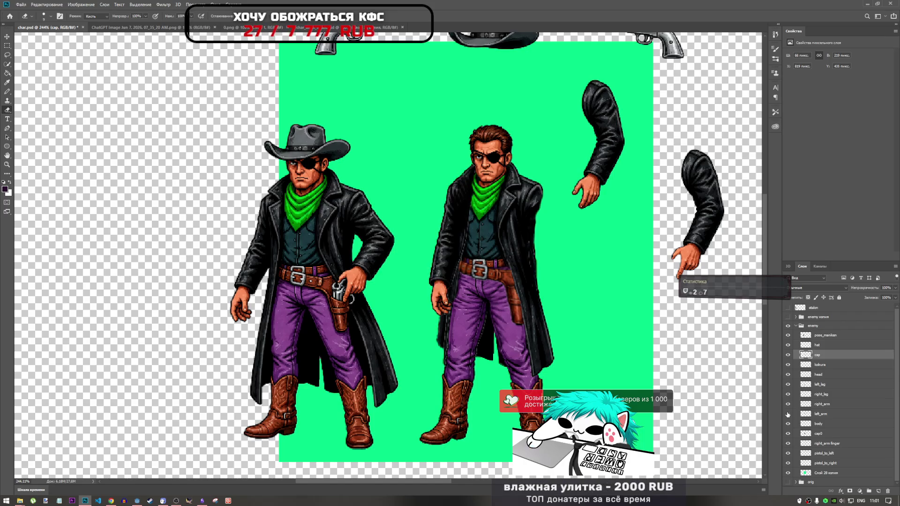
click(788, 414)
click(788, 414)
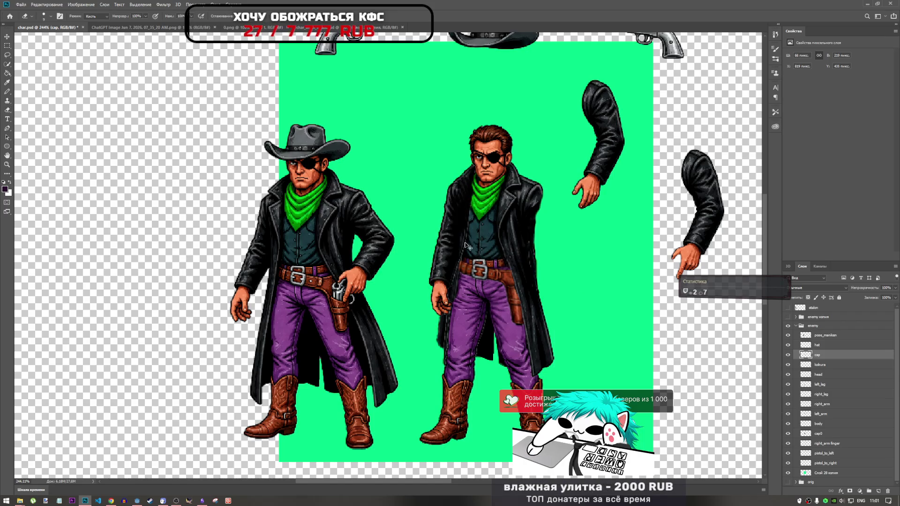
key(ctrl+t)
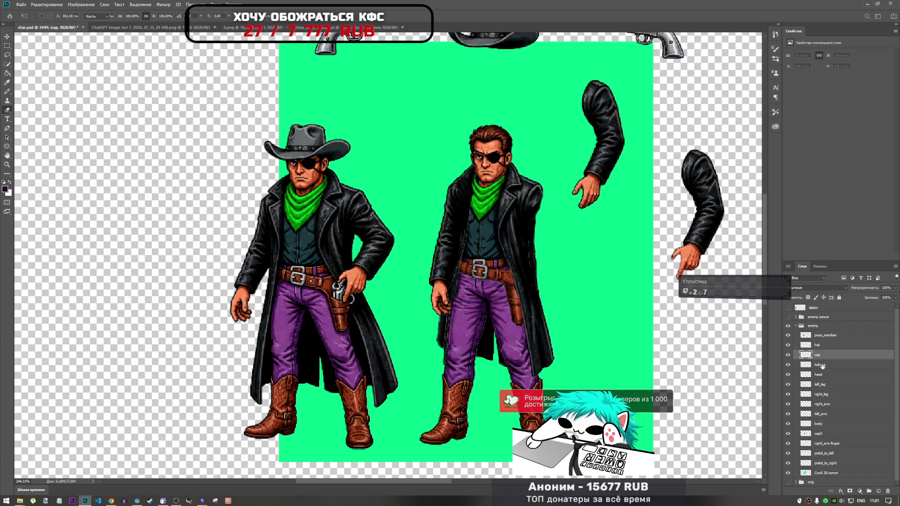
Dismiss the transform and check the body, arm and leg layers, committing an unchanged left_leg transform.
click(822, 366)
click(820, 424)
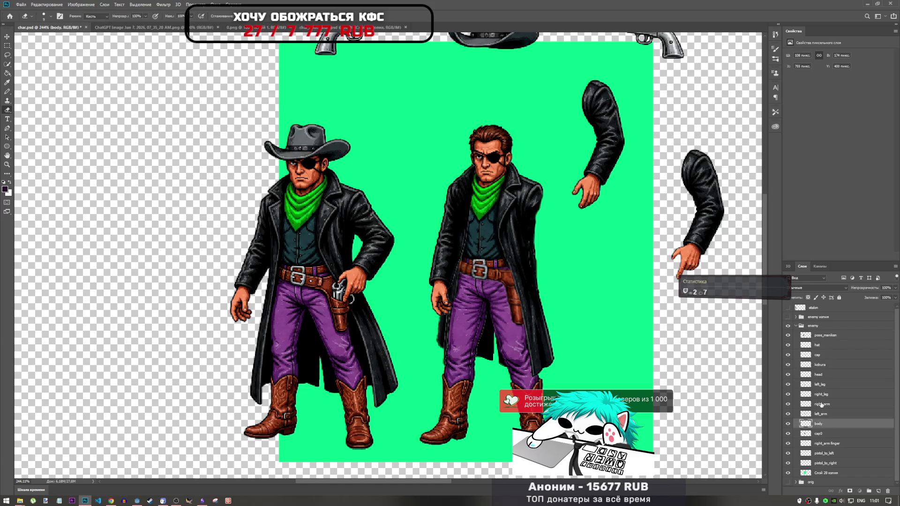
click(822, 404)
click(821, 395)
click(821, 385)
key(ctrl+t)
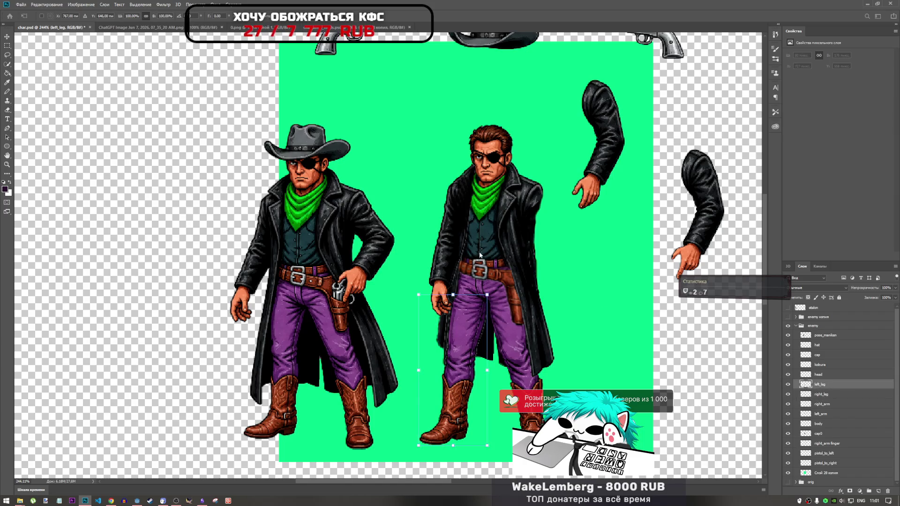
key(Return)
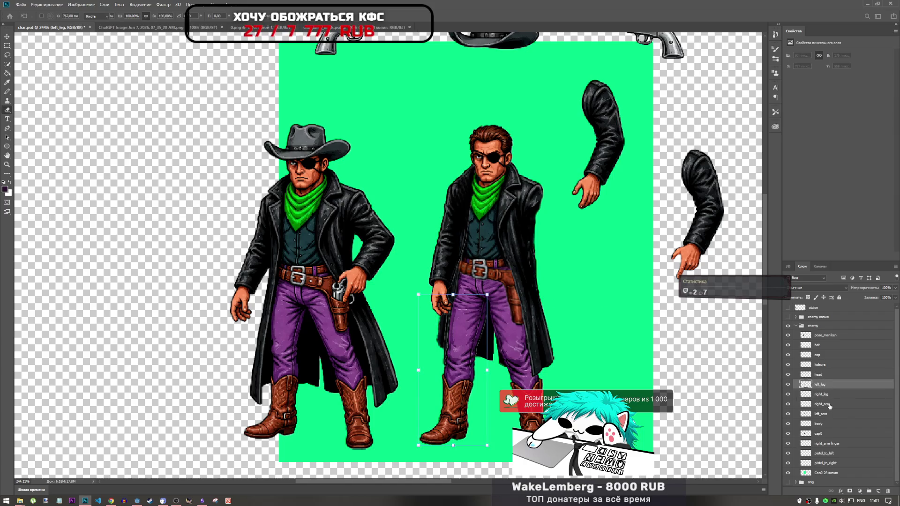
Move left_arm above right_arm and trial-rotate the arm outward, then cancel the rotation.
click(830, 405)
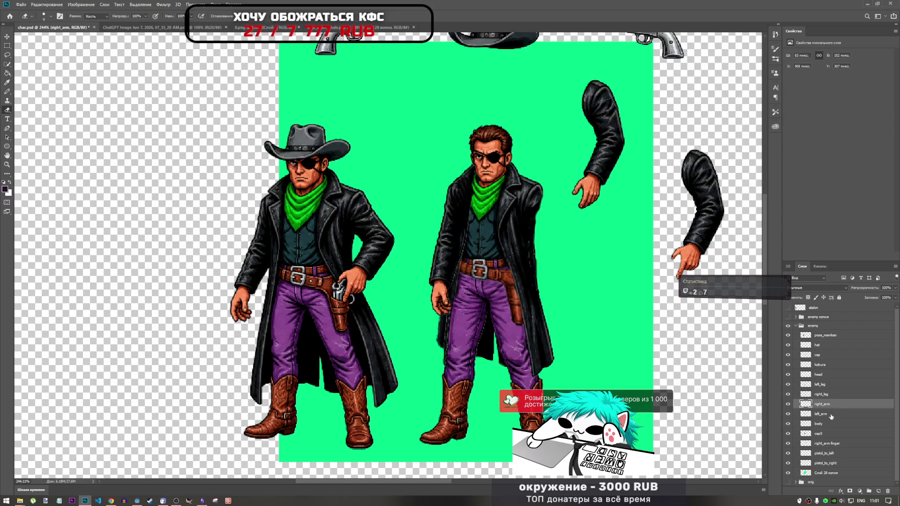
click(831, 415)
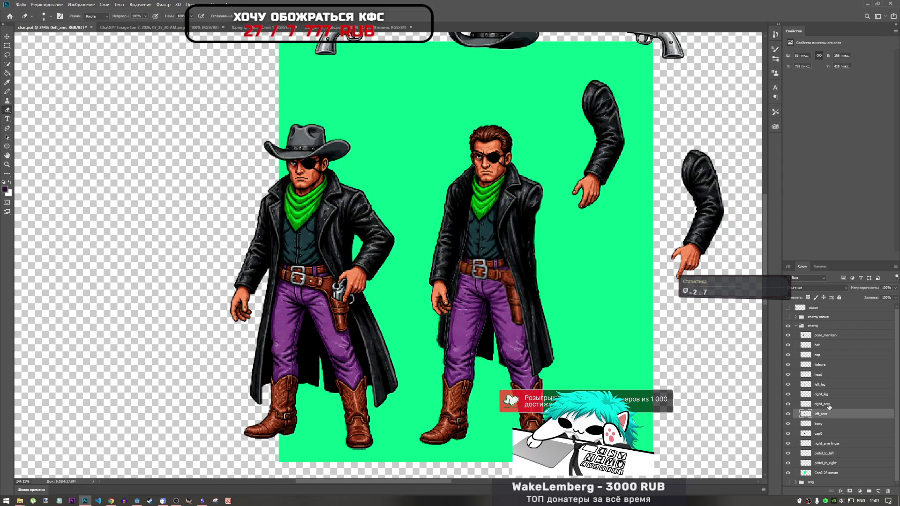
drag(826, 414, 827, 406)
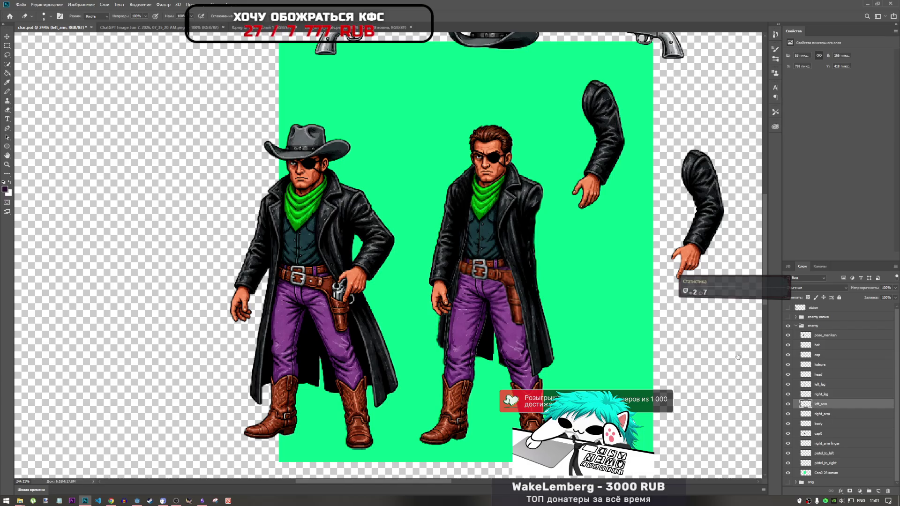
key(ctrl+t)
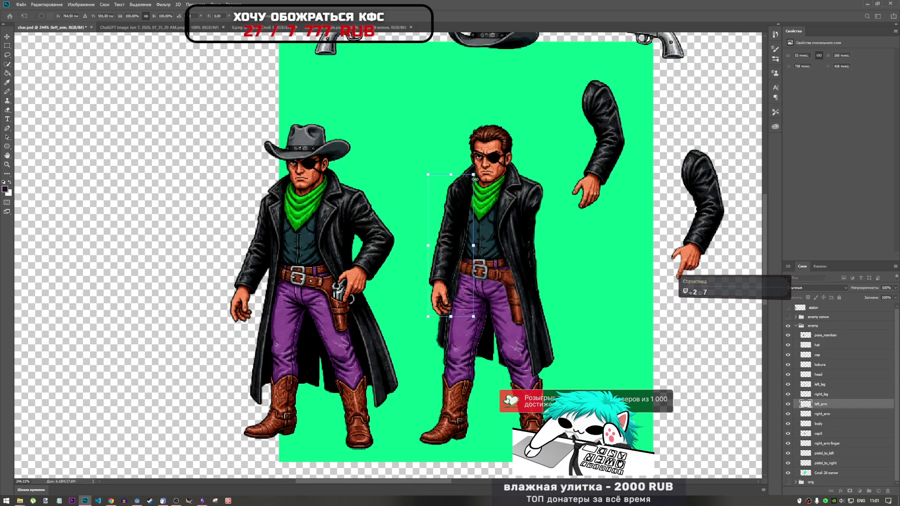
mouse_move(491, 268)
mouse_down()
mouse_move(427, 286)
mouse_move(492, 268)
mouse_up()
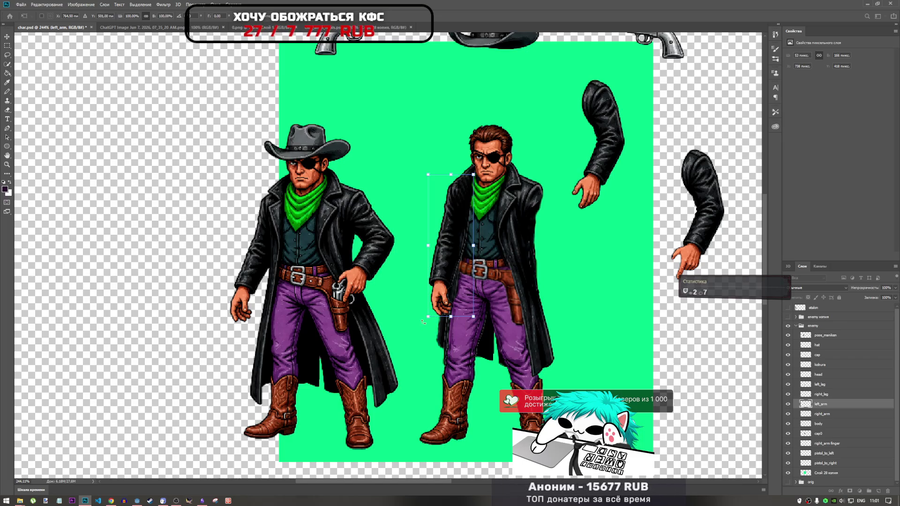
drag(422, 321, 403, 304)
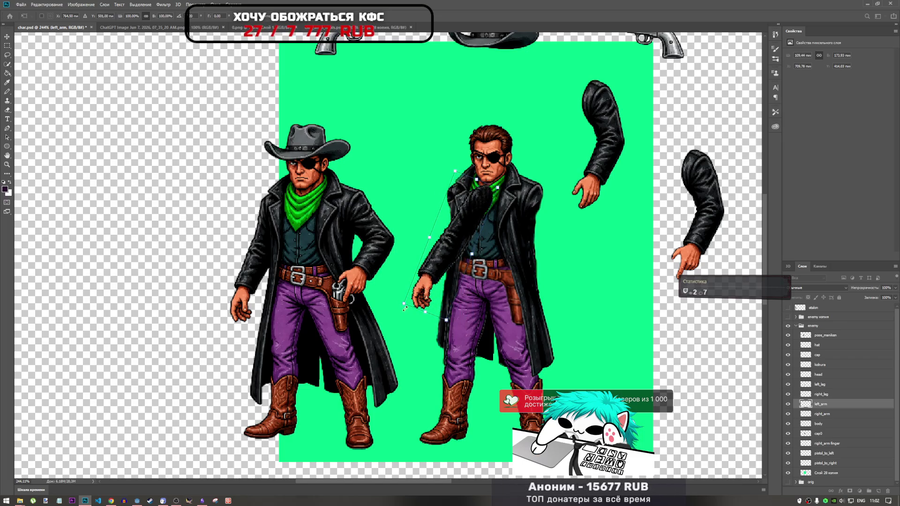
key(Escape)
Test repositioning the left arm again, then reorder left_arm against right_arm and select body.
key(e)
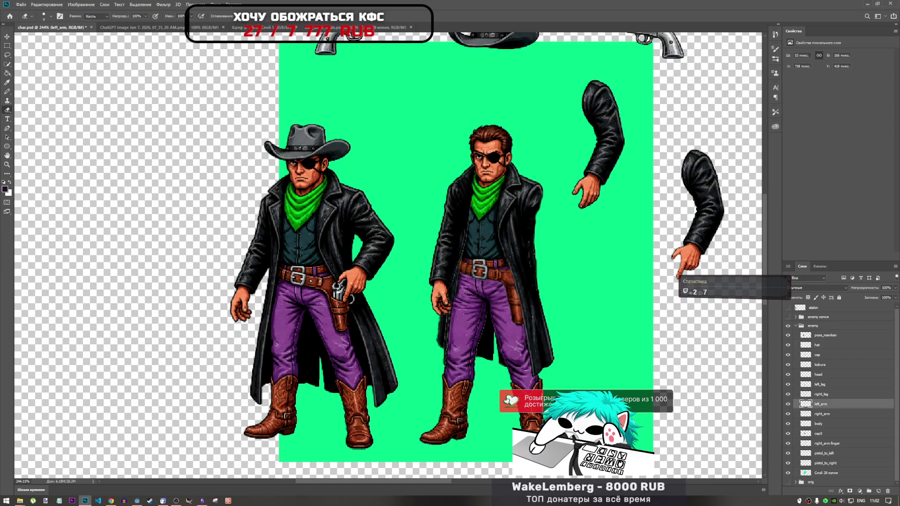
key(ctrl+t)
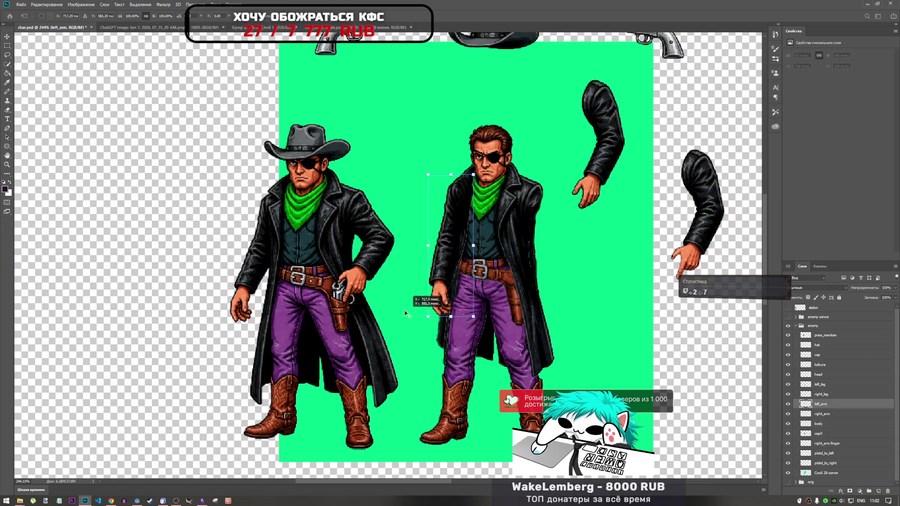
drag(406, 314, 393, 295)
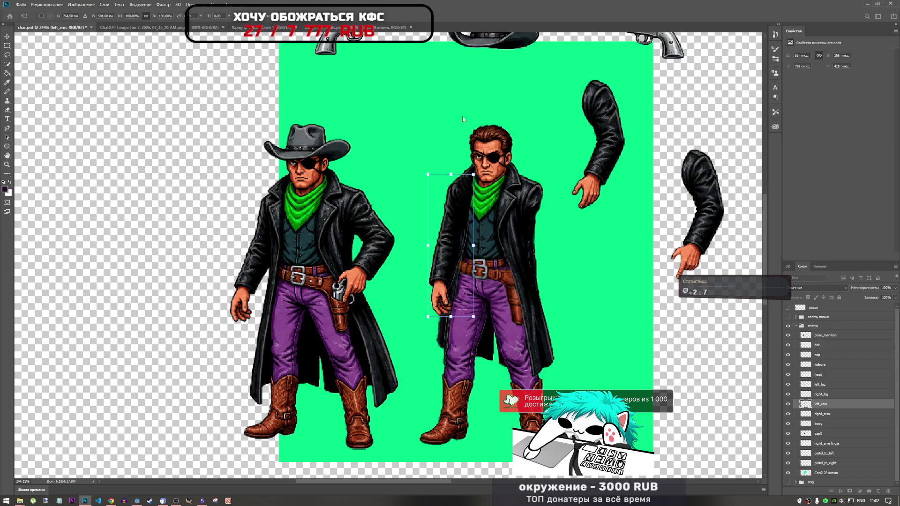
key(Return)
key(e)
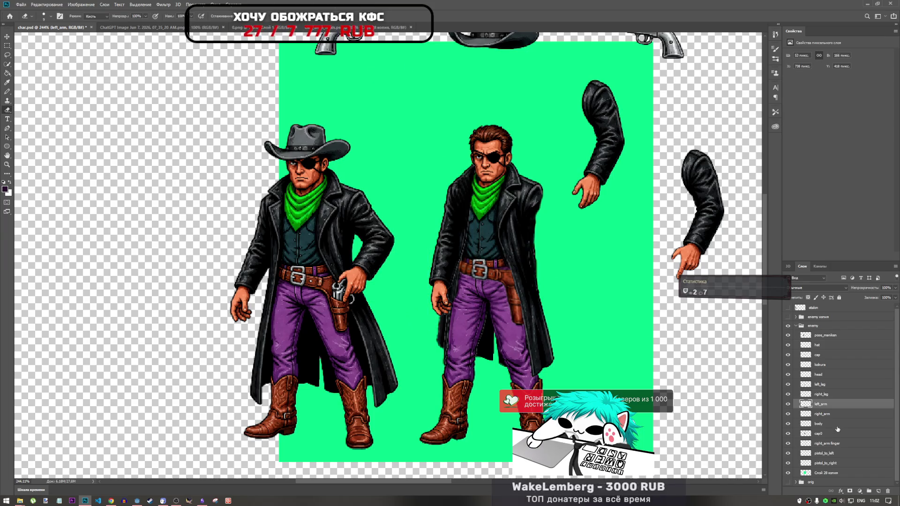
mouse_move(822, 404)
mouse_down()
mouse_move(832, 424)
mouse_move(834, 408)
mouse_up()
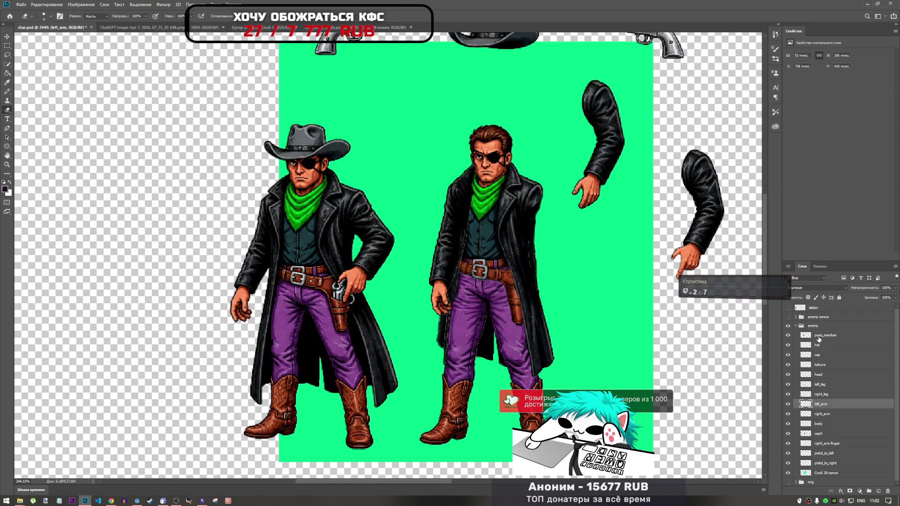
click(828, 423)
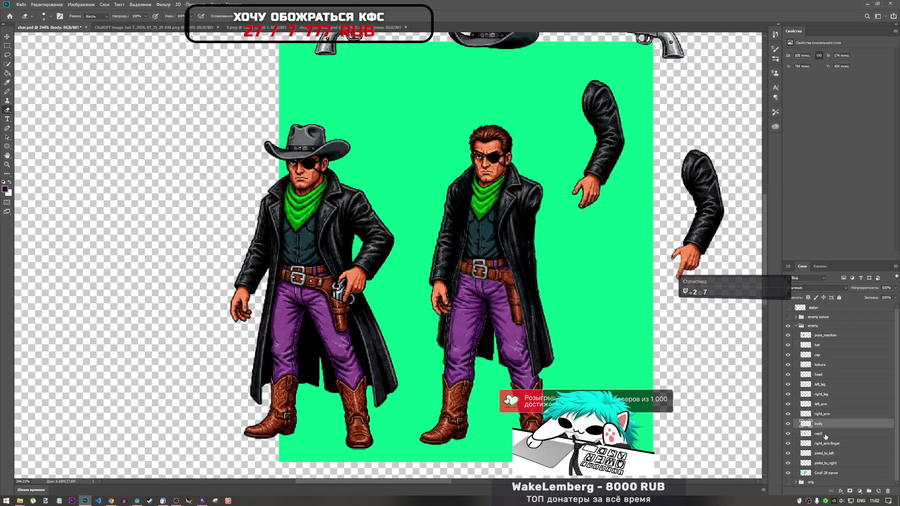
key(ctrl+t)
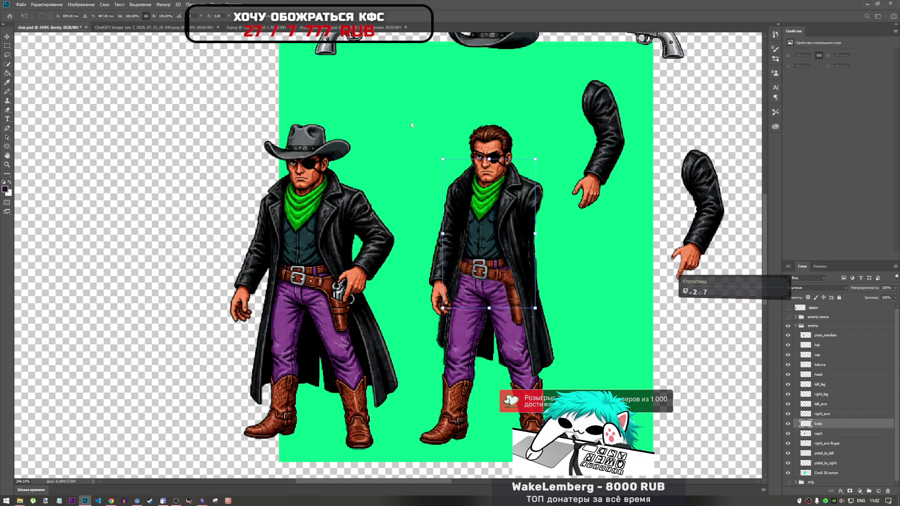
drag(462, 233, 392, 233)
key(ctrl+z)
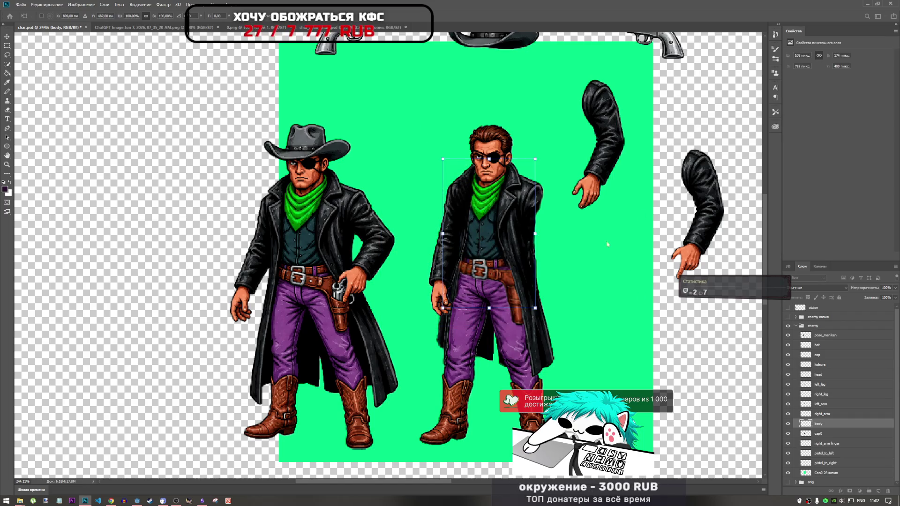
key(Return)
key(e)
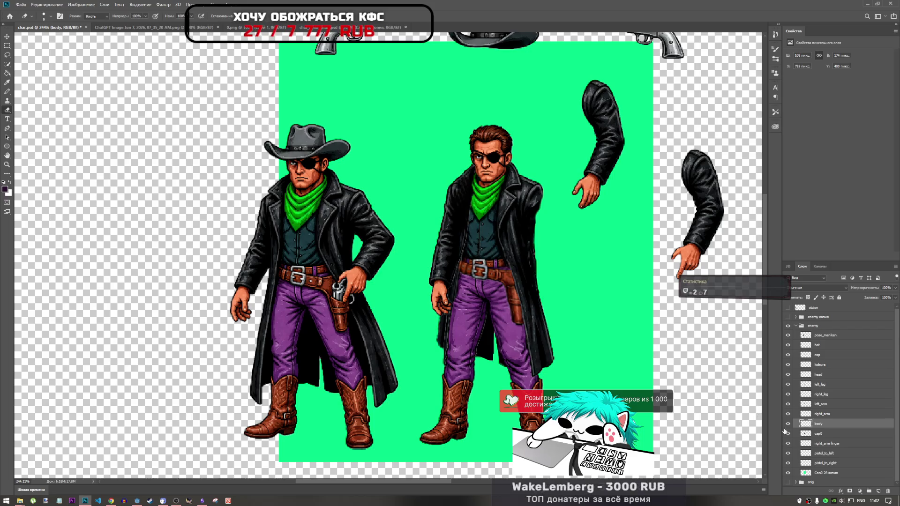
click(791, 474)
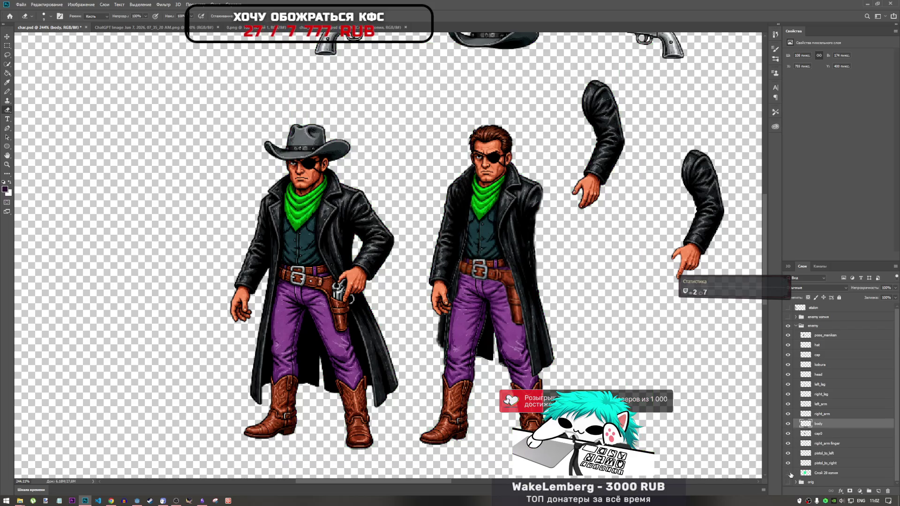
click(791, 475)
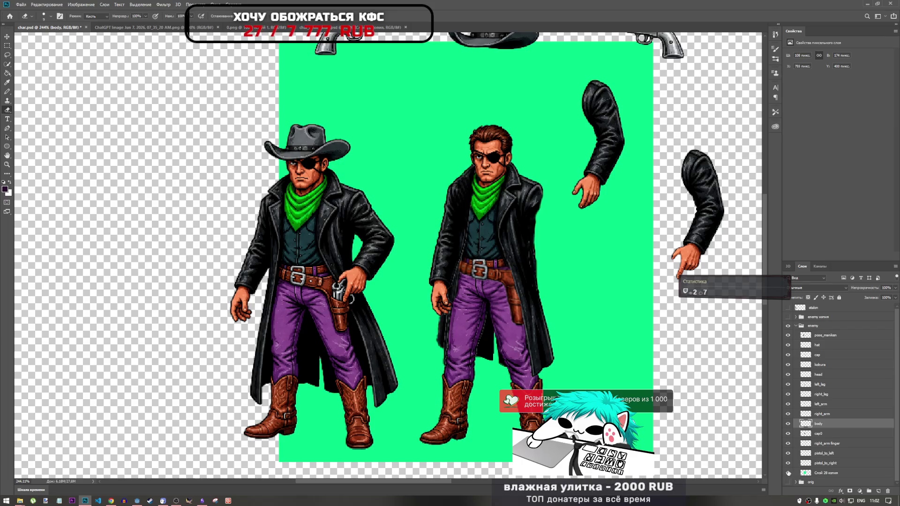
click(788, 454)
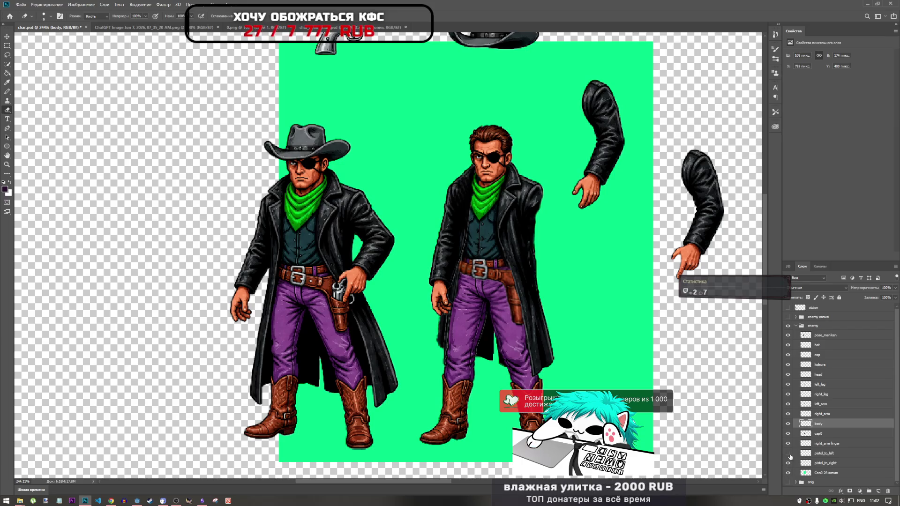
click(788, 453)
click(788, 444)
click(788, 443)
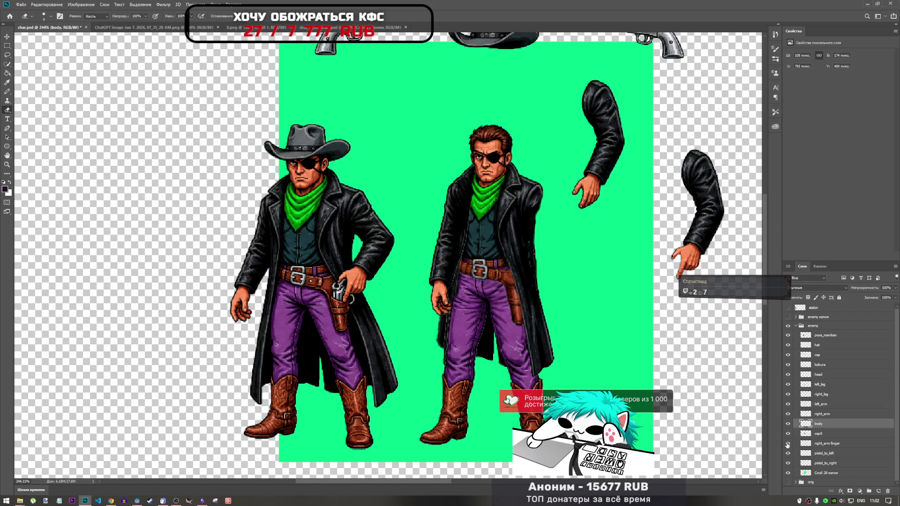
click(788, 433)
click(788, 433)
click(788, 434)
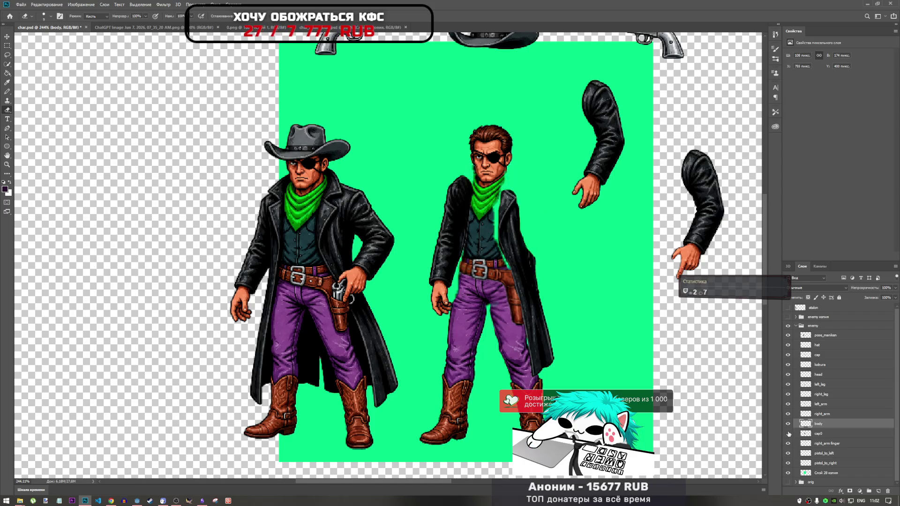
click(788, 434)
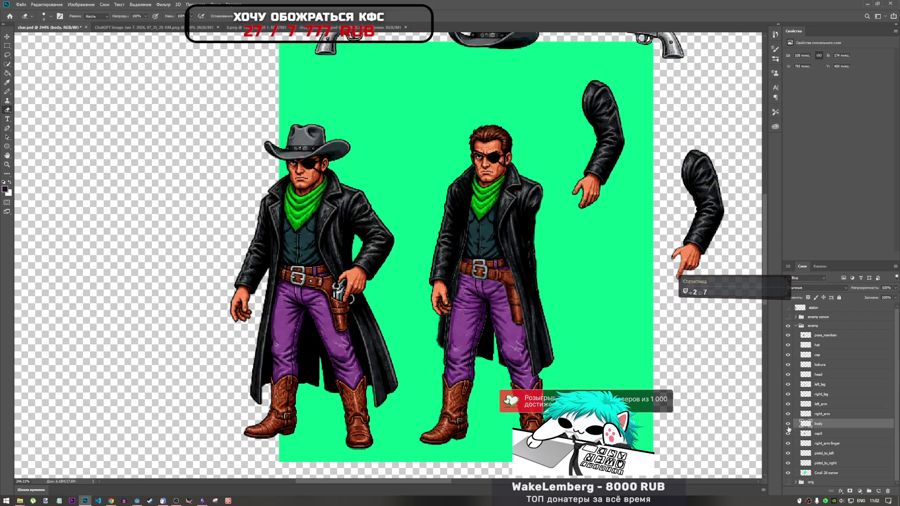
click(789, 435)
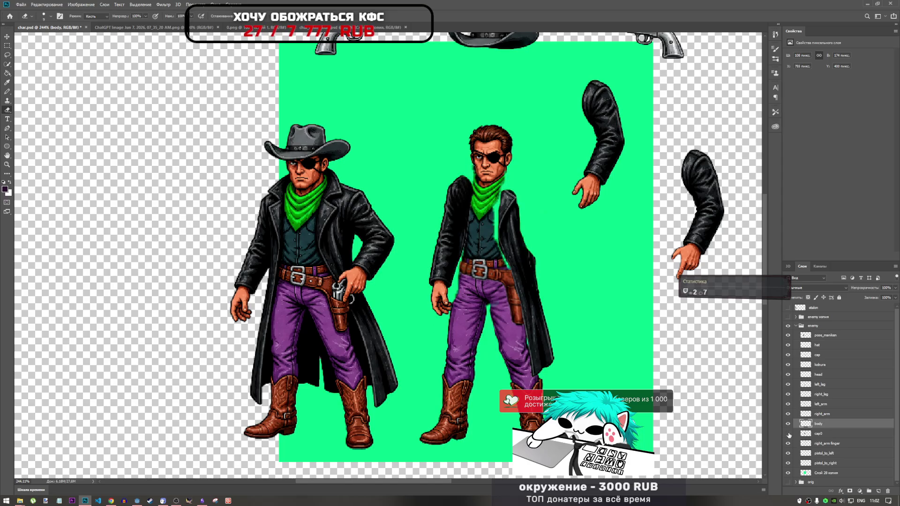
click(789, 434)
click(788, 434)
click(788, 434)
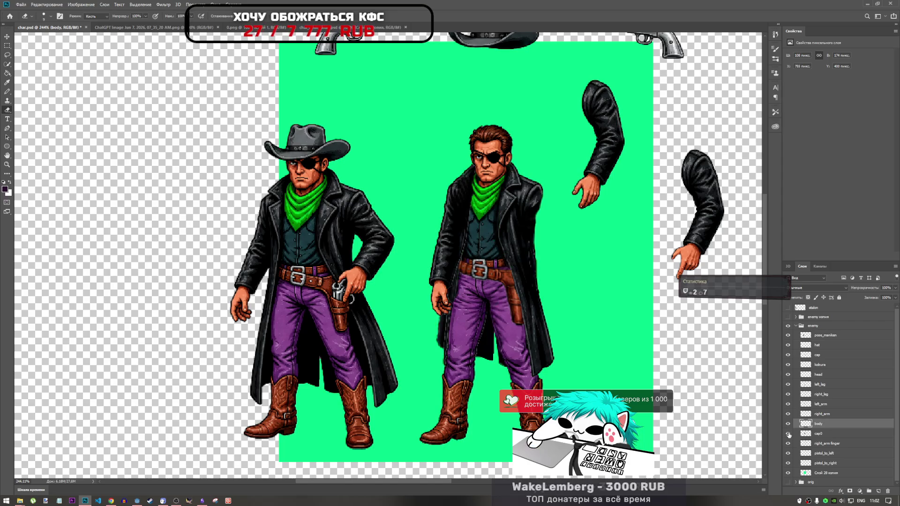
click(788, 404)
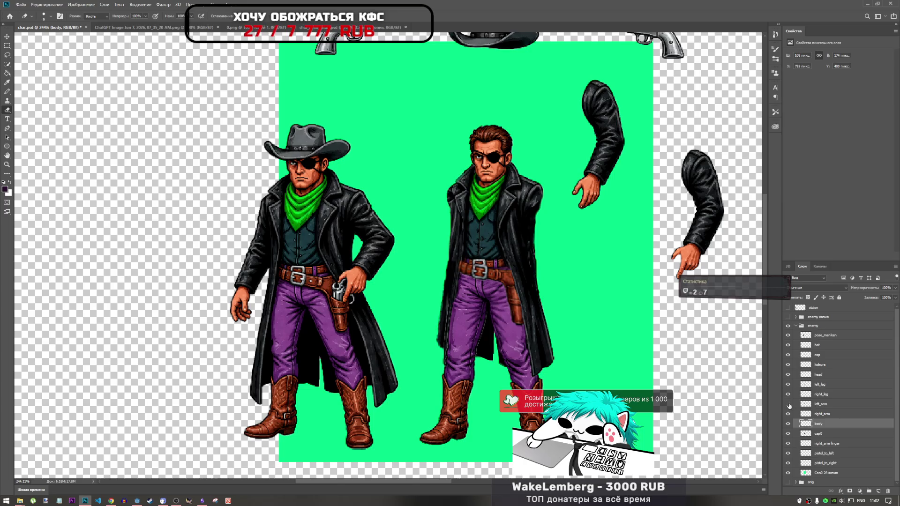
click(788, 404)
click(789, 385)
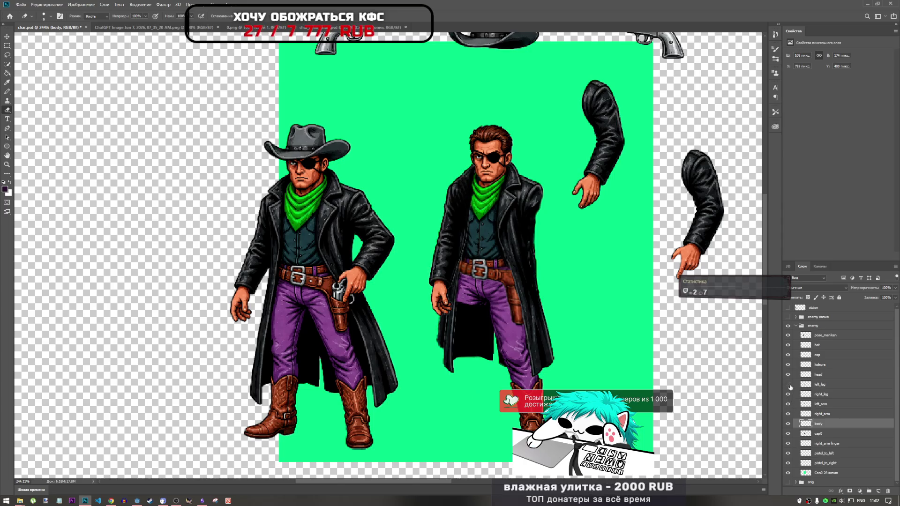
click(788, 386)
click(789, 374)
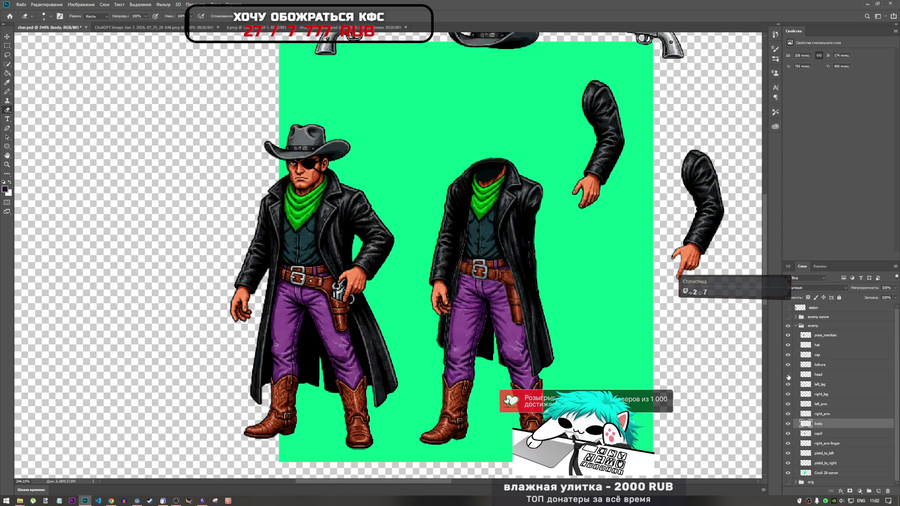
click(789, 374)
click(788, 365)
click(789, 364)
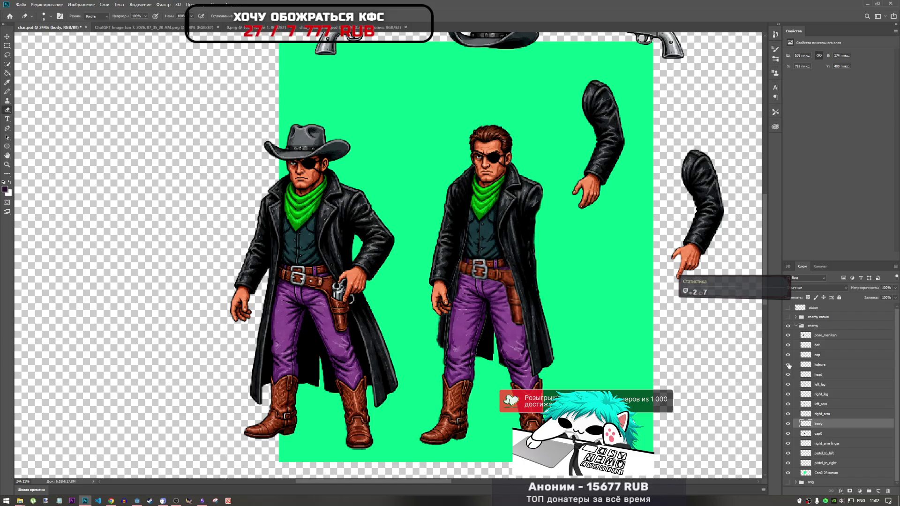
click(788, 355)
click(788, 355)
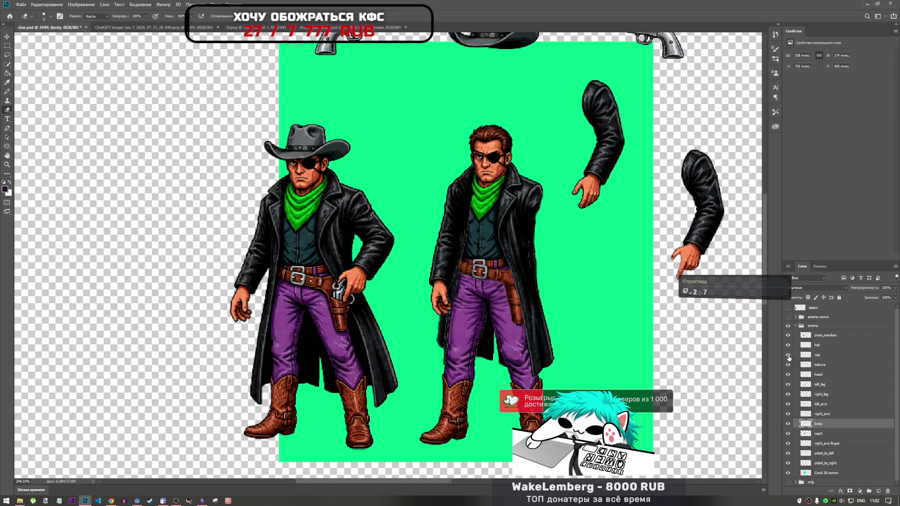
click(788, 357)
click(788, 357)
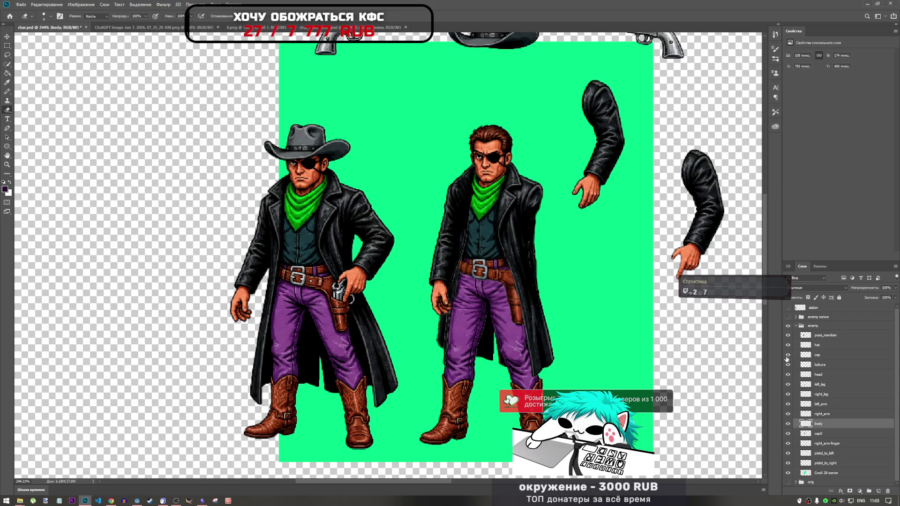
click(789, 356)
click(789, 356)
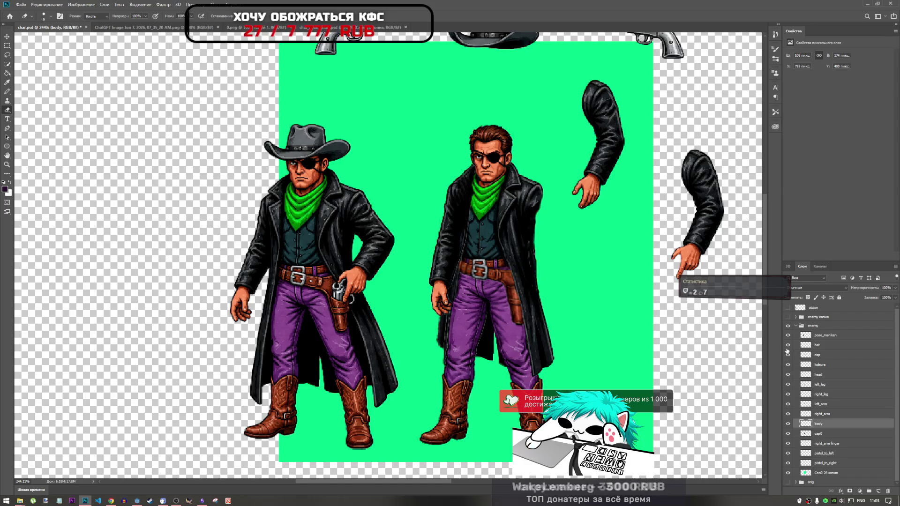
click(787, 346)
click(788, 346)
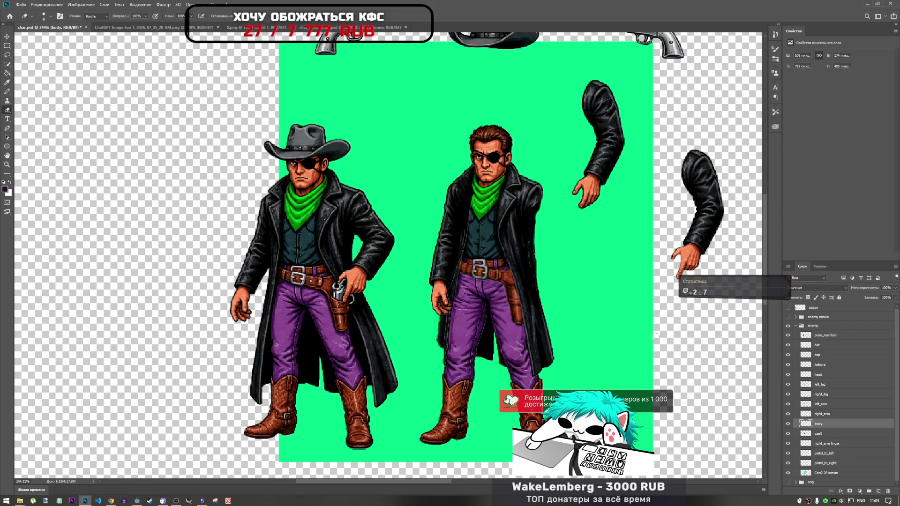
Toggle the kobura and cap layers' visibility to compare the holster and coat tail.
scroll(588, 349, down, 3)
scroll(587, 349, down, 2)
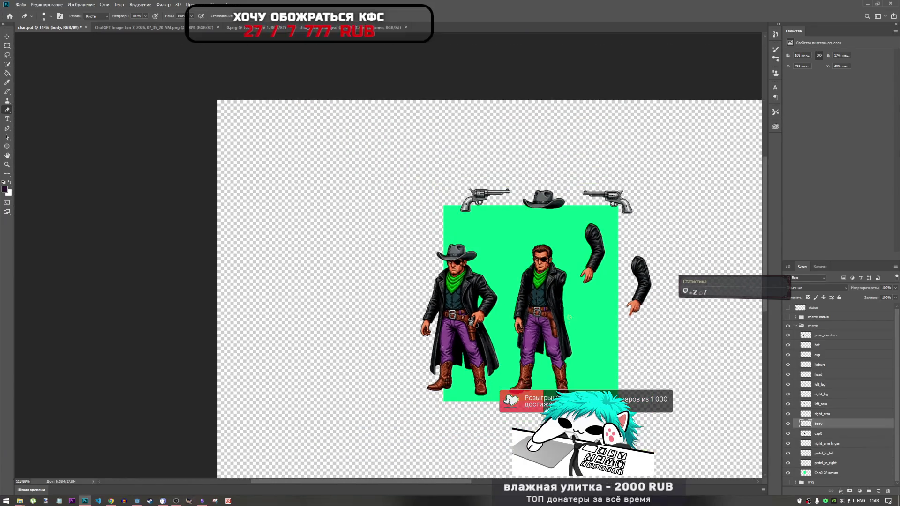
scroll(595, 328, up, 4)
scroll(600, 319, down, 2)
scroll(600, 314, up, 3)
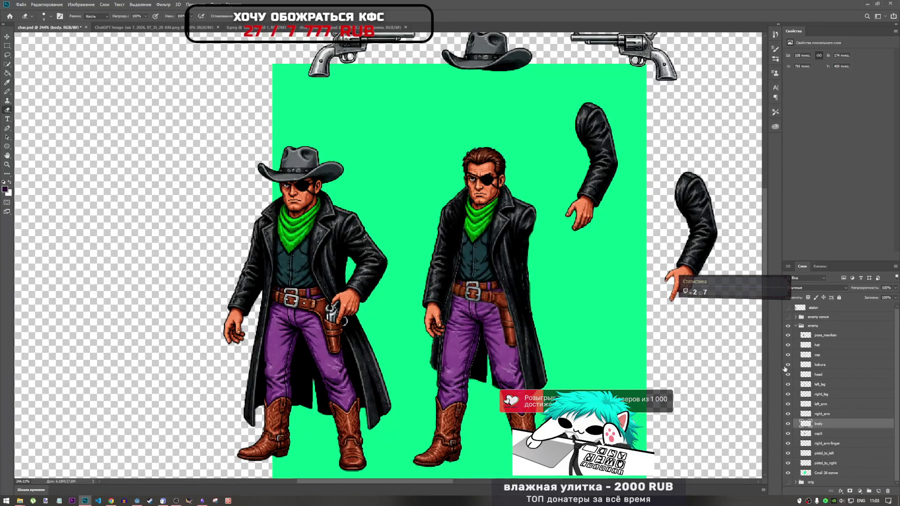
click(788, 365)
click(788, 365)
click(788, 356)
click(788, 355)
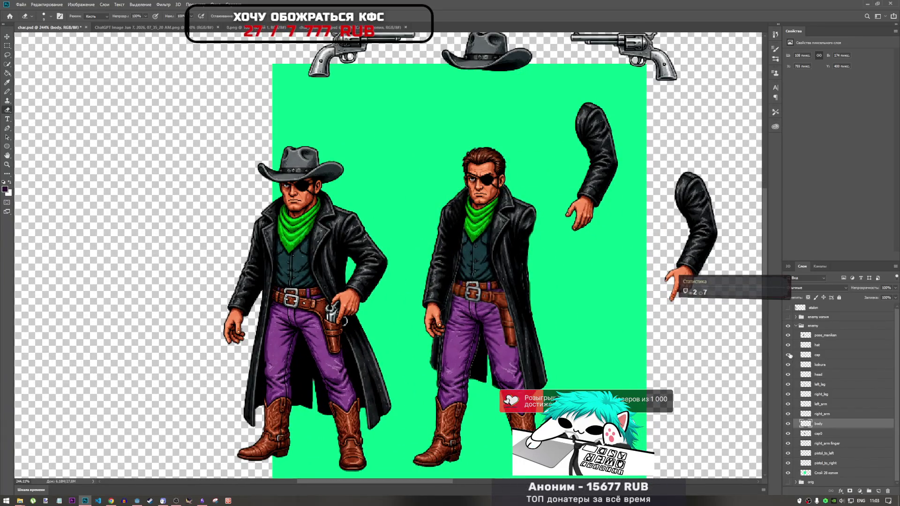
click(789, 355)
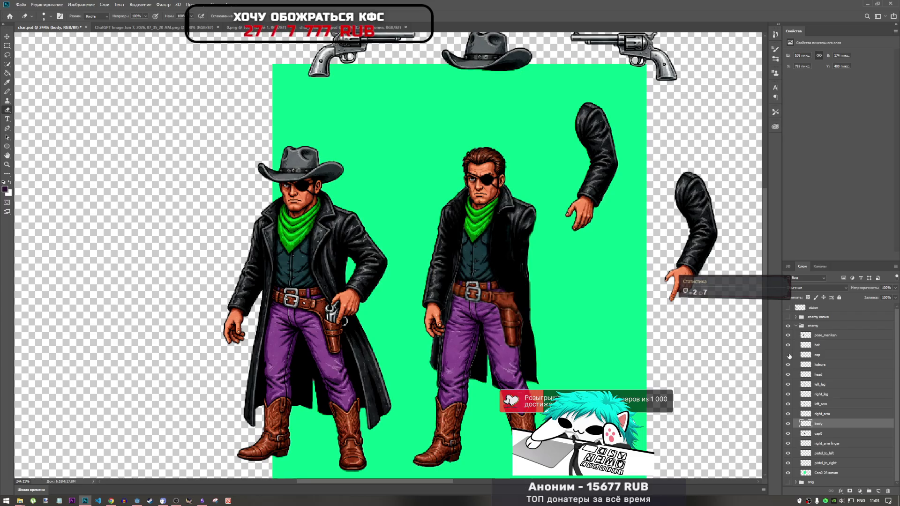
click(789, 356)
click(789, 355)
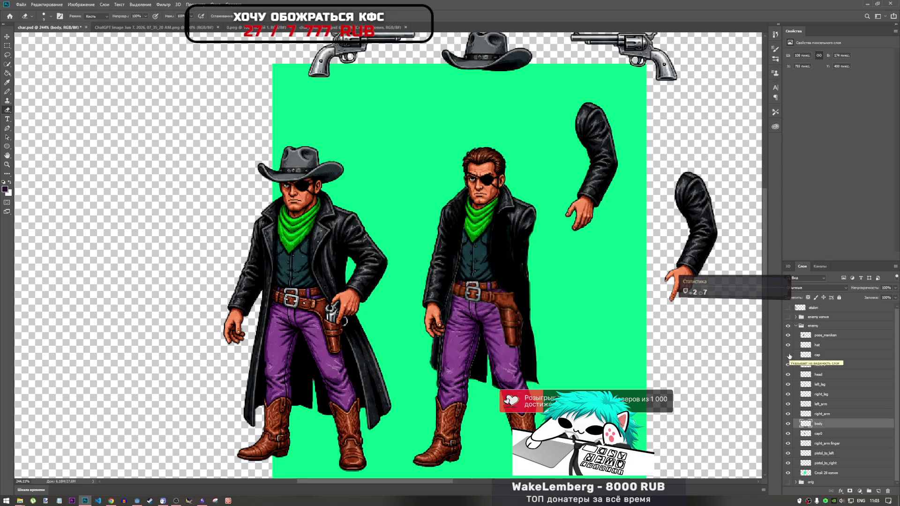
Select the kobura holster layer and zoom in to inspect the holster and belt.
scroll(527, 287, up, 3)
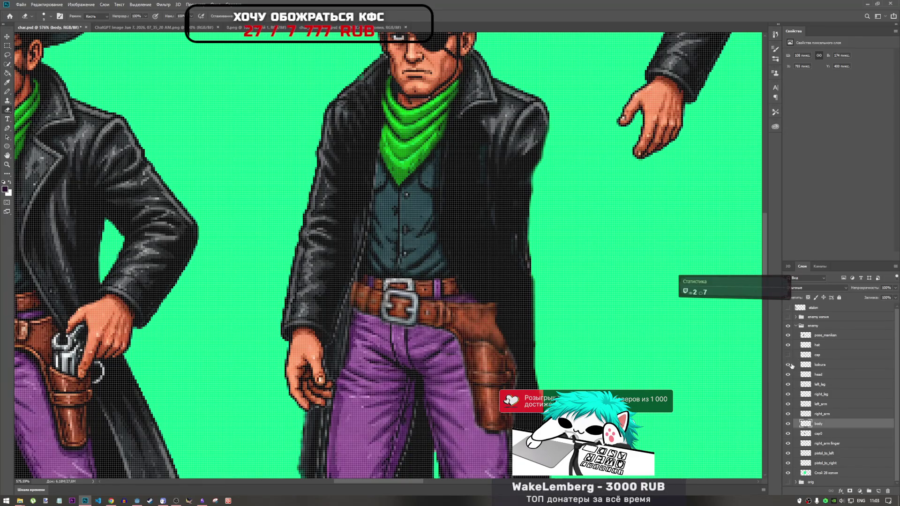
click(815, 366)
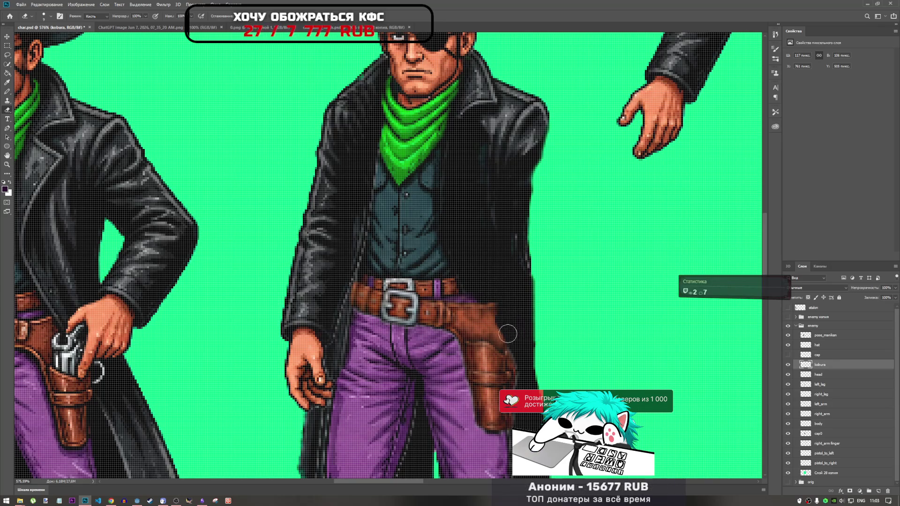
scroll(504, 299, down, 5)
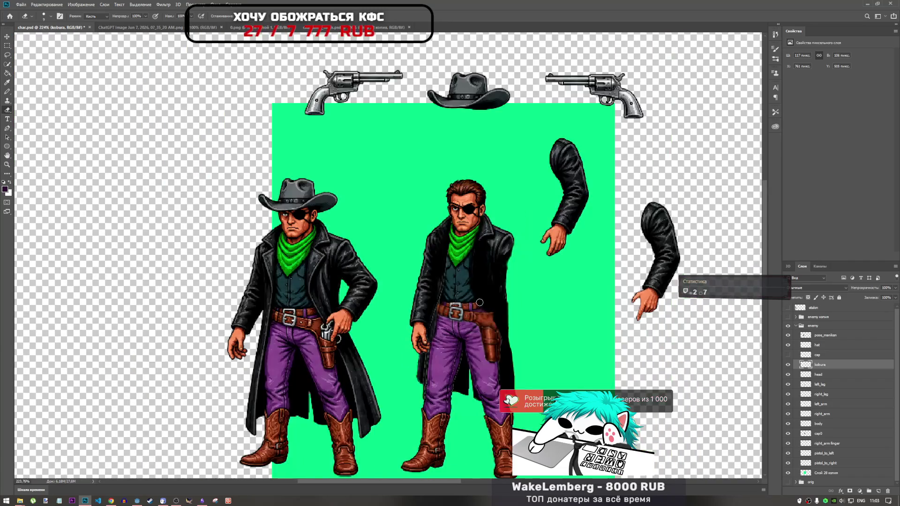
scroll(490, 308, up, 5)
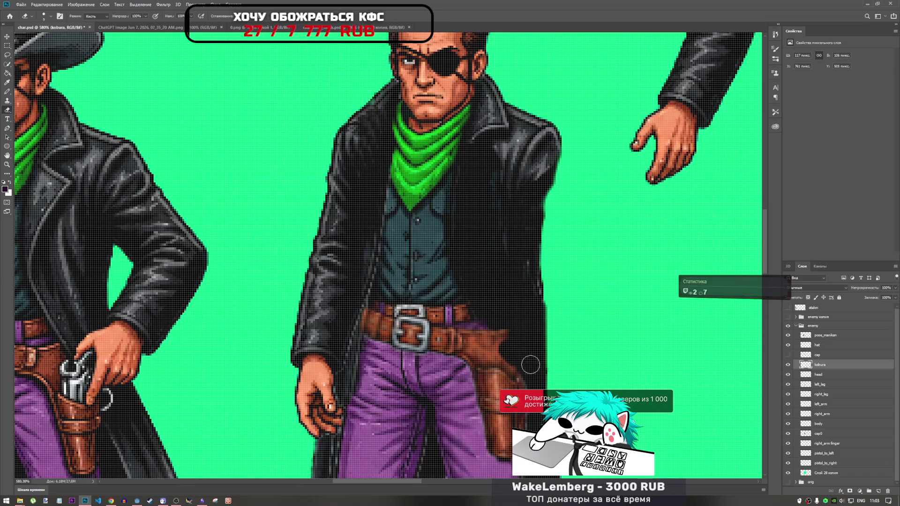
scroll(542, 367, down, 5)
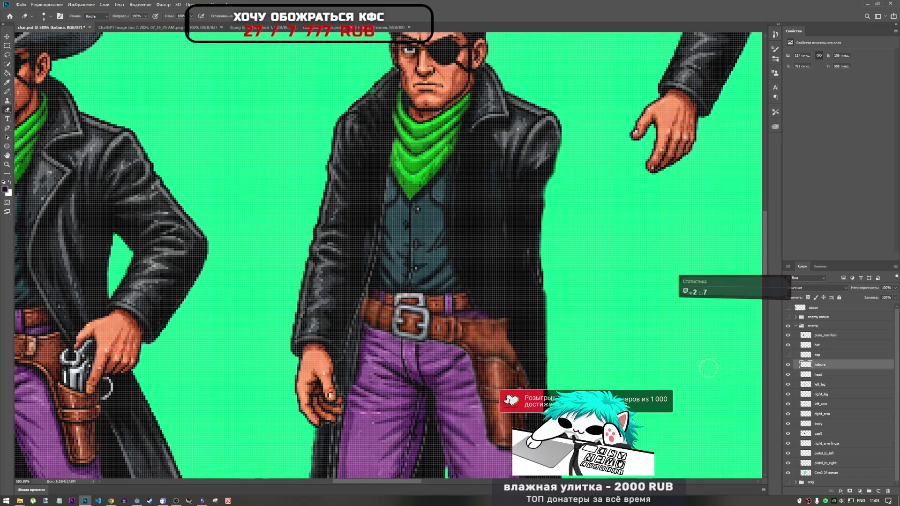
scroll(577, 338, up, 1)
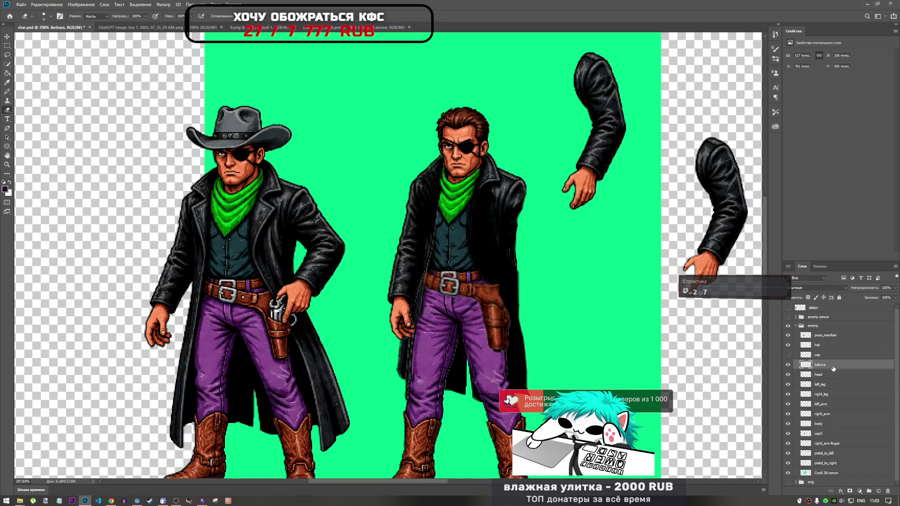
key(ctrl+t)
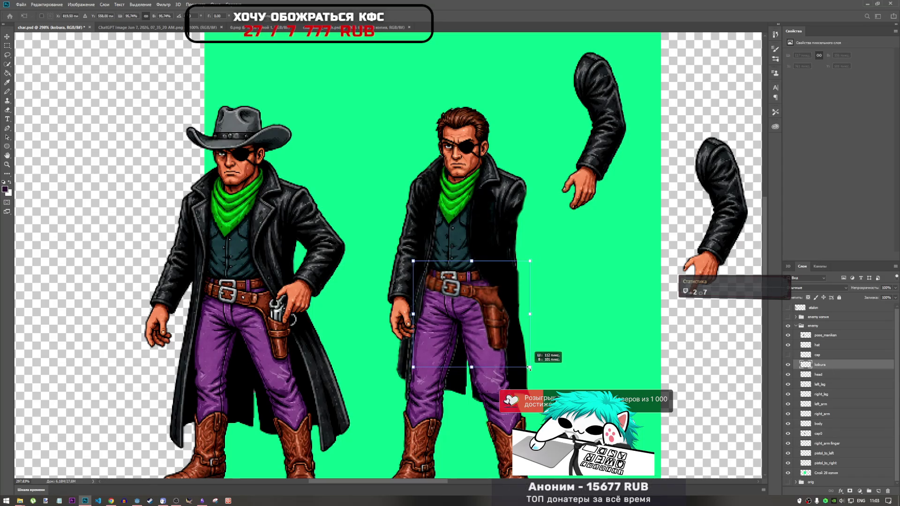
Reposition the holster and belt, scale them to about 93.27%, nudge them up, and apply.
drag(434, 276, 432, 270)
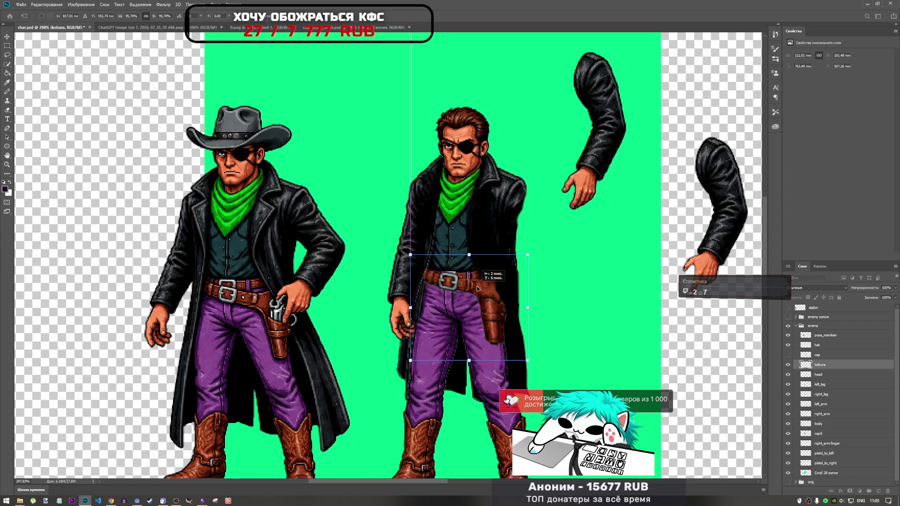
scroll(436, 271, up, 10)
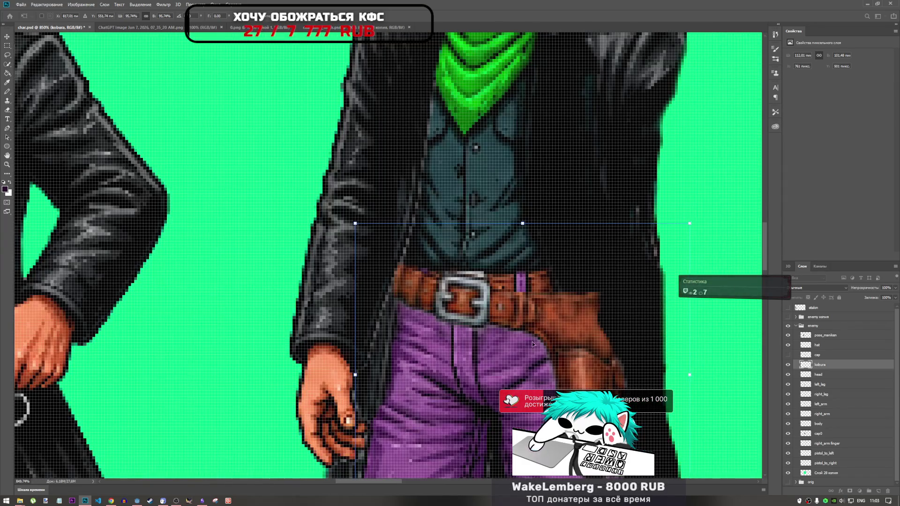
drag(534, 302, 530, 327)
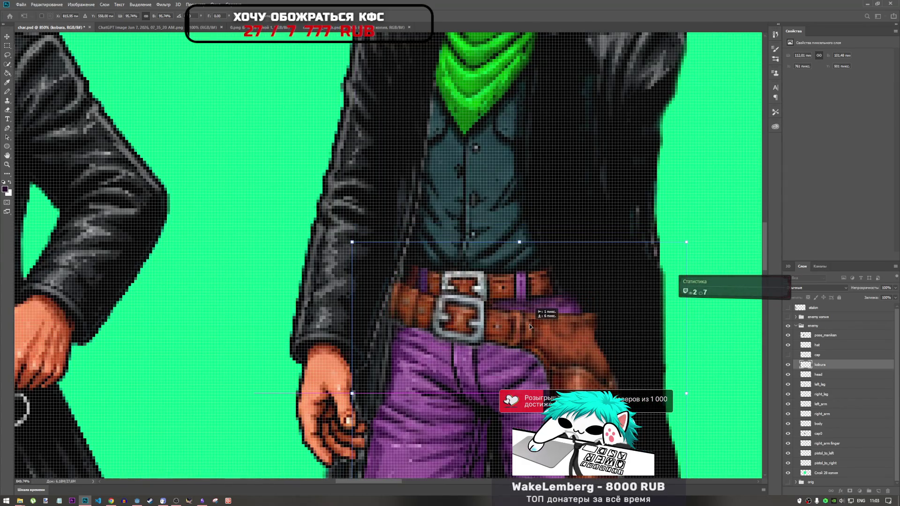
scroll(530, 326, down, 8)
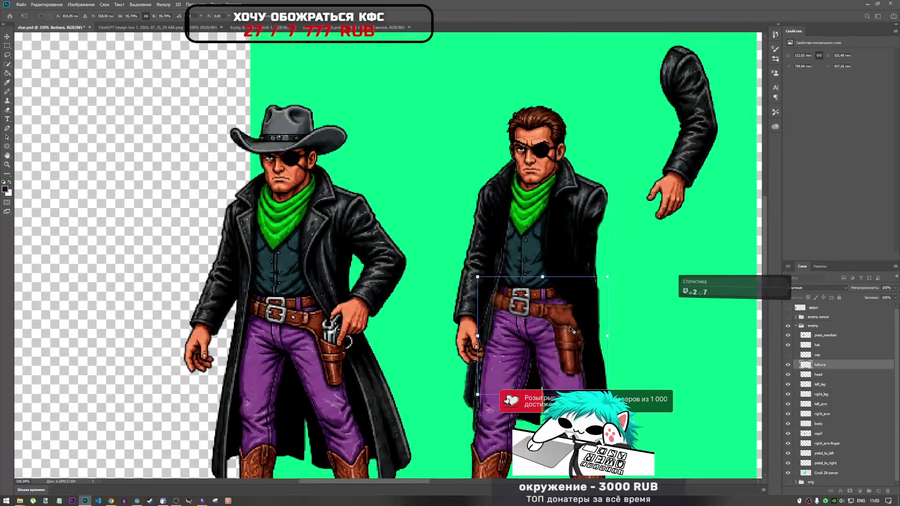
scroll(589, 330, up, 3)
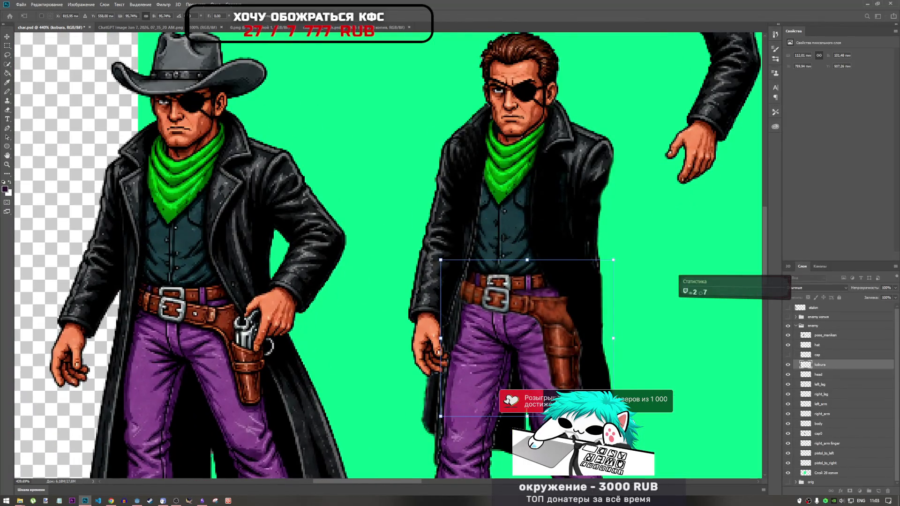
drag(614, 416, 609, 414)
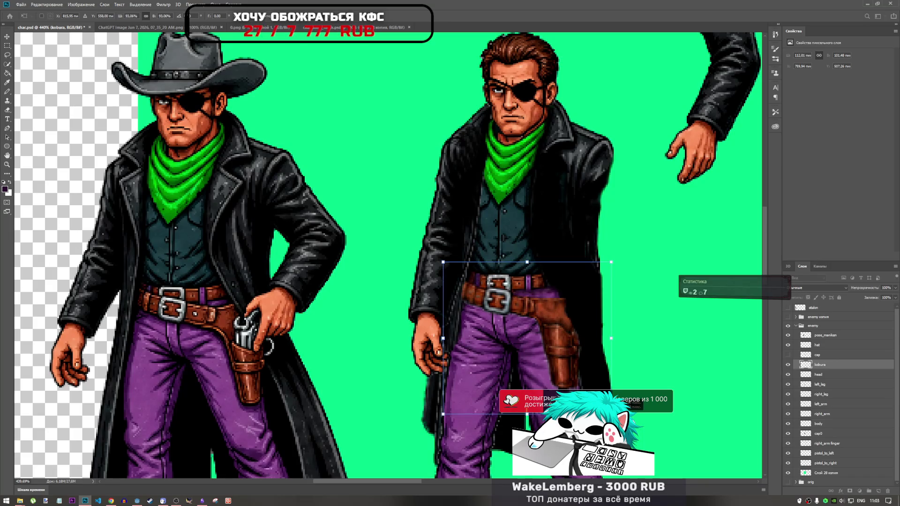
key(Up)
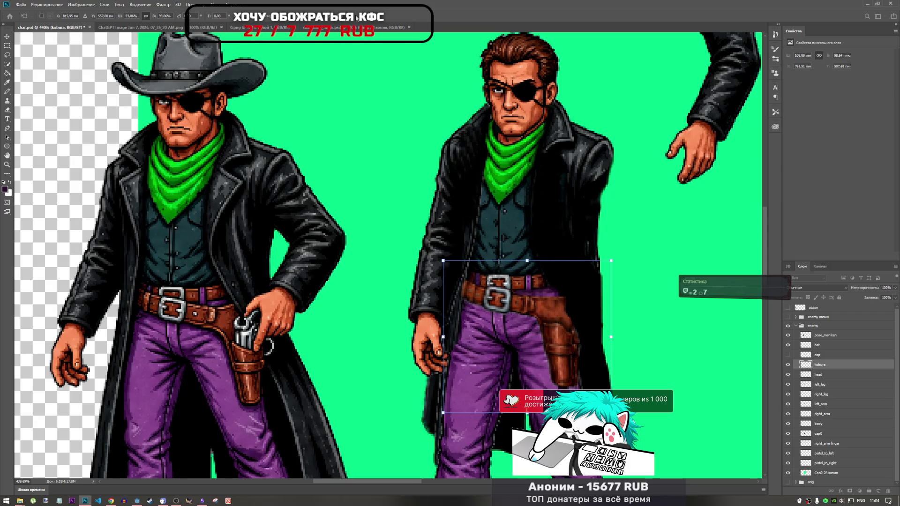
key(Return)
key(e)
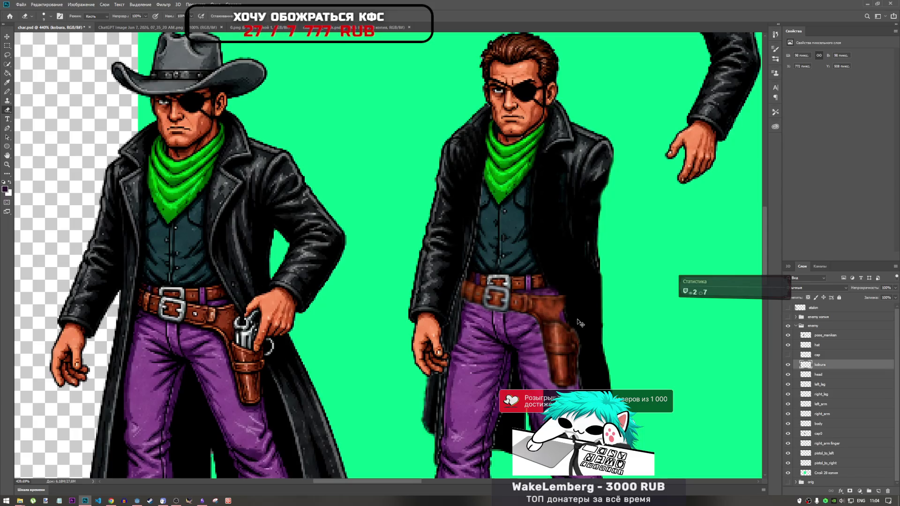
Undo and redo the holster edits to restore its smaller, brown-filled shape.
key(ctrl+z)
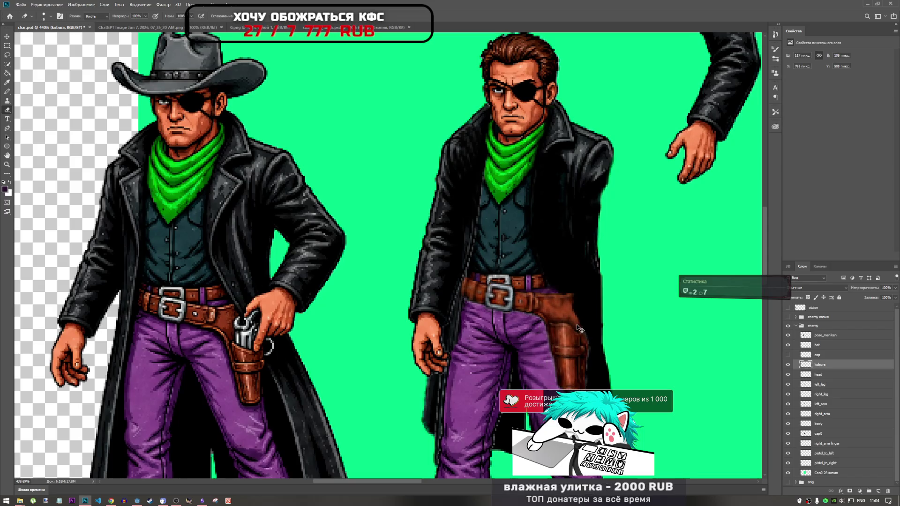
key(ctrl+shift+z)
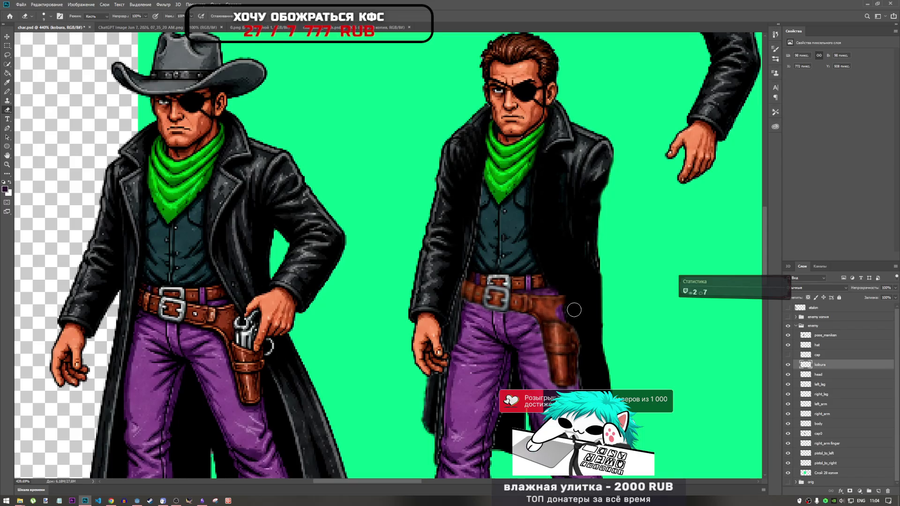
key(ctrl+z)
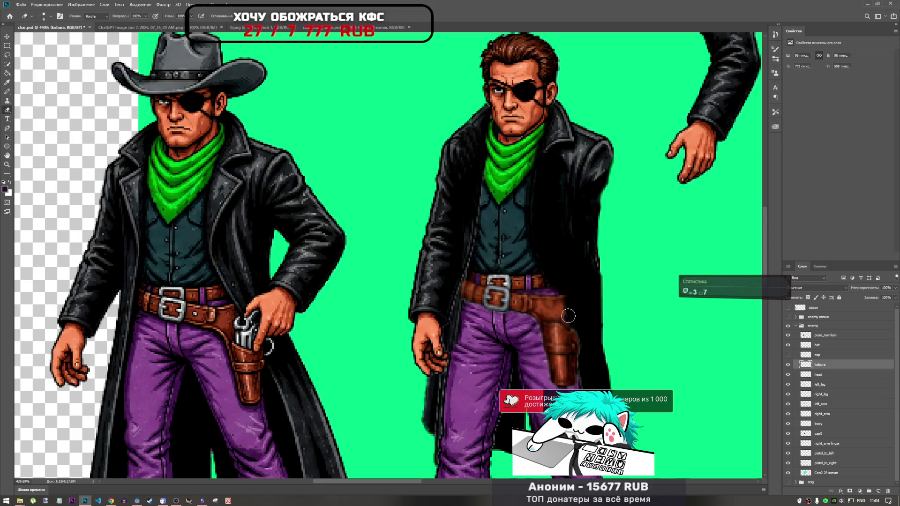
right_click(587, 319)
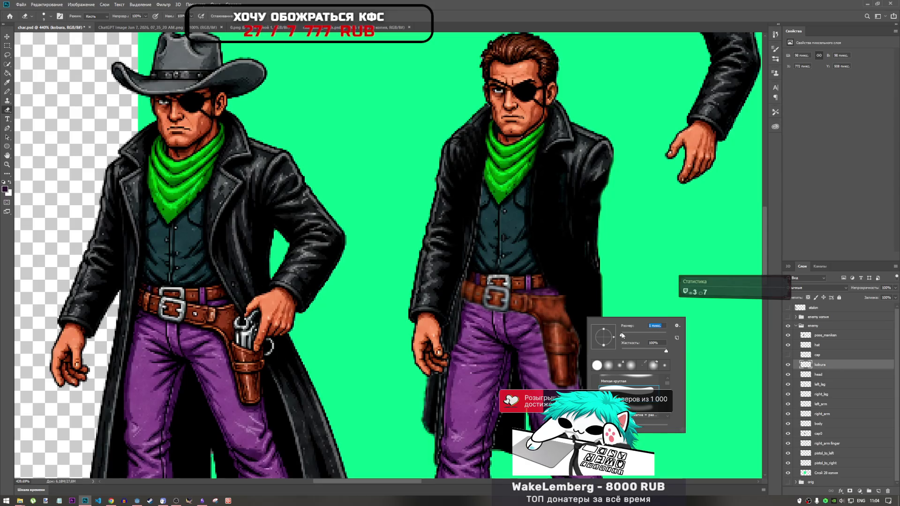
key(super+Down)
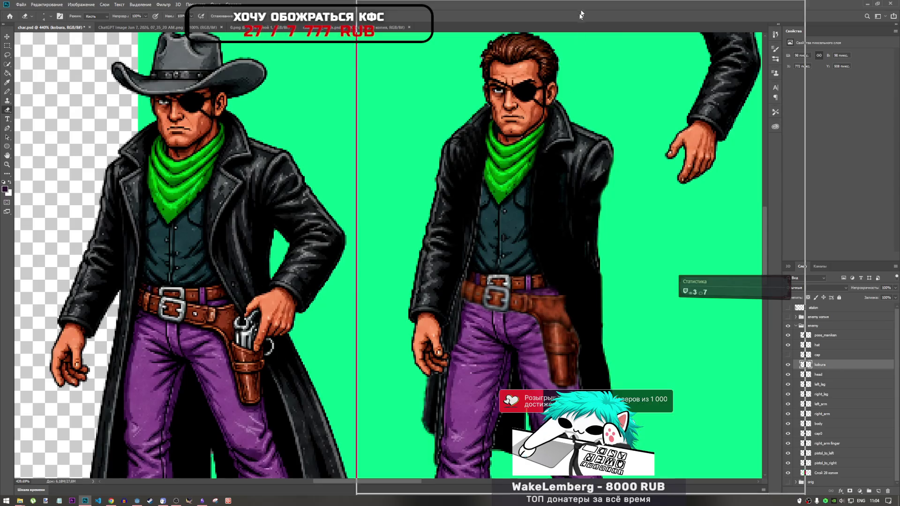
key(super+Up)
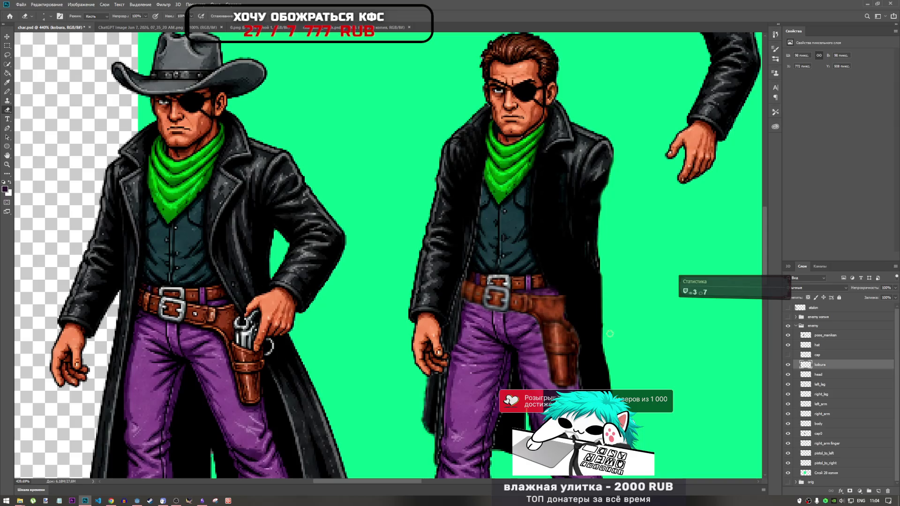
Sharpen the right cowboy's holster on the kobura layer with the Sharpen tool.
scroll(607, 335, down, 5)
scroll(605, 339, up, 3)
scroll(605, 339, up, 3)
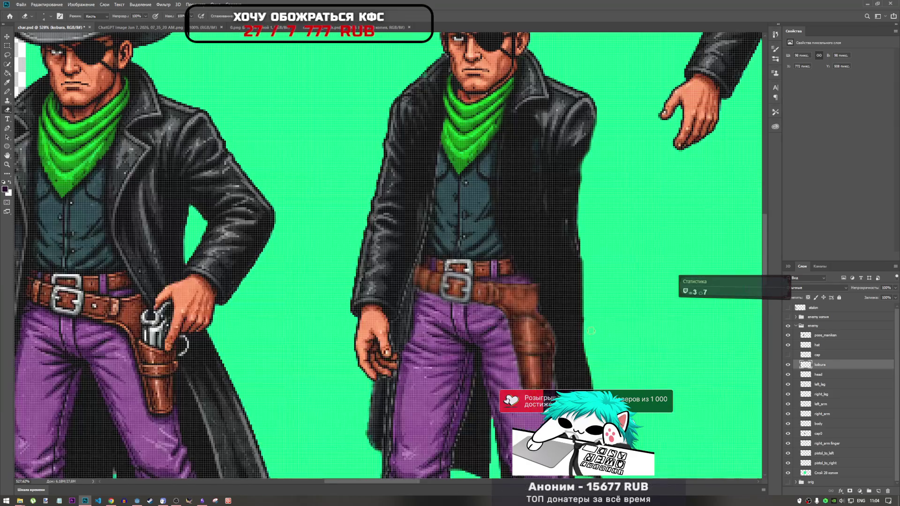
scroll(533, 265, down, 1)
scroll(547, 285, up, 2)
scroll(546, 287, down, 4)
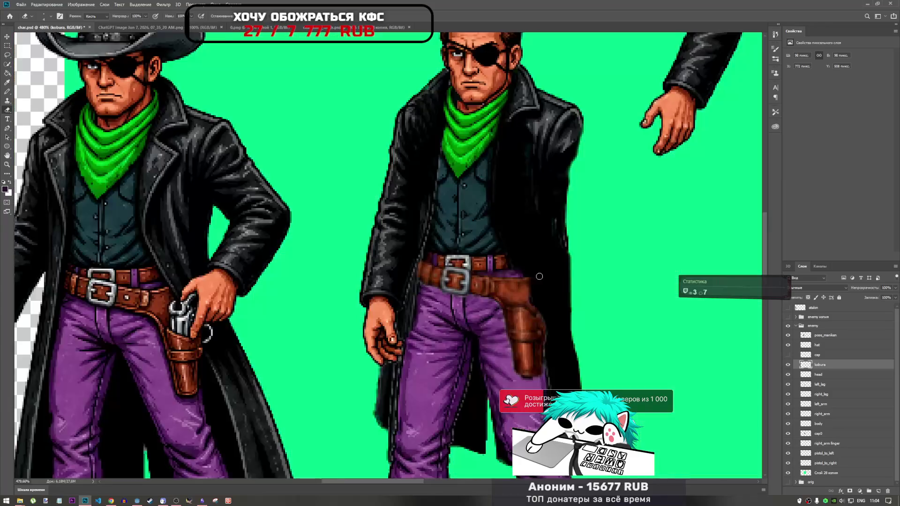
scroll(547, 293, down, 3)
scroll(548, 296, up, 3)
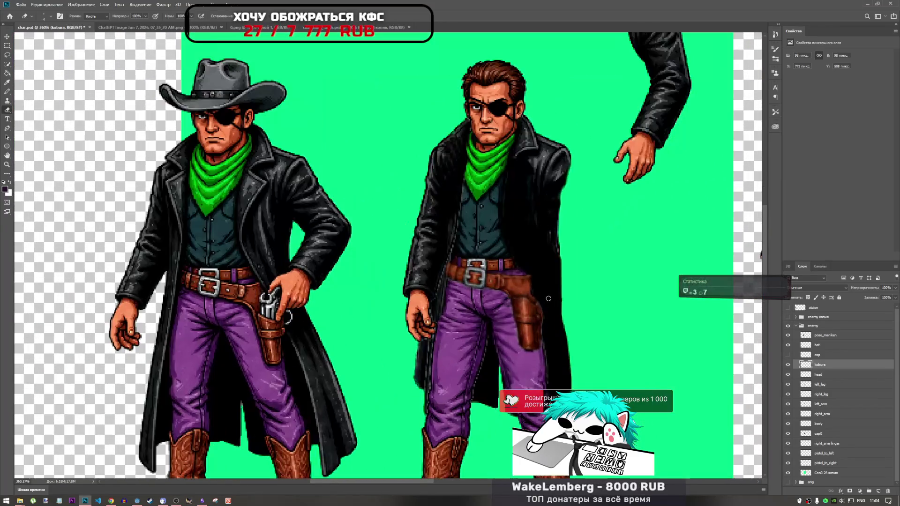
scroll(546, 304, down, 3)
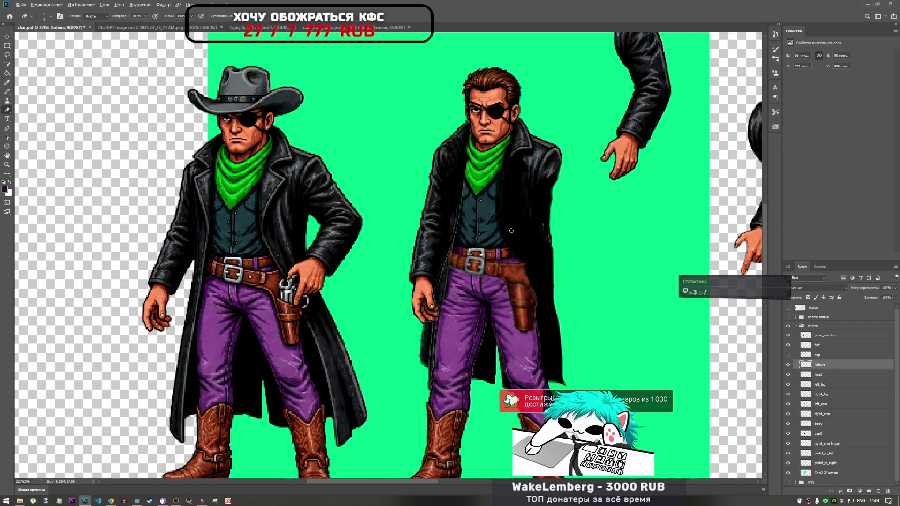
scroll(355, 272, up, 3)
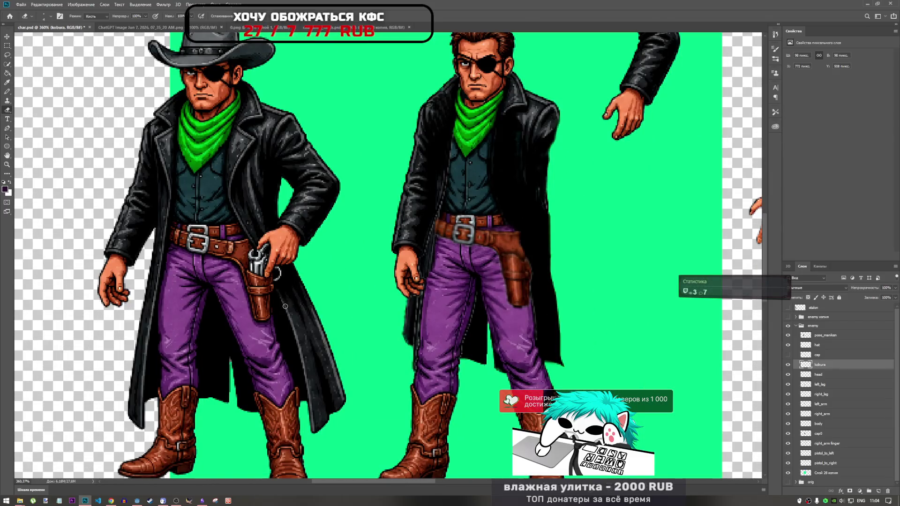
scroll(534, 315, down, 3)
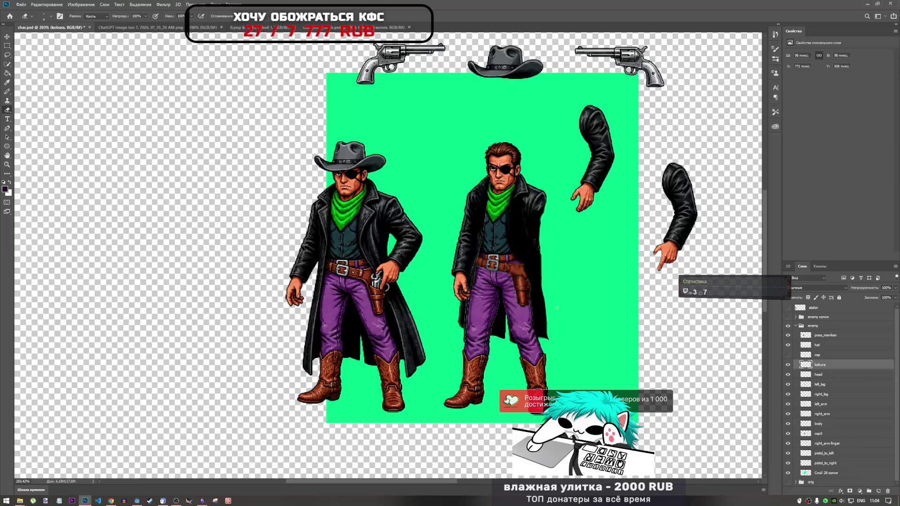
mouse_move(7, 174)
mouse_down()
mouse_move(19, 187)
mouse_move(48, 314)
mouse_up()
click(52, 308)
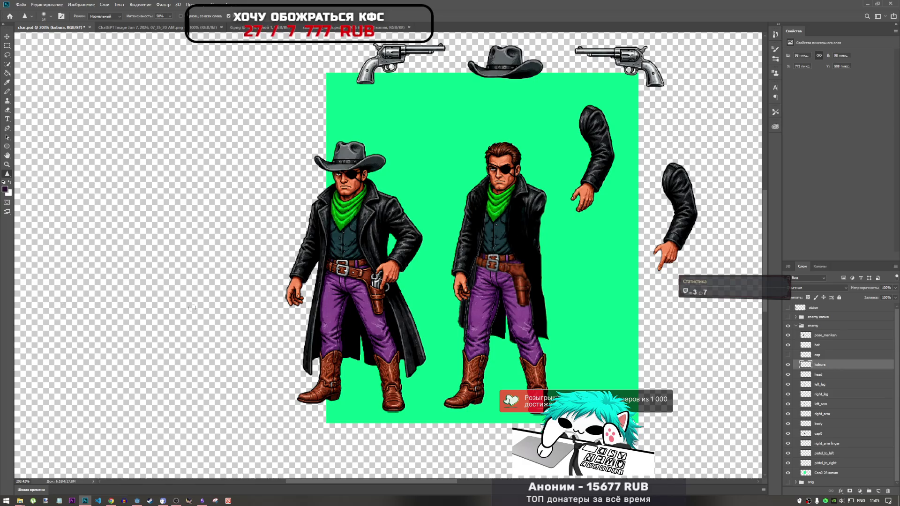
right_click(562, 306)
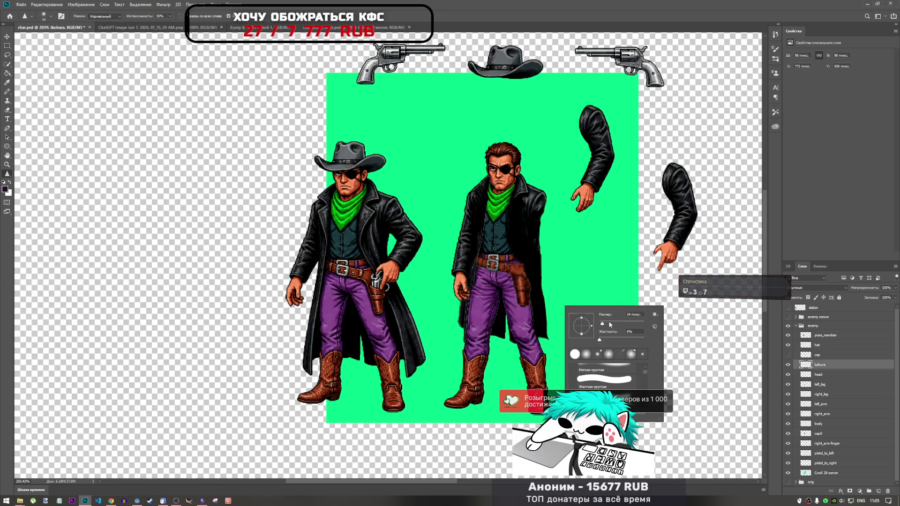
click(625, 3)
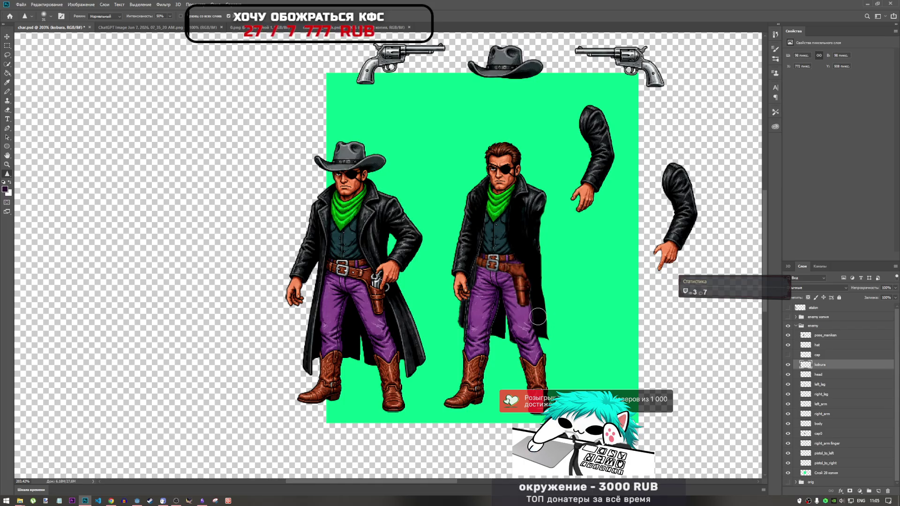
scroll(537, 292, up, 3)
mouse_move(510, 267)
mouse_down()
mouse_move(539, 300)
mouse_move(415, 227)
mouse_move(492, 297)
mouse_up()
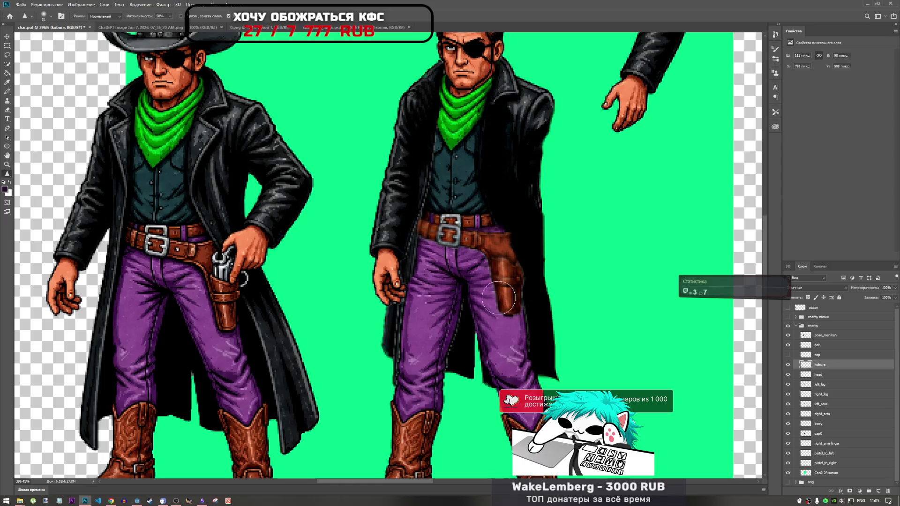
Bring both cowboys into close view and save the document.
scroll(520, 297, down, 3)
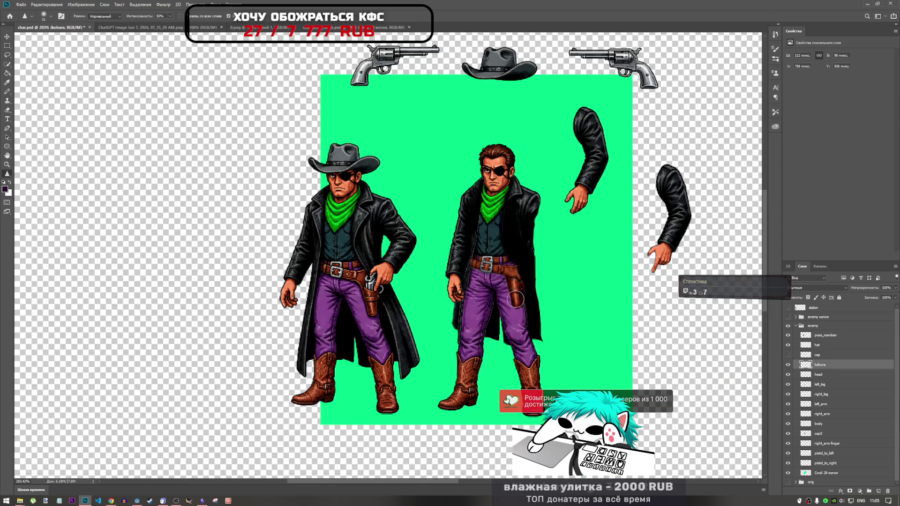
scroll(516, 300, down, 2)
mouse_move(522, 301)
mouse_down()
mouse_move(305, 277)
mouse_move(241, 244)
mouse_up()
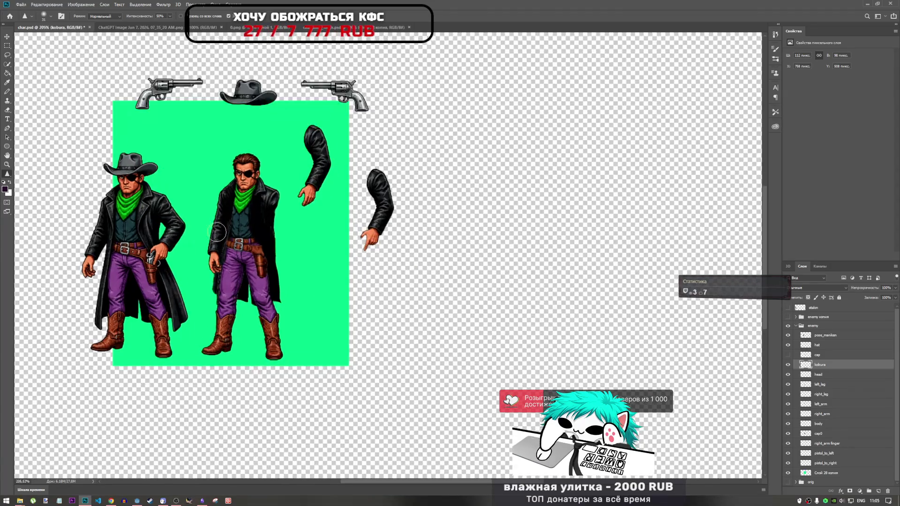
scroll(242, 244, up, 4)
key(ctrl+s)
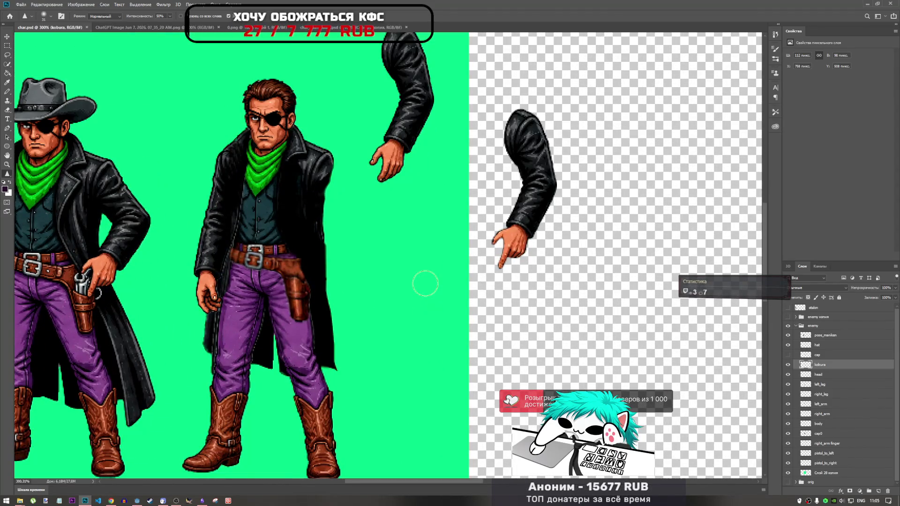
scroll(485, 292, down, 3)
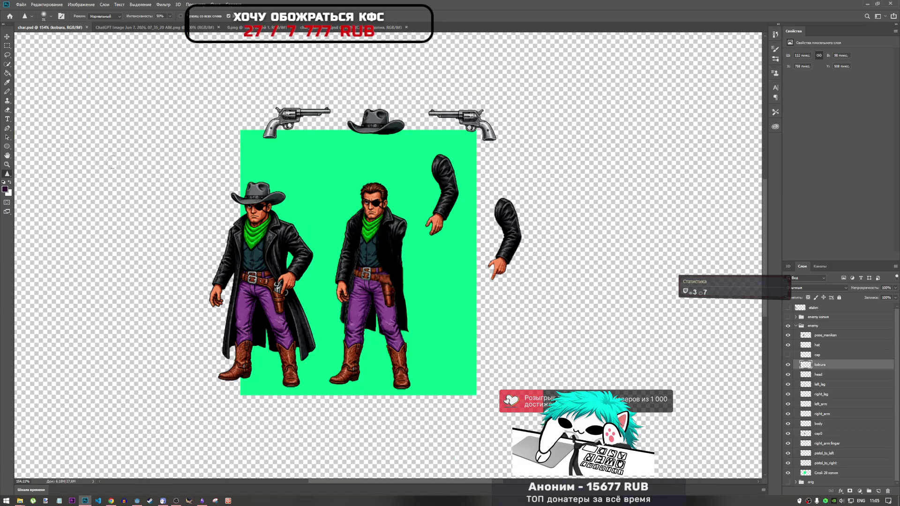
click(7, 55)
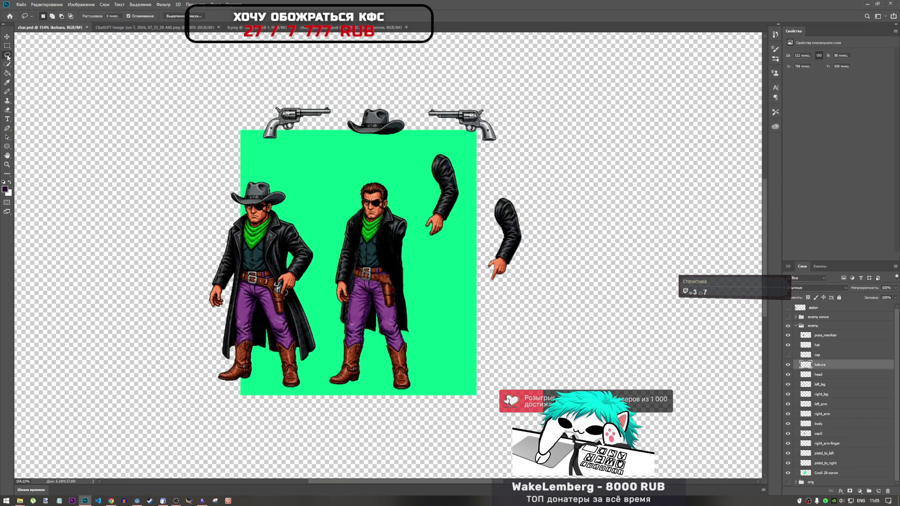
Show the cap layer, move the pistol_to_left revolver right, and stack both pistol layers atop enemy.
click(813, 355)
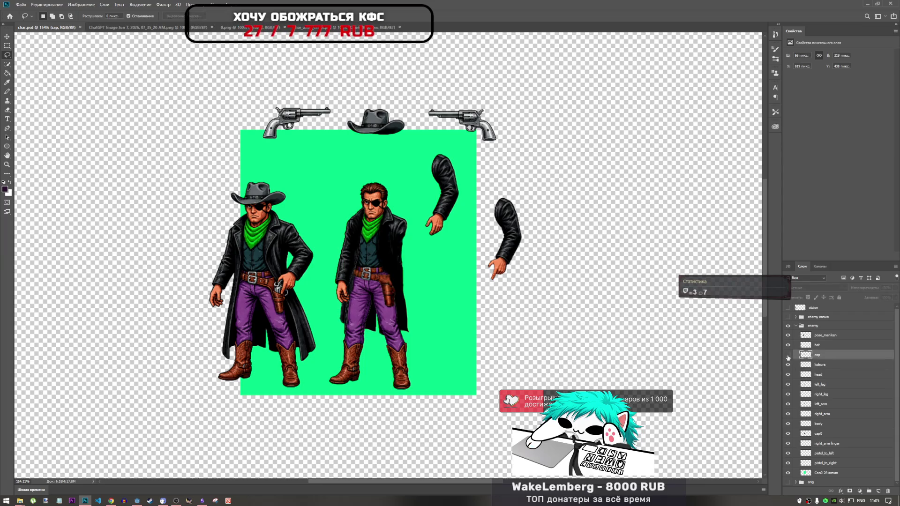
click(788, 355)
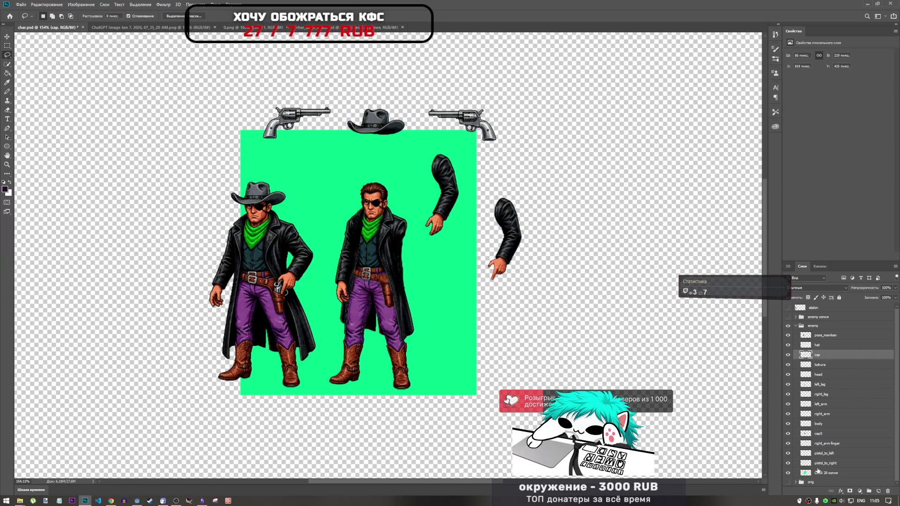
click(825, 454)
key(ctrl+t)
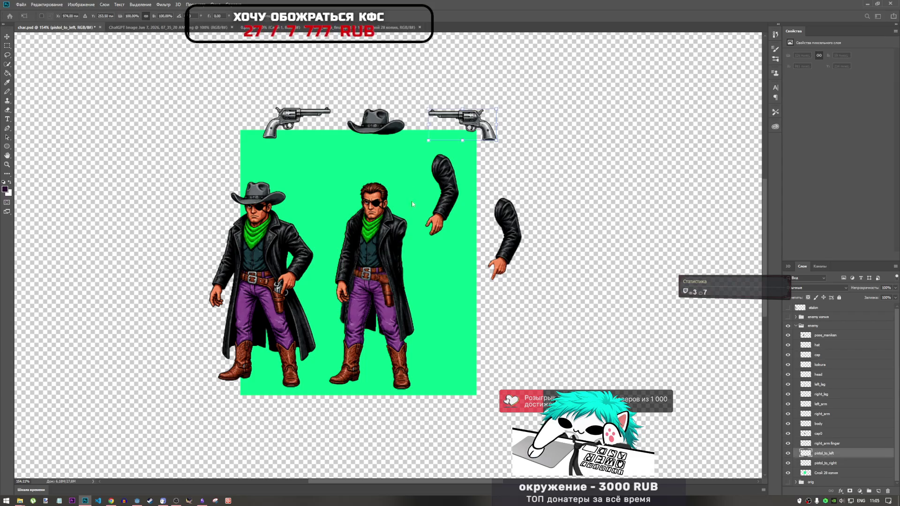
mouse_move(474, 122)
mouse_down()
mouse_move(334, 213)
mouse_move(286, 293)
mouse_move(357, 270)
mouse_move(350, 194)
mouse_move(310, 299)
mouse_move(281, 300)
mouse_move(624, 315)
mouse_move(608, 236)
mouse_move(669, 188)
mouse_up()
shift+click(831, 465)
drag(831, 465, 800, 334)
key(ctrl+t)
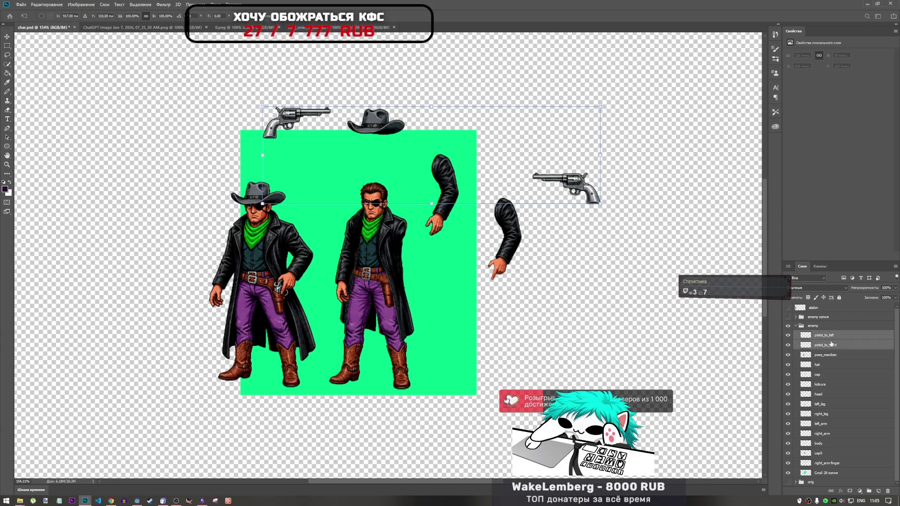
Move pistol_to_left onto the bare-headed cowboy's holster and shrink it to about 80%.
ctrl+click(831, 344)
mouse_move(575, 180)
mouse_down()
mouse_move(422, 254)
mouse_move(363, 231)
mouse_up()
drag(378, 281, 398, 272)
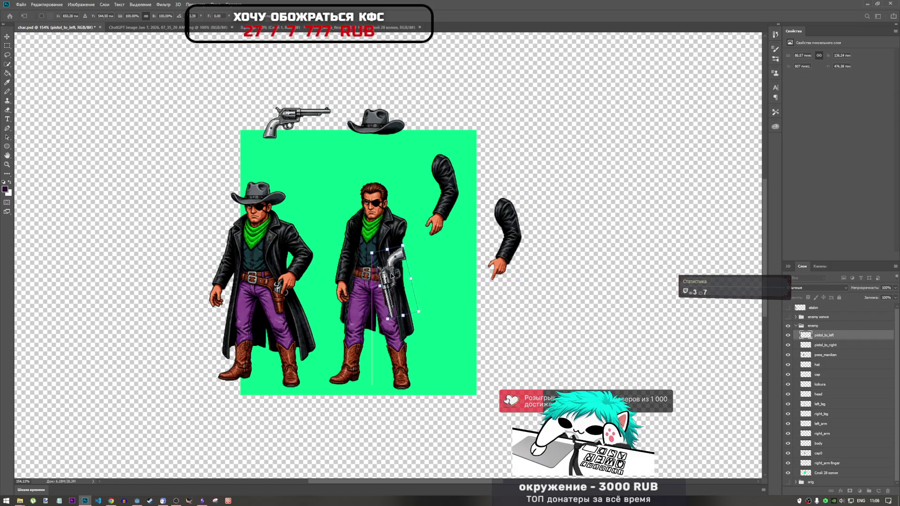
scroll(394, 266, up, 4)
drag(427, 216, 421, 233)
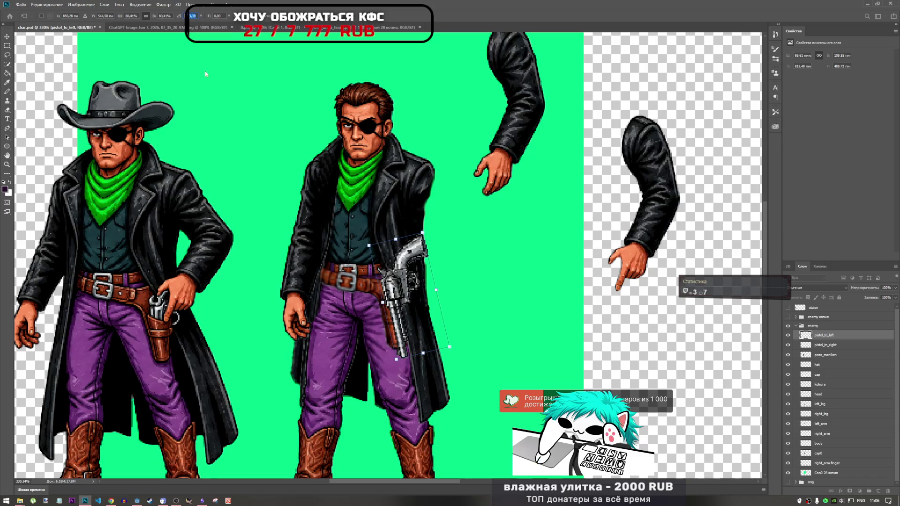
text(0)
key(Return)
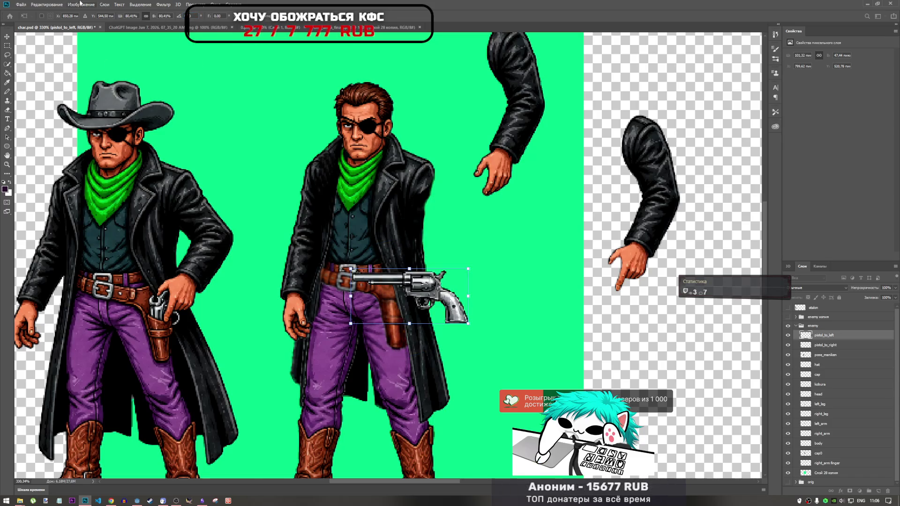
key(Return)
Rotate the revolver to about -96° so it stands upright in the holster.
key(ctrl+t)
mouse_move(504, 251)
mouse_down()
mouse_move(450, 201)
mouse_move(382, 193)
mouse_move(362, 200)
mouse_move(437, 245)
mouse_move(436, 230)
mouse_move(398, 262)
mouse_move(173, 278)
mouse_move(187, 265)
mouse_move(126, 244)
mouse_move(168, 289)
mouse_move(419, 267)
mouse_move(408, 271)
mouse_move(522, 153)
mouse_up()
mouse_move(479, 188)
mouse_down()
mouse_move(411, 228)
mouse_move(397, 256)
mouse_move(404, 271)
mouse_up()
mouse_move(467, 224)
mouse_down()
mouse_move(442, 226)
mouse_move(420, 245)
mouse_move(422, 235)
mouse_up()
key(Return)
key(l)
scroll(443, 255, down, 4)
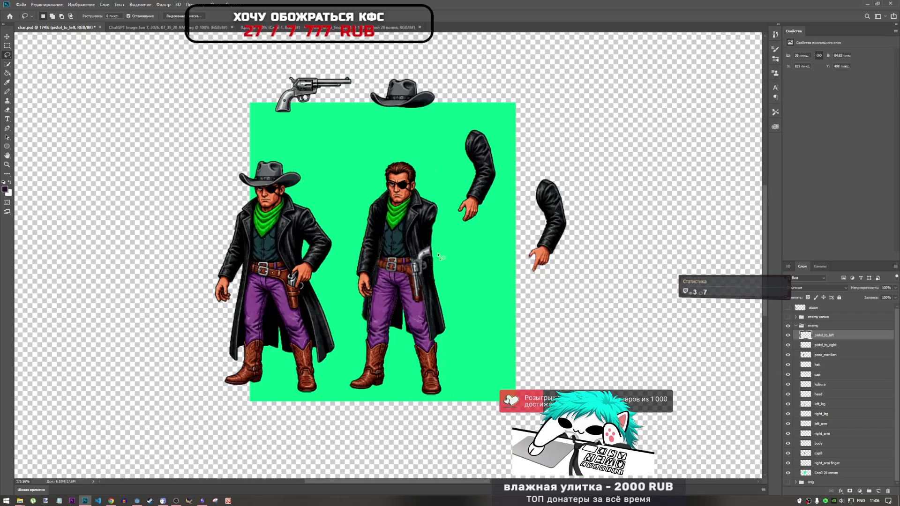
Rotate the revolver to lie across the cowboy's belt.
scroll(440, 262, up, 3)
scroll(440, 264, down, 1)
scroll(440, 263, up, 1)
key(ctrl+t)
mouse_move(435, 224)
mouse_down()
mouse_move(454, 307)
mouse_move(462, 258)
mouse_move(463, 266)
mouse_up()
key(Return)
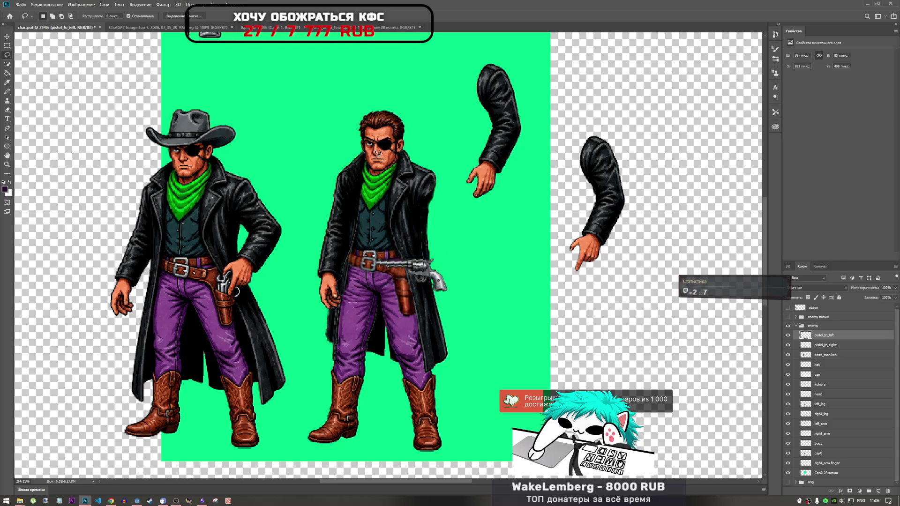
key(l)
Turn the pistol upright and fit it snugly into the pointing arm's hand.
key(ctrl+t)
mouse_move(449, 258)
mouse_down()
mouse_move(441, 270)
mouse_move(409, 207)
mouse_up()
mouse_move(402, 280)
mouse_down()
mouse_move(424, 236)
mouse_move(483, 182)
mouse_move(581, 260)
mouse_move(623, 241)
mouse_up()
mouse_move(581, 266)
mouse_down()
mouse_move(606, 244)
mouse_move(573, 257)
mouse_move(615, 235)
mouse_move(579, 254)
mouse_move(422, 267)
mouse_move(534, 264)
mouse_move(420, 265)
mouse_move(593, 244)
mouse_move(585, 253)
mouse_move(601, 240)
mouse_move(585, 250)
mouse_up()
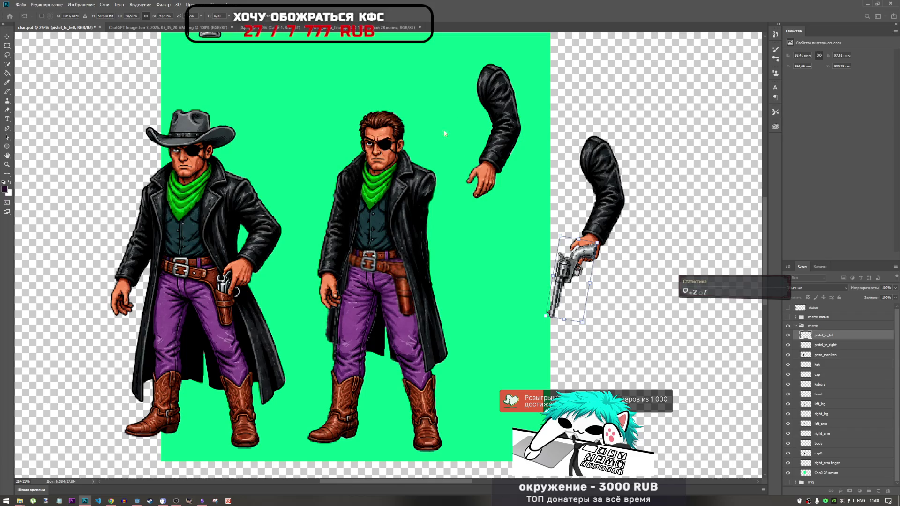
Move the pistol onto the middle cowboy's holster and stand it upright.
drag(574, 269, 417, 270)
drag(473, 222, 452, 206)
drag(402, 234, 411, 255)
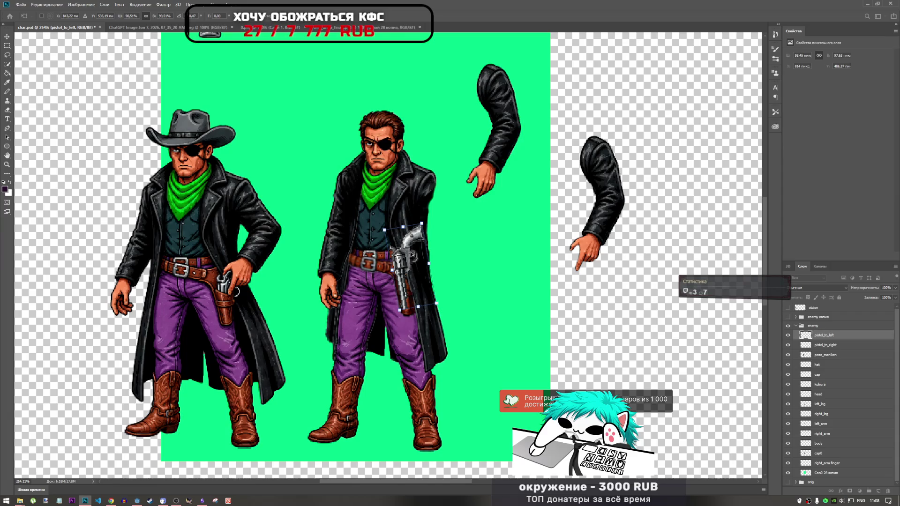
key(Return)
key(l)
Fine-tune the pistol at the holster, straightening it back to 0°.
key(ctrl+t)
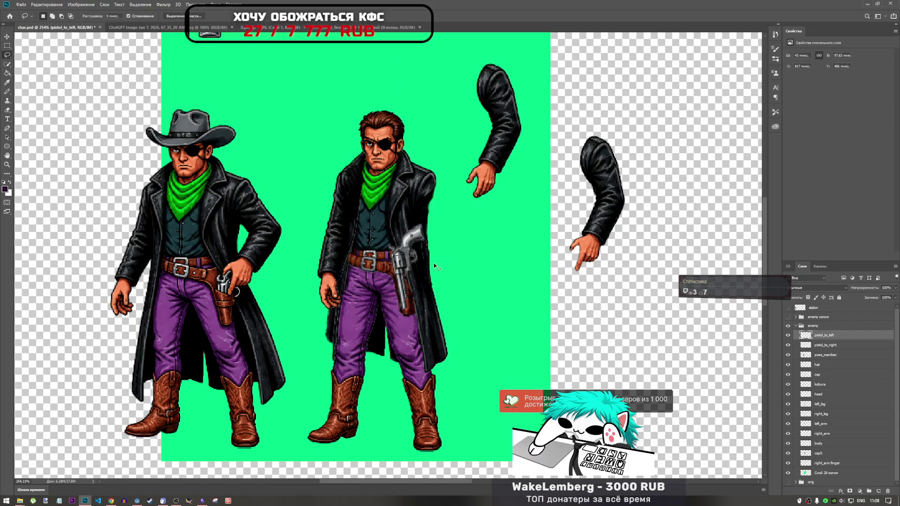
mouse_move(404, 266)
mouse_down()
mouse_move(427, 267)
mouse_move(399, 267)
mouse_up()
drag(439, 218, 439, 220)
drag(408, 258, 413, 258)
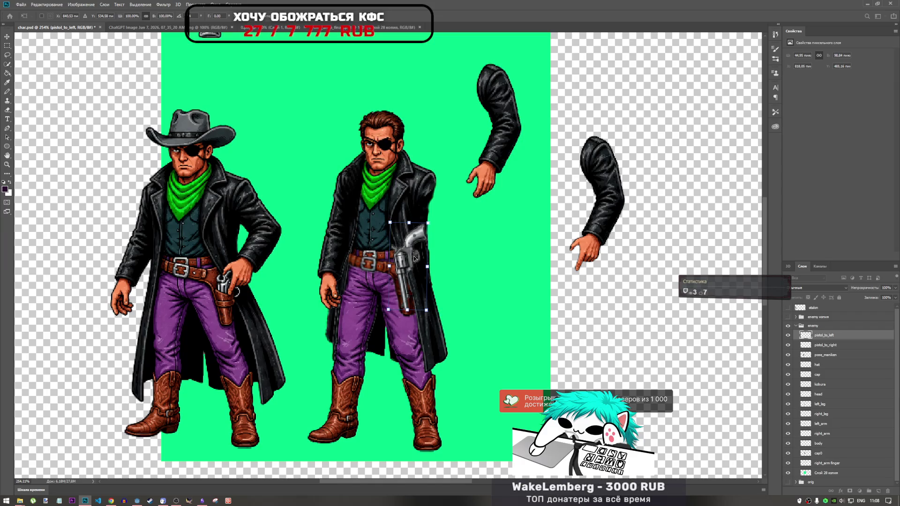
mouse_move(414, 258)
mouse_down()
mouse_move(502, 250)
mouse_move(423, 246)
mouse_move(410, 258)
mouse_up()
Try the pistol horizontal at the hip, then turn it near vertical.
mouse_move(414, 284)
mouse_down()
mouse_move(241, 279)
mouse_move(416, 262)
mouse_up()
scroll(417, 277, down, 4)
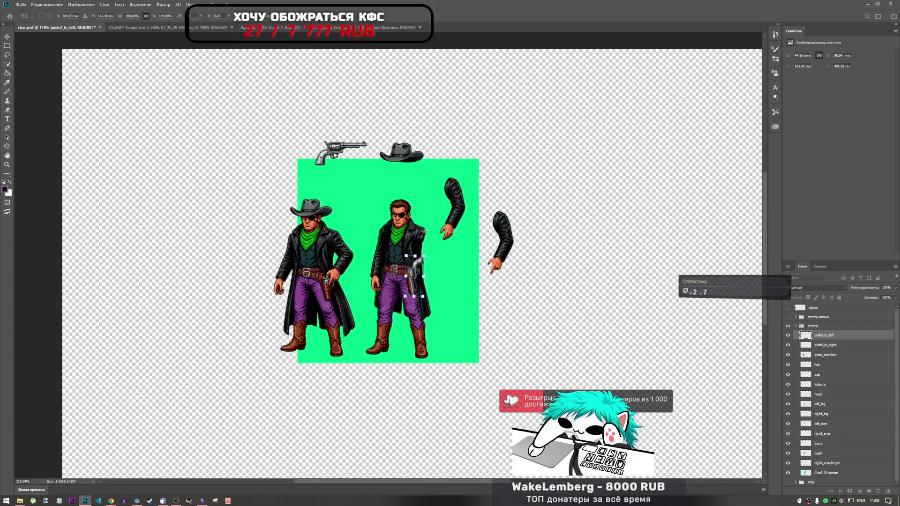
mouse_move(424, 234)
mouse_down()
mouse_move(468, 256)
mouse_move(463, 279)
mouse_up()
key(Escape)
key(l)
scroll(450, 278, up, 3)
key(ctrl+shift+z)
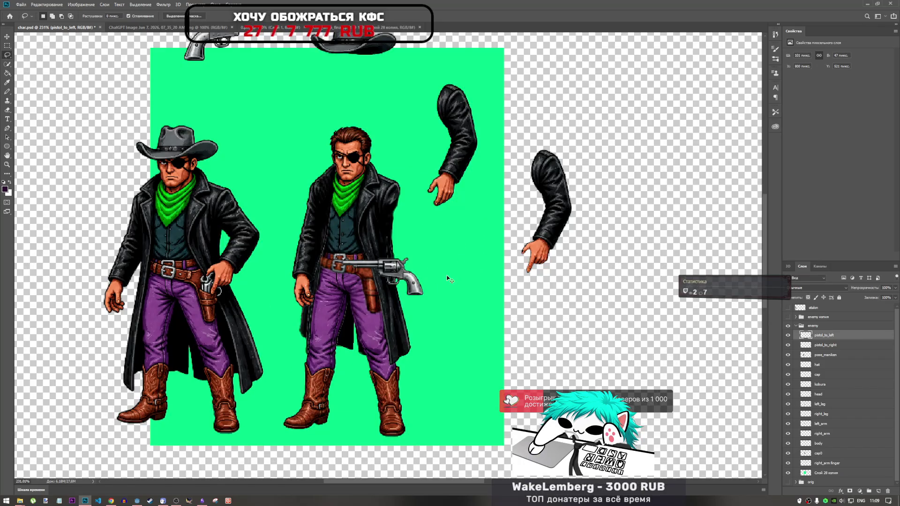
key(ctrl+t)
mouse_move(429, 256)
mouse_down()
mouse_move(396, 230)
mouse_move(380, 256)
mouse_up()
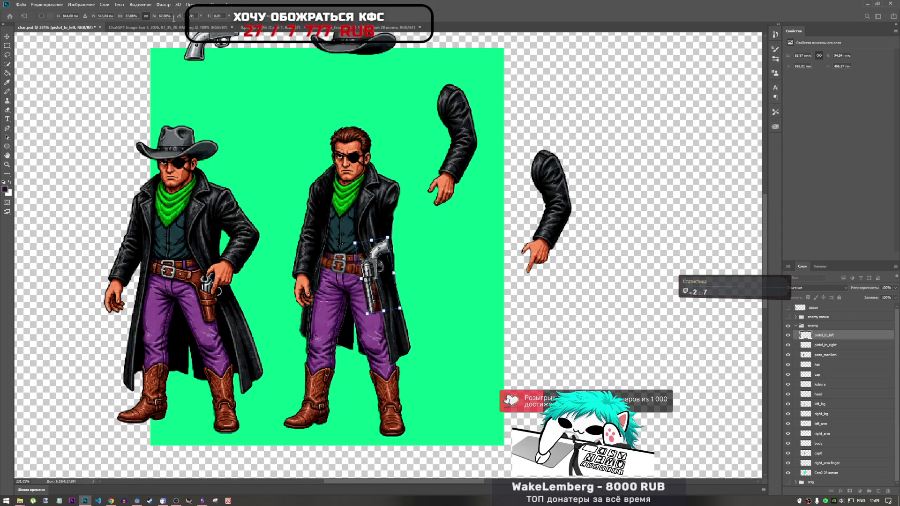
double_click(197, 15)
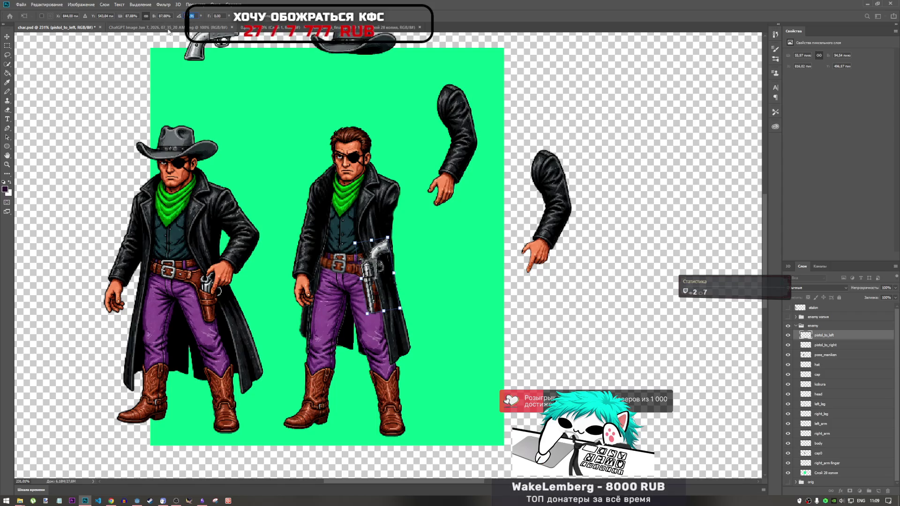
Lay pistol_to_left flat at 0° and move it above the cowboy's head.
text(0)
key(Return)
key(Return)
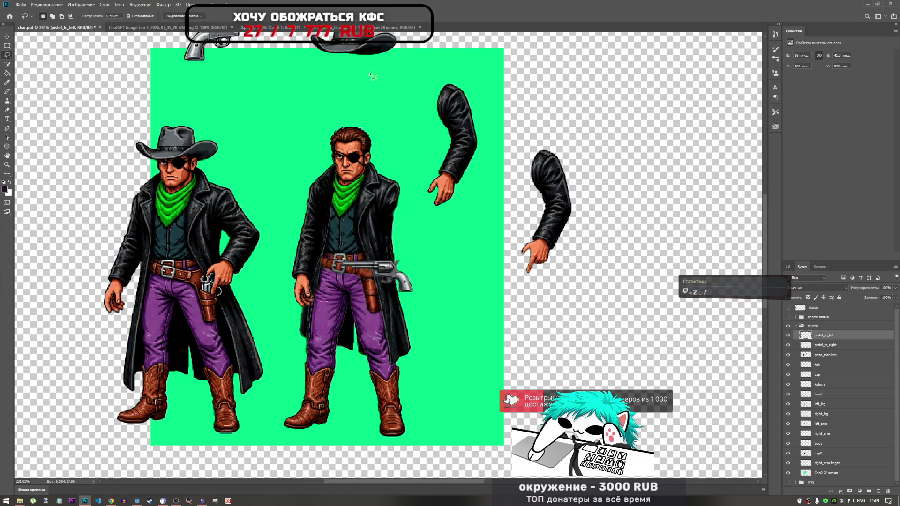
key(ctrl+t)
mouse_move(387, 265)
mouse_down()
mouse_move(373, 90)
mouse_move(322, 81)
mouse_up()
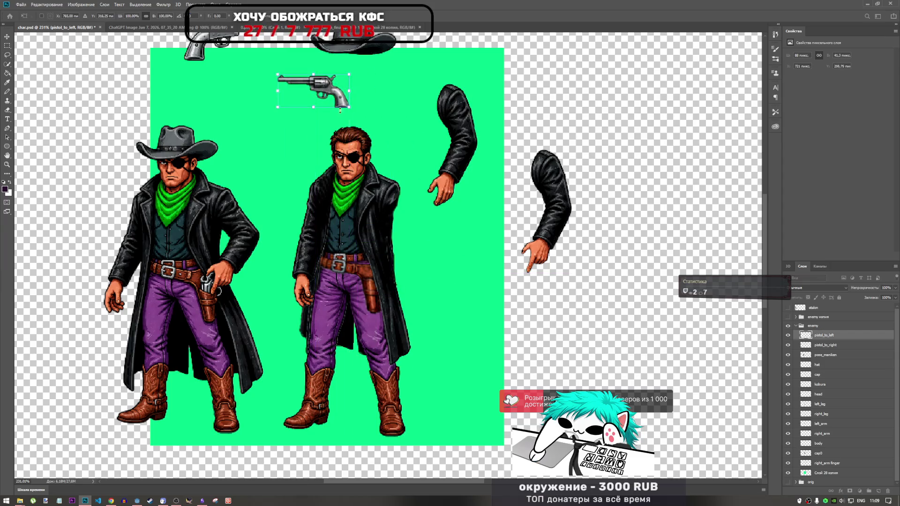
scroll(403, 202, down, 2)
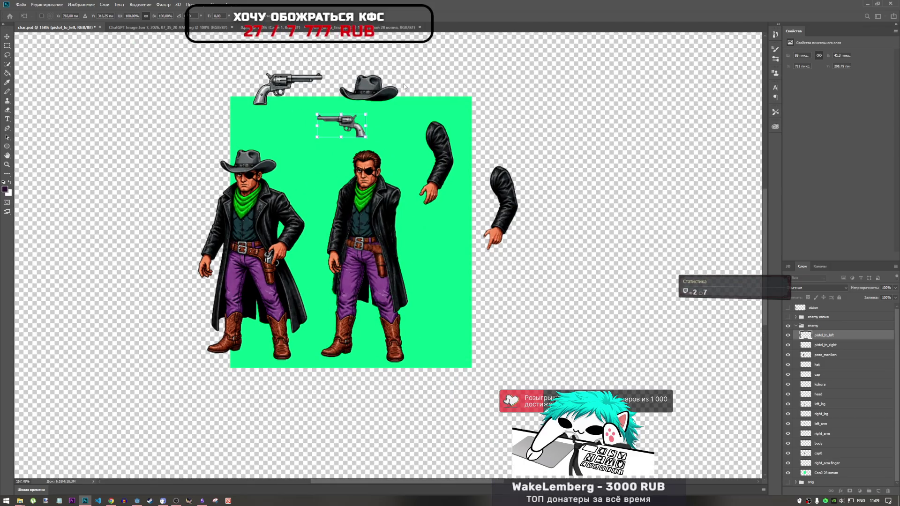
Shift pistol_to_right left and park pistol_to_left next to it at top-left.
click(824, 345)
key(ctrl+t)
mouse_move(287, 88)
mouse_down()
mouse_move(346, 125)
mouse_move(239, 89)
mouse_move(163, 87)
mouse_up()
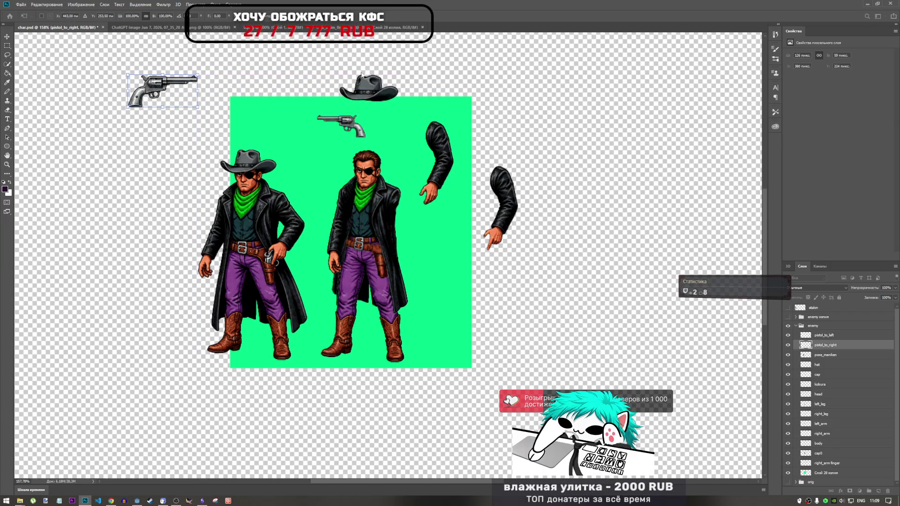
key(Return)
click(824, 335)
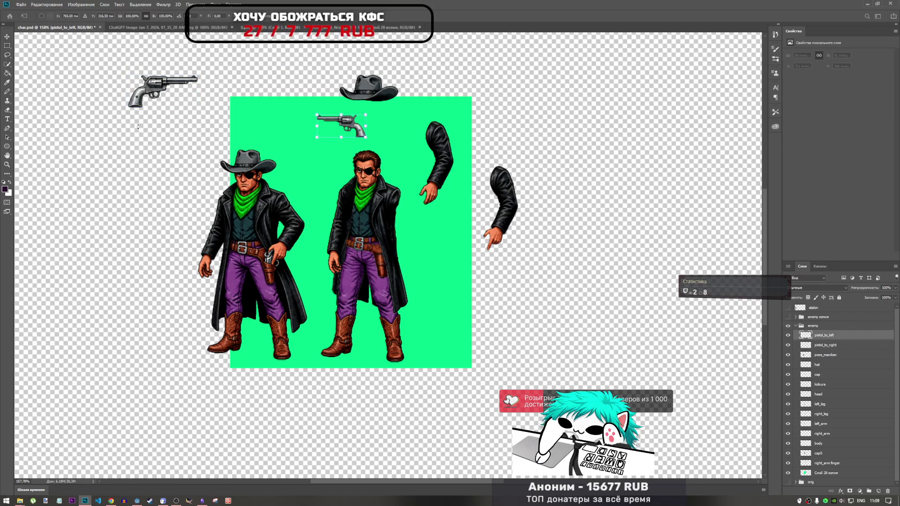
key(ctrl+t)
mouse_move(327, 123)
mouse_down()
mouse_move(140, 94)
mouse_move(181, 104)
mouse_up()
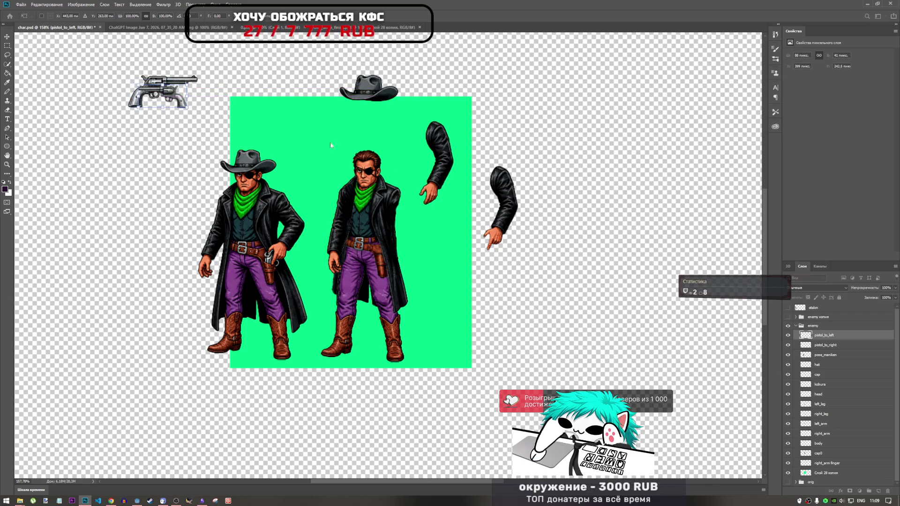
key(Return)
Shrink pistol_to_right to about 69% and nudge it into place.
click(829, 345)
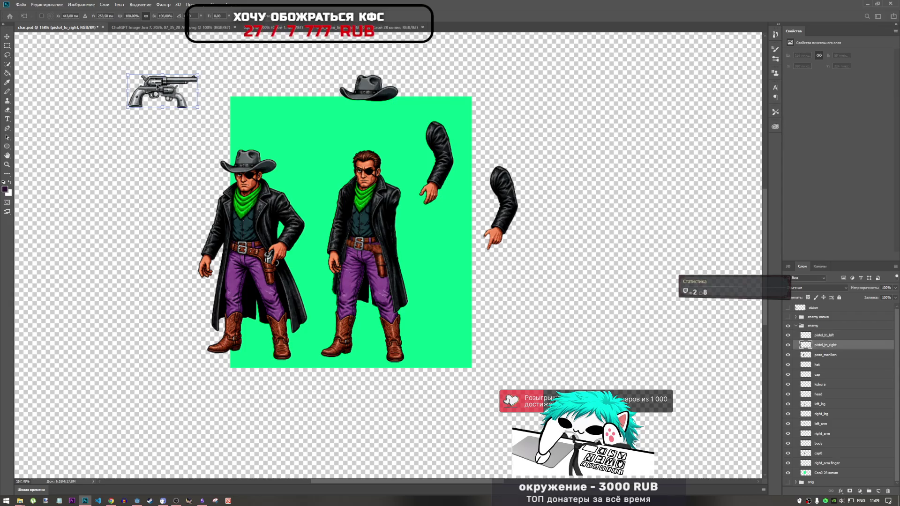
mouse_move(202, 76)
mouse_down()
mouse_move(174, 85)
mouse_move(170, 99)
mouse_up()
scroll(170, 99, up, 5)
drag(160, 140, 156, 129)
drag(296, 129, 295, 130)
drag(237, 126, 239, 125)
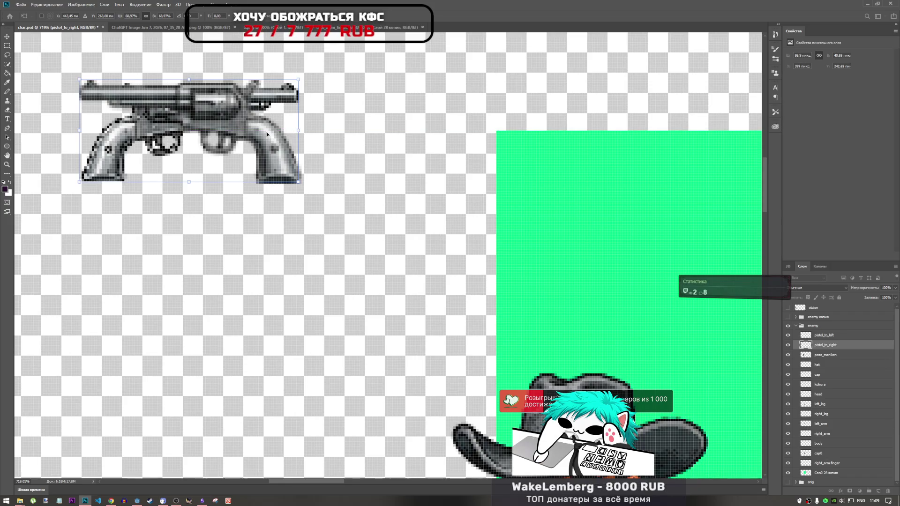
key(Down)
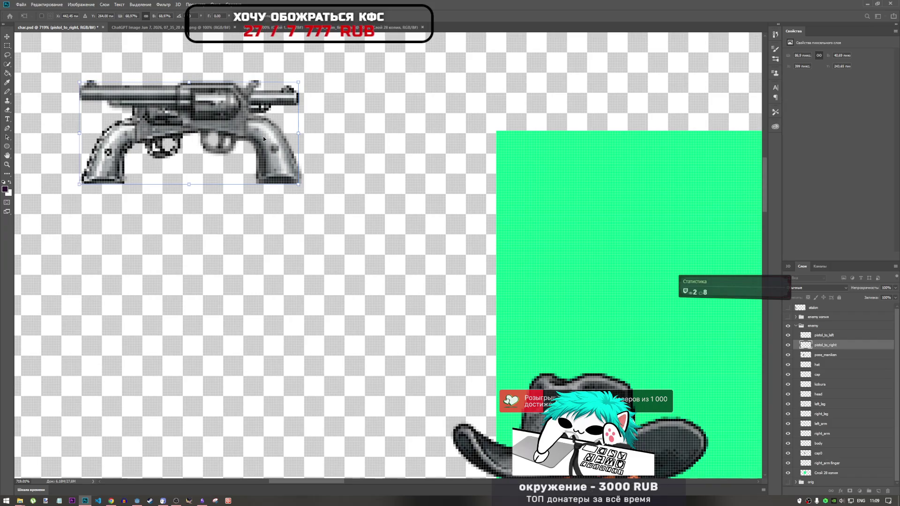
key(Return)
key(l)
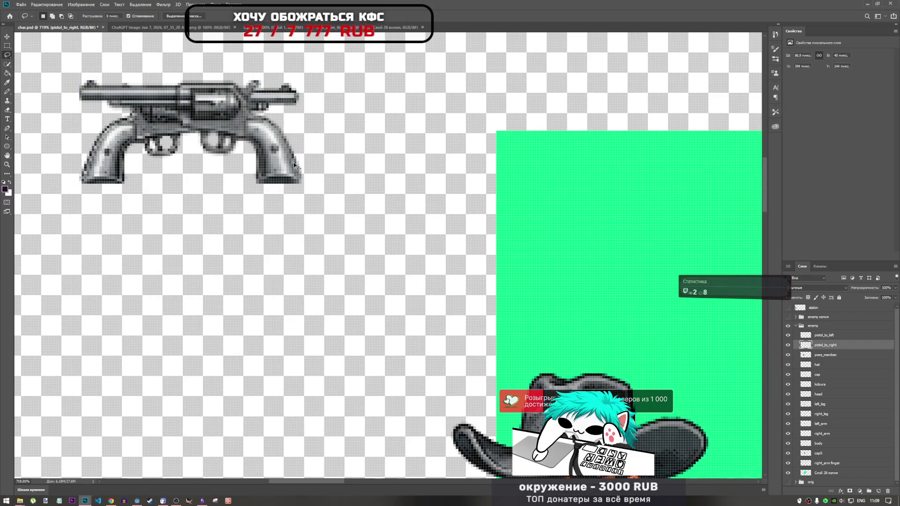
Place pistol_to_left right beside pistol_to_right with their tops aligned.
click(834, 337)
click(830, 345)
key(ctrl+t)
scroll(323, 220, down, 3)
key(Return)
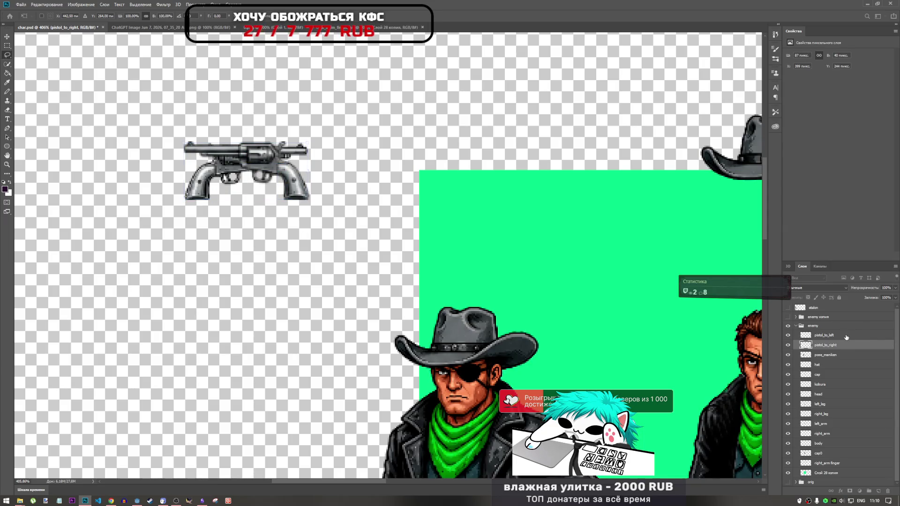
click(823, 335)
drag(292, 173, 470, 182)
scroll(448, 193, down, 2)
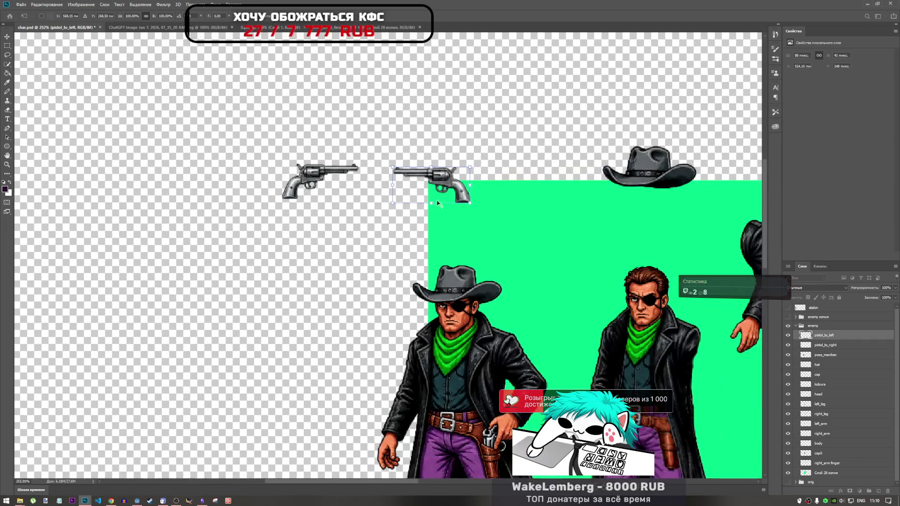
scroll(469, 197, up, 5)
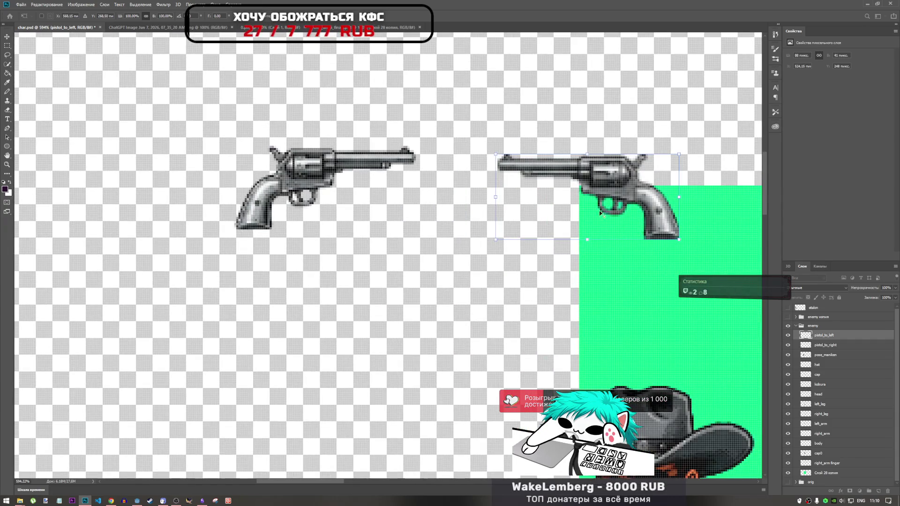
scroll(606, 212, down, 3)
drag(451, 195, 448, 196)
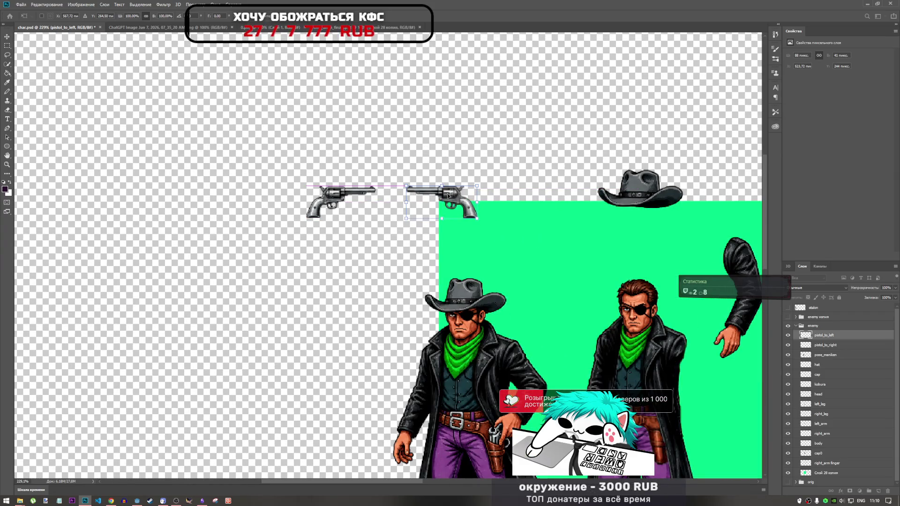
key(l)
Switch over to Godot Engine.
scroll(351, 213, down, 5)
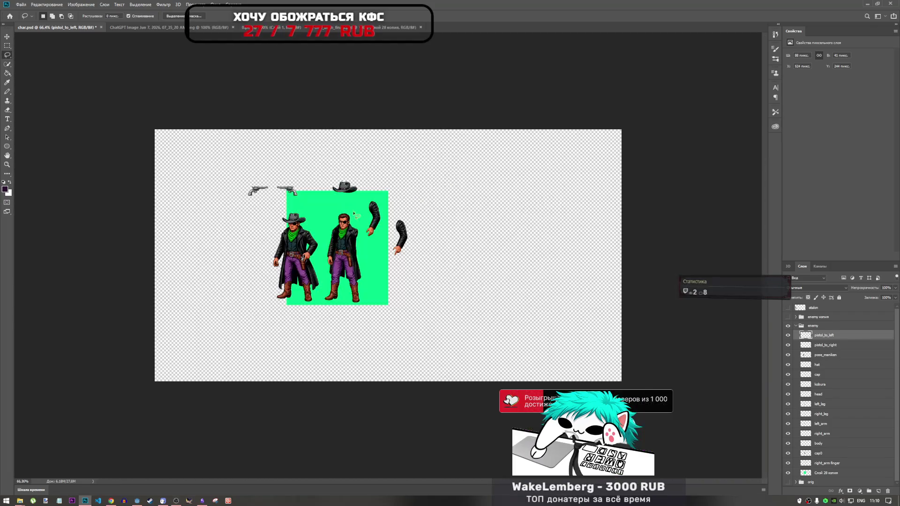
scroll(350, 213, up, 4)
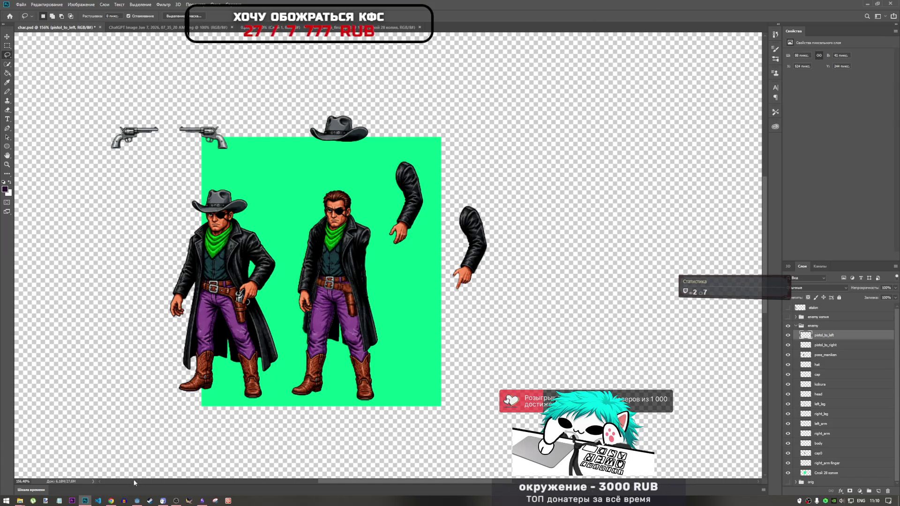
click(137, 500)
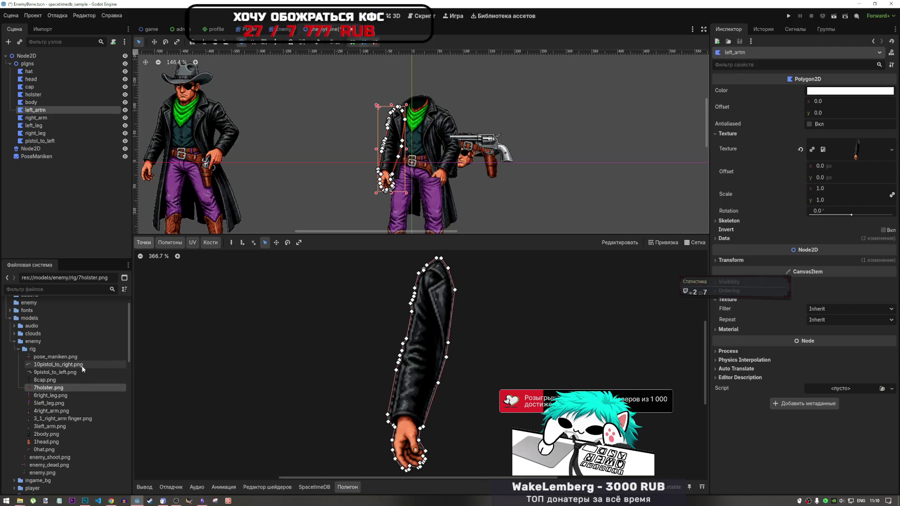
Inspect 8cap.png and pose_maniken.png in the FileSystem dock, then go back to Photoshop.
click(59, 381)
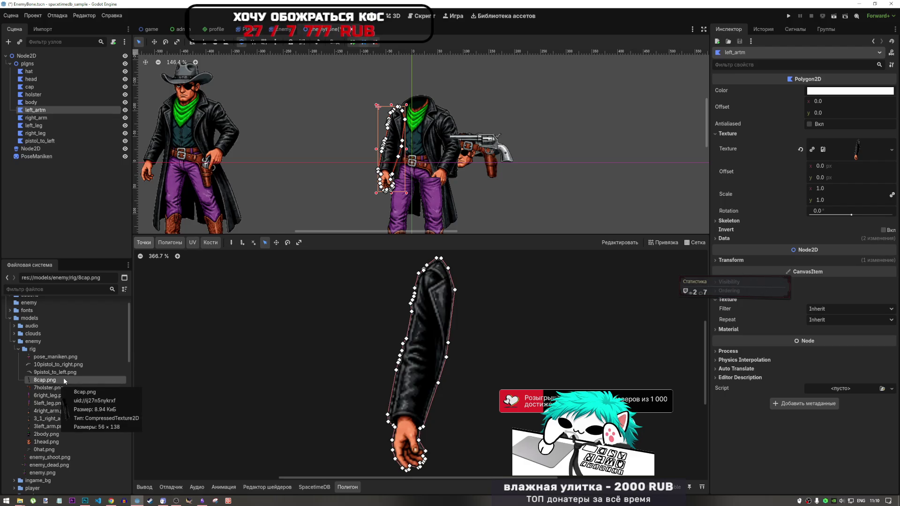
click(52, 357)
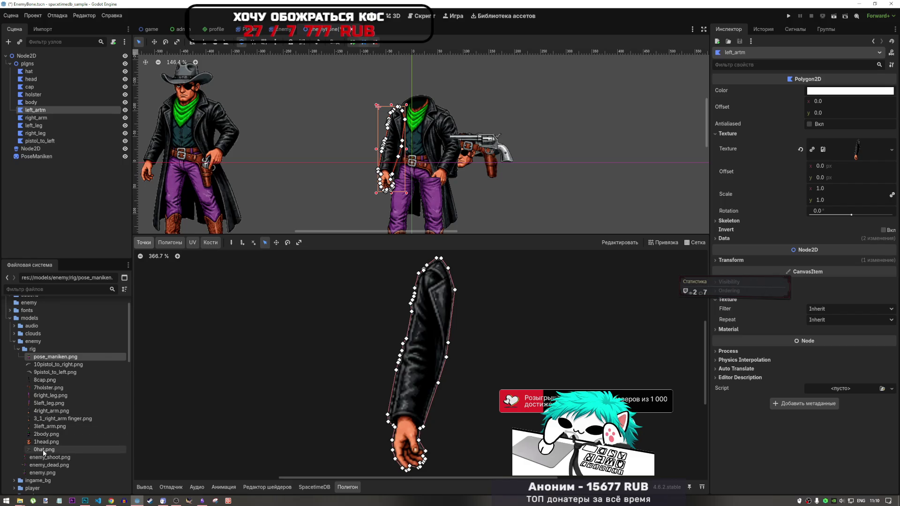
click(85, 501)
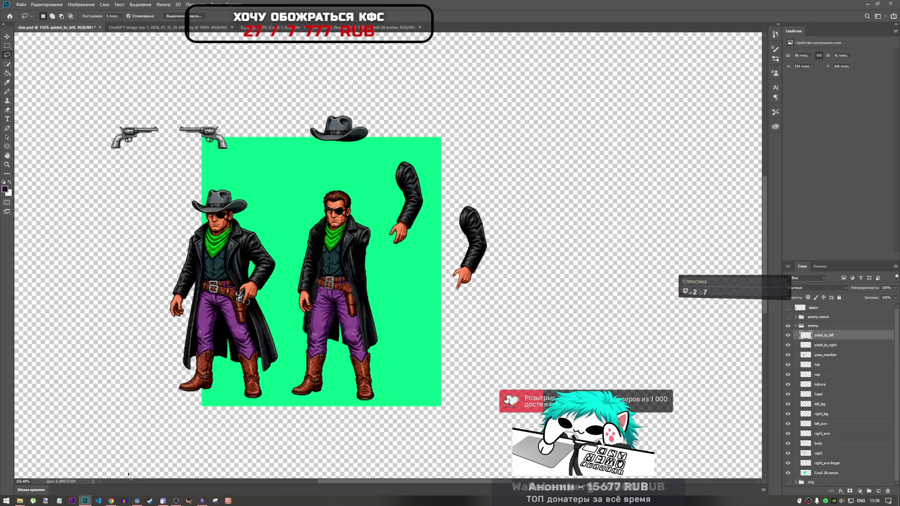
Raise the hat and cap layers in the enemy group and check the pose_maniken figure.
click(818, 366)
drag(818, 366, 815, 335)
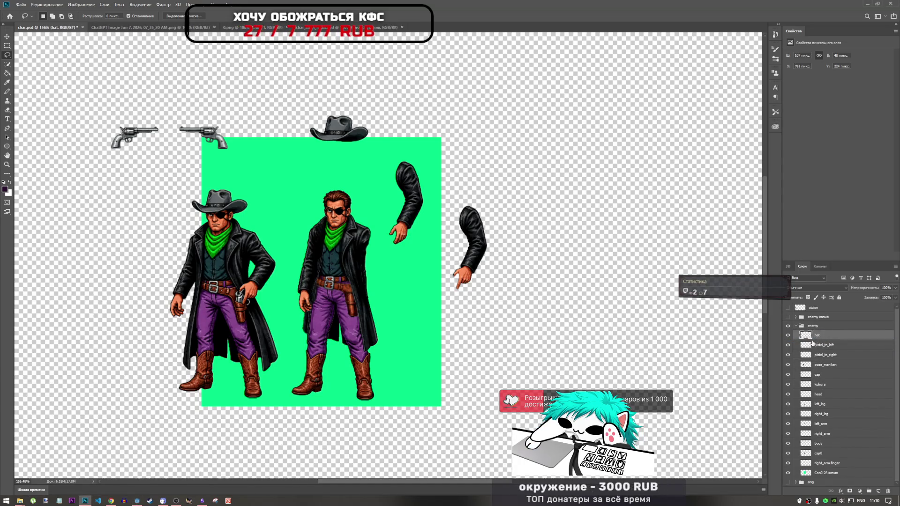
mouse_move(807, 374)
mouse_down()
mouse_move(810, 348)
mouse_move(828, 381)
mouse_up()
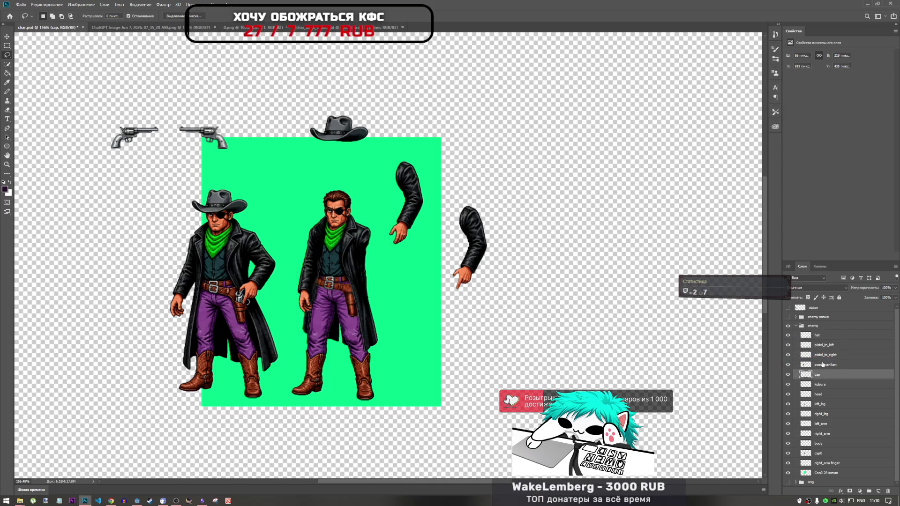
click(820, 364)
click(788, 364)
click(788, 364)
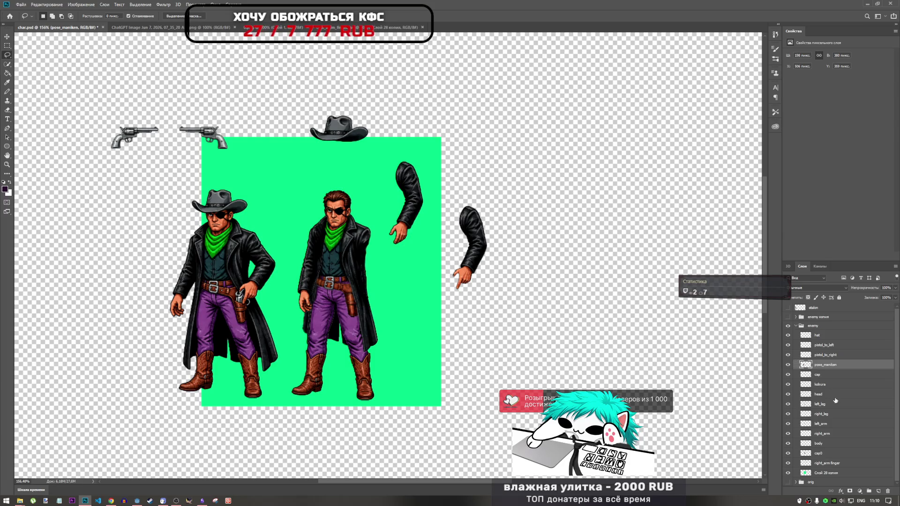
Move the right arm onto the second cowboy's shoulder.
click(828, 414)
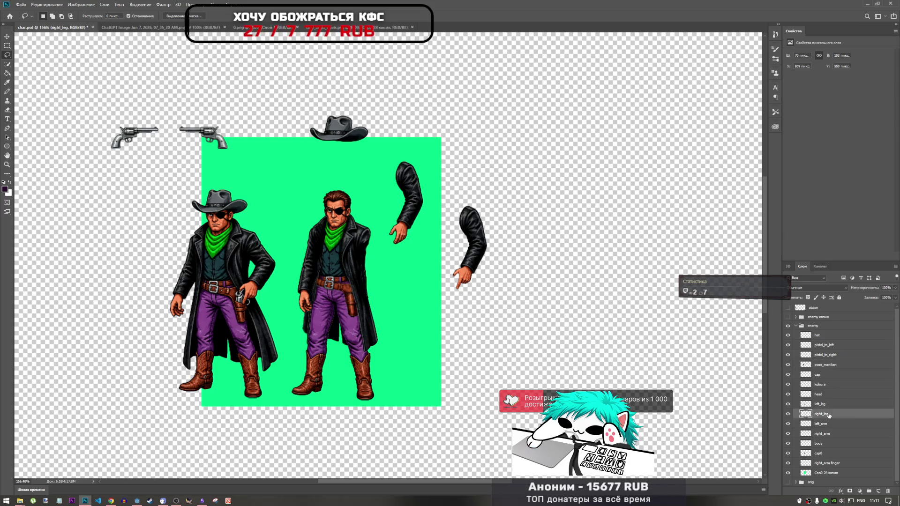
key(ctrl+t)
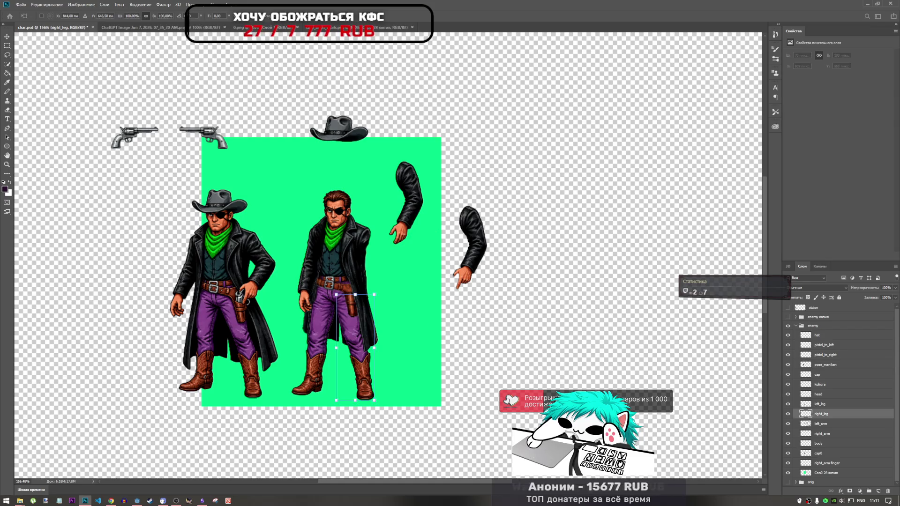
click(827, 434)
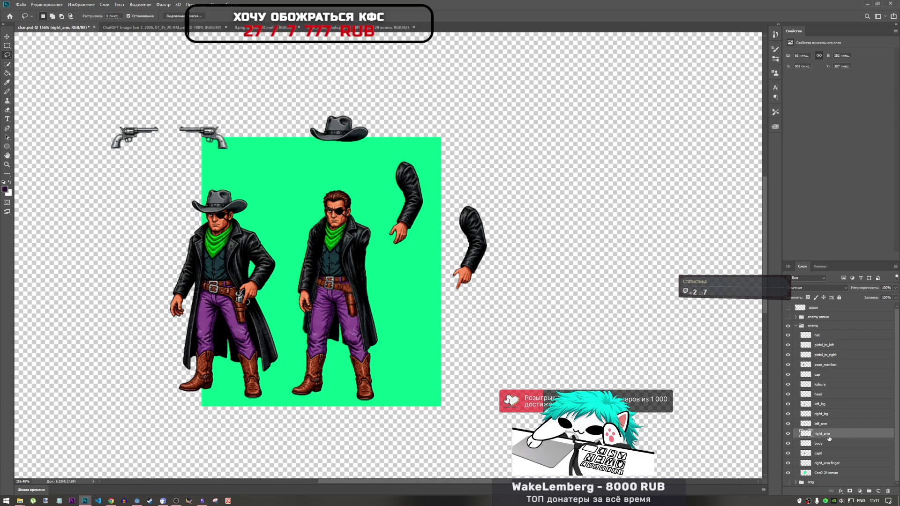
mouse_move(423, 197)
mouse_down()
mouse_move(382, 220)
mouse_move(373, 257)
mouse_up()
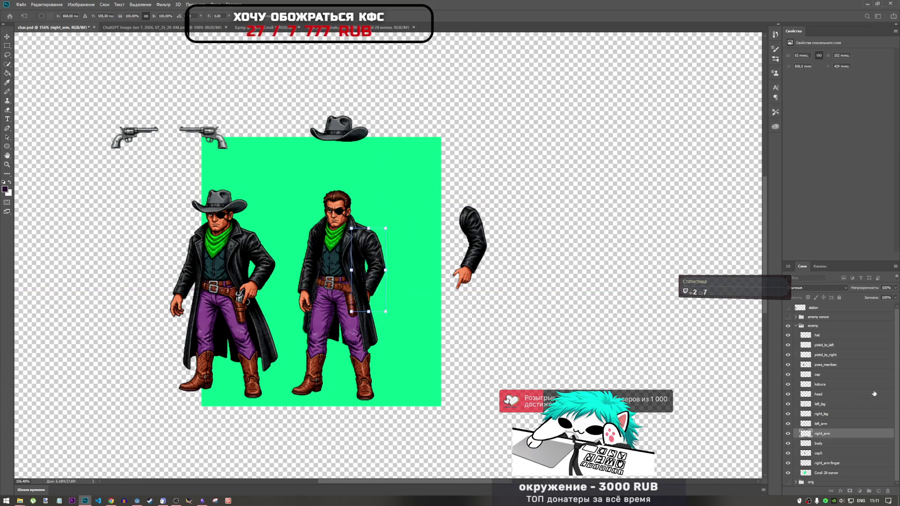
key(l)
Stack the left_arm and right_arm layers above the hat layer.
ctrl+click(835, 427)
mouse_move(835, 428)
mouse_down()
mouse_move(842, 335)
mouse_move(855, 331)
mouse_move(833, 338)
mouse_up()
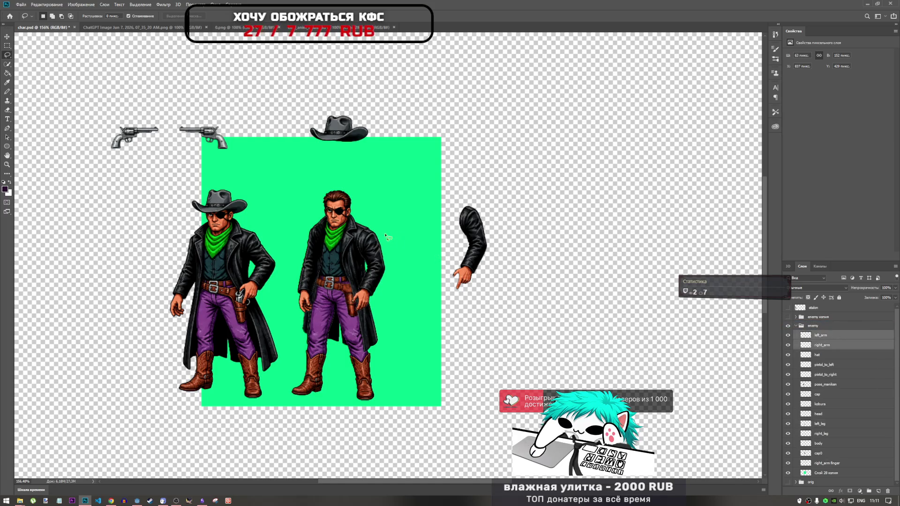
ctrl+click(359, 220)
key(ctrl+t)
key(Return)
key(alt+bracketleft)
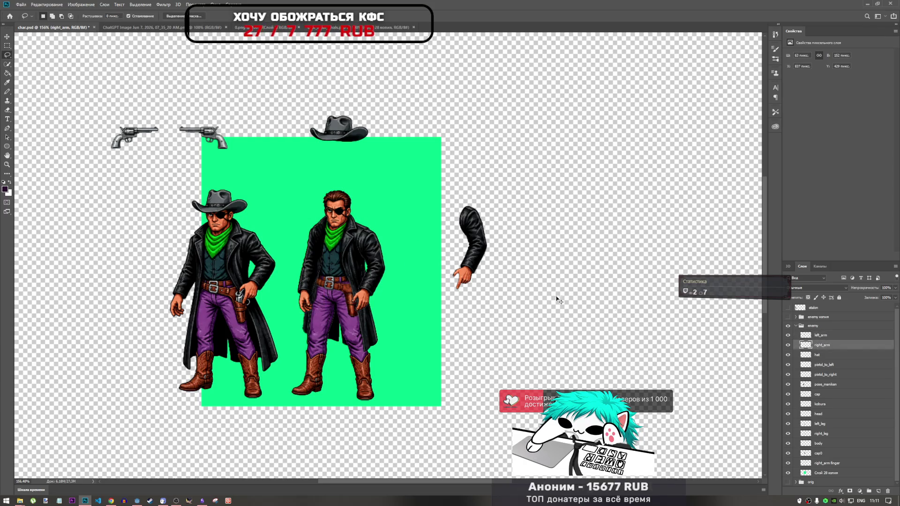
key(ctrl+t)
Nudge the right arm up toward the second cowboy's shoulder.
mouse_move(379, 262)
mouse_down()
mouse_move(393, 256)
mouse_move(410, 265)
mouse_move(392, 258)
mouse_move(407, 258)
mouse_move(421, 240)
mouse_move(412, 234)
mouse_up()
scroll(362, 247, up, 5)
scroll(442, 241, down, 3)
scroll(443, 241, up, 3)
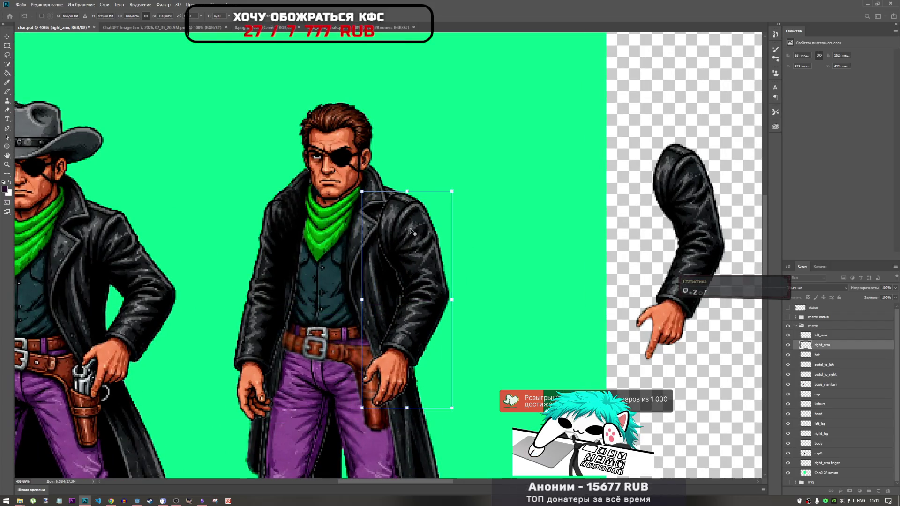
scroll(412, 234, down, 3)
scroll(410, 239, up, 5)
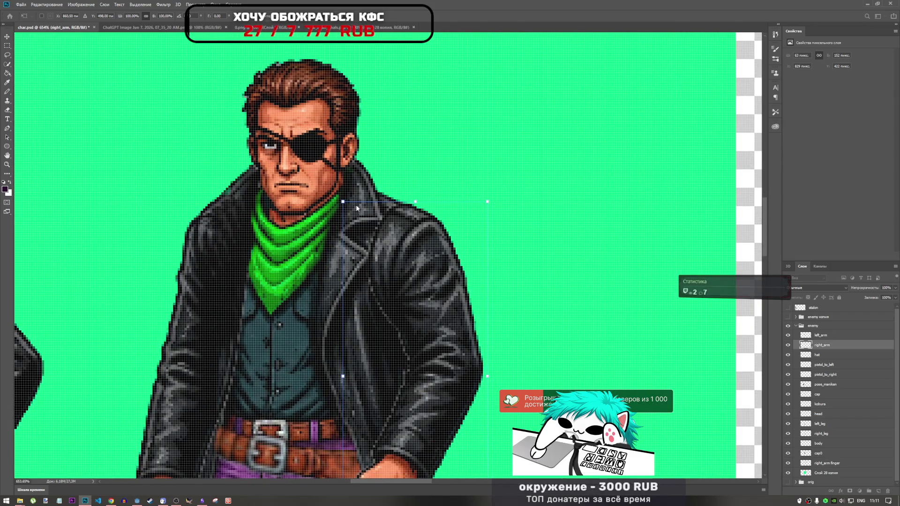
key(l)
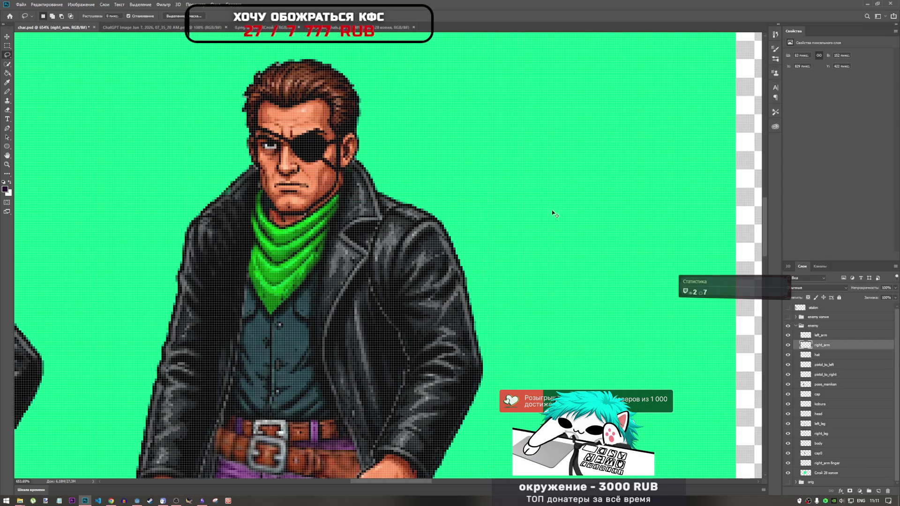
Raise the right arm another 2 px to line up with the shoulder.
key(ctrl+t)
key(Down)
key(Down)
mouse_move(442, 248)
mouse_down()
mouse_move(430, 260)
mouse_move(425, 240)
mouse_up()
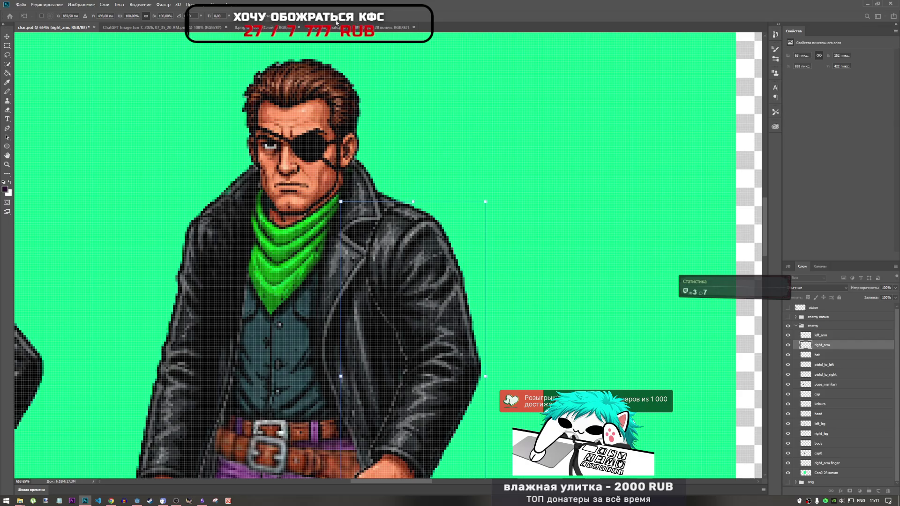
key(Return)
scroll(492, 223, down, 3)
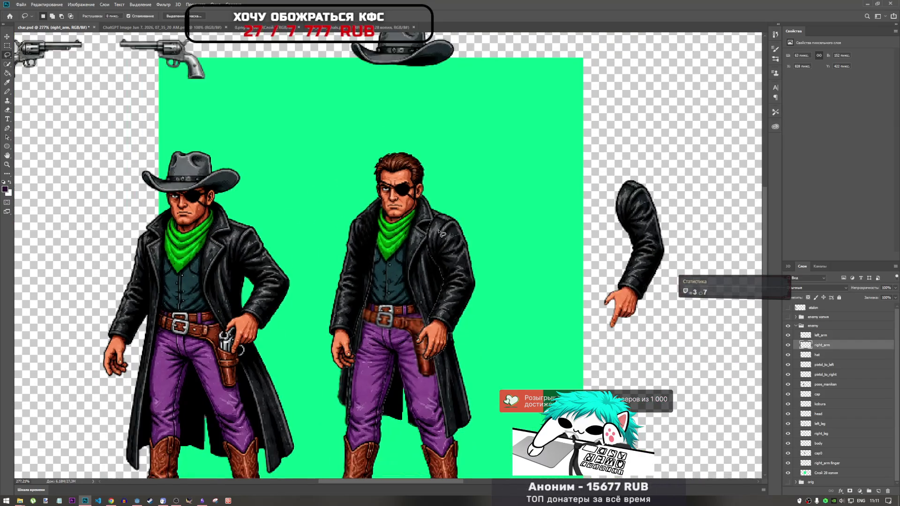
scroll(440, 233, up, 2)
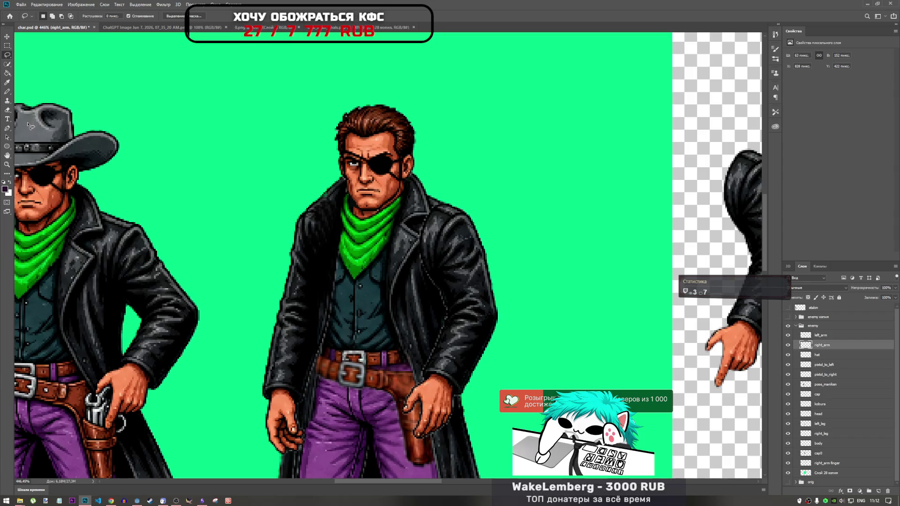
scroll(386, 231, down, 3)
scroll(386, 231, down, 1)
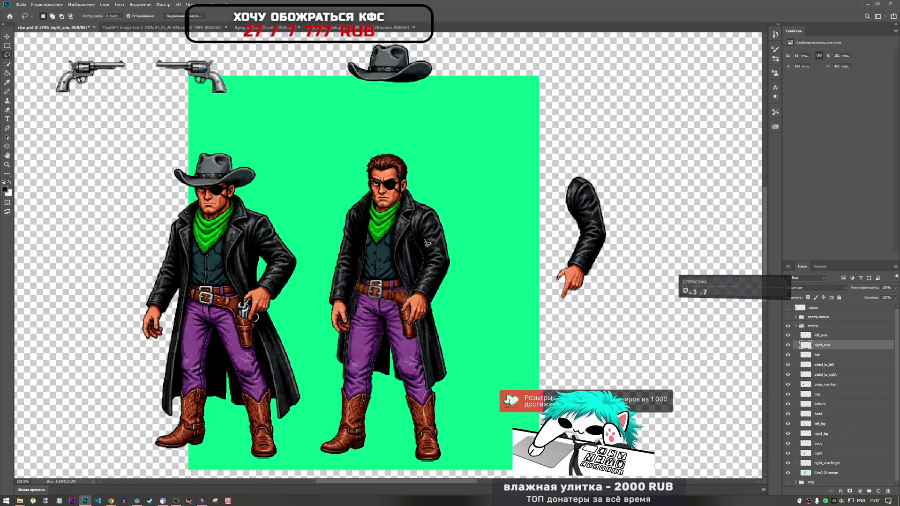
scroll(433, 233, up, 4)
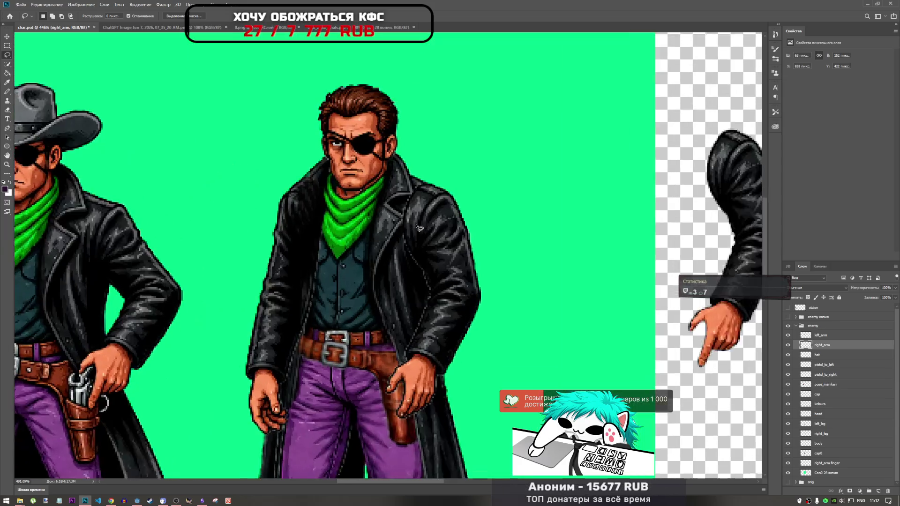
scroll(417, 196, down, 2)
scroll(411, 201, up, 3)
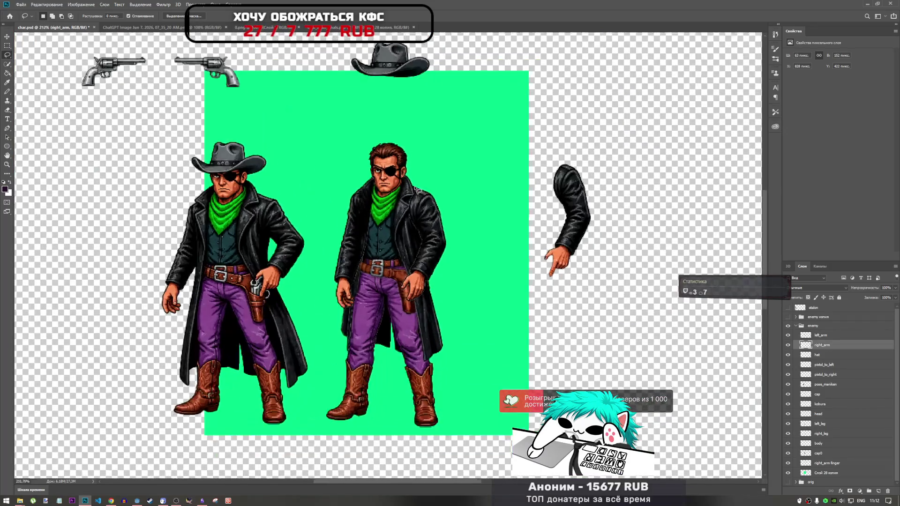
scroll(420, 189, down, 3)
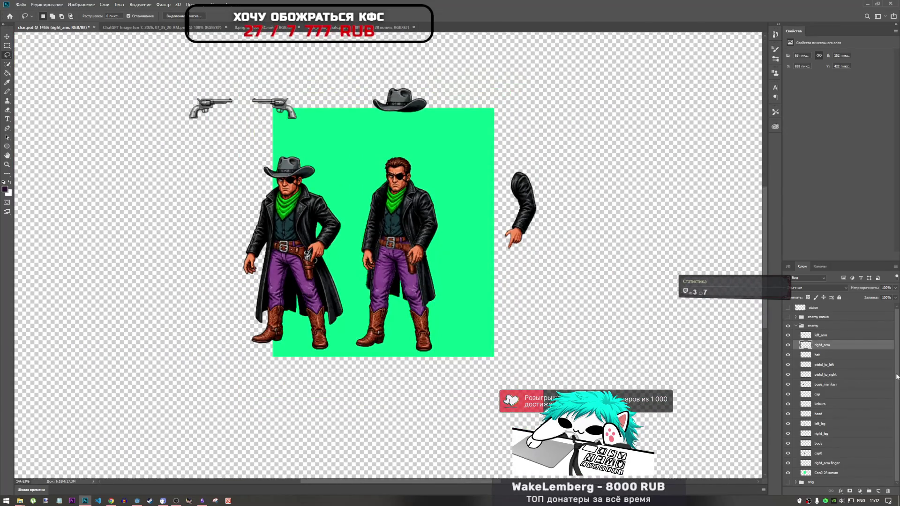
click(824, 354)
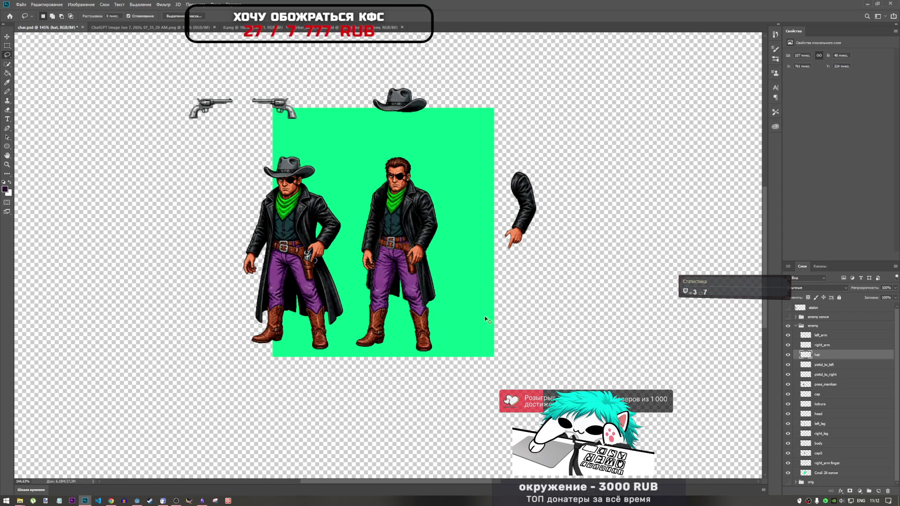
key(ctrl+t)
mouse_move(404, 106)
mouse_down()
mouse_move(400, 160)
mouse_move(418, 170)
mouse_move(405, 160)
mouse_up()
scroll(400, 160, up, 5)
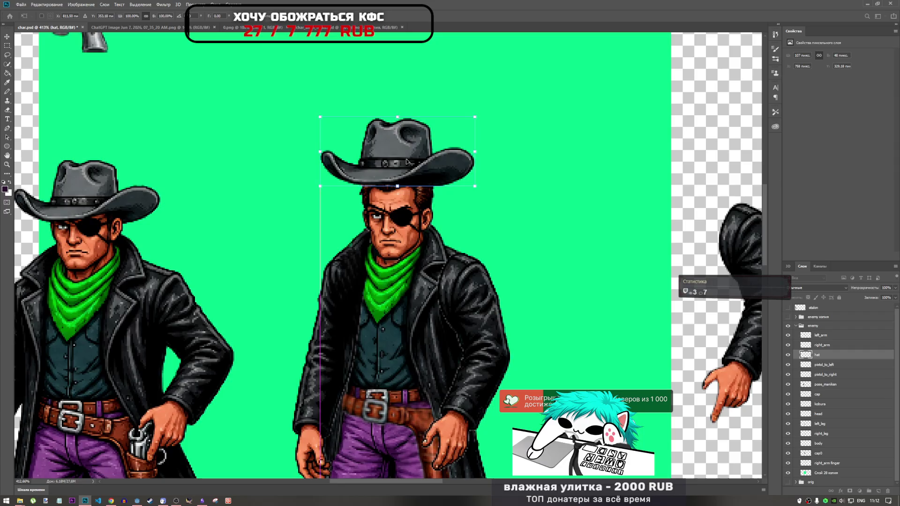
scroll(405, 160, down, 4)
scroll(447, 175, up, 5)
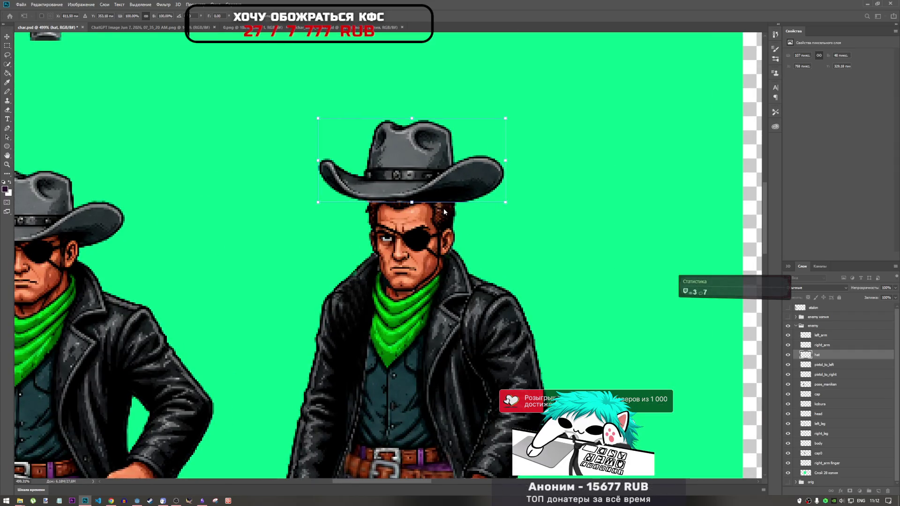
drag(420, 166, 423, 178)
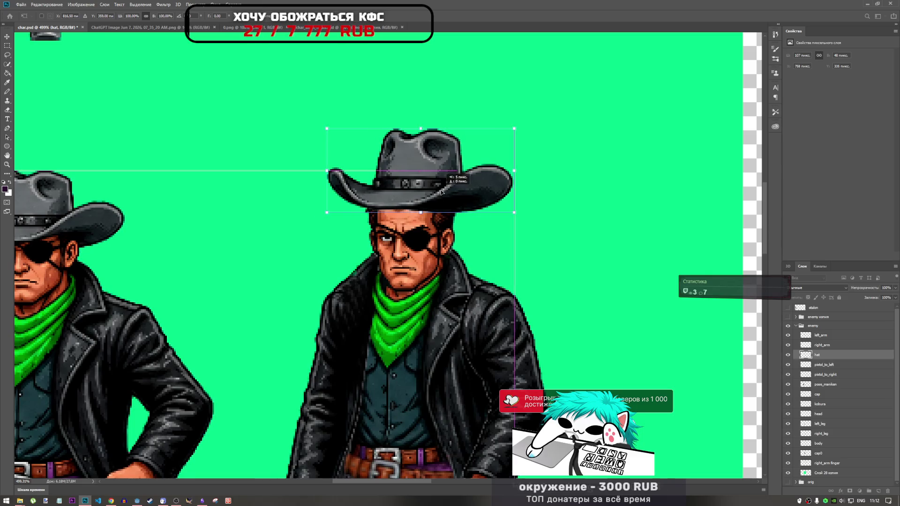
key(l)
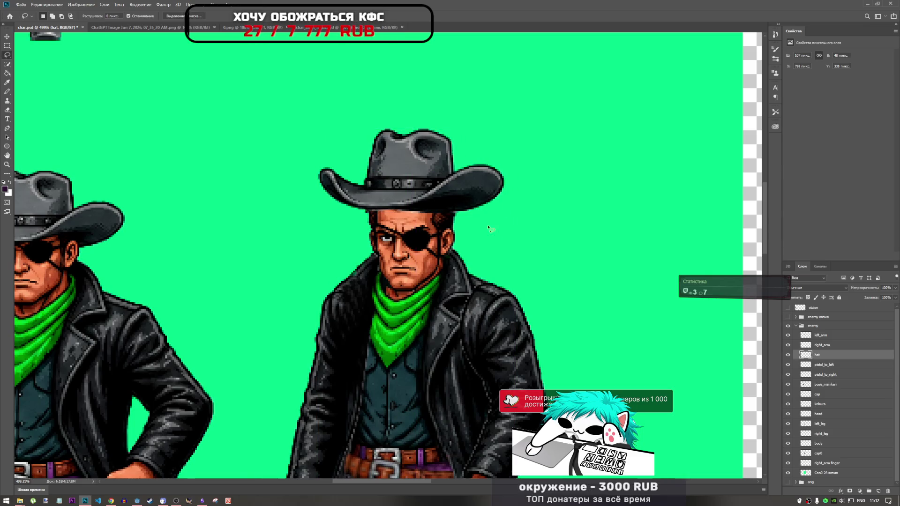
scroll(487, 220, down, 3)
scroll(478, 230, up, 1)
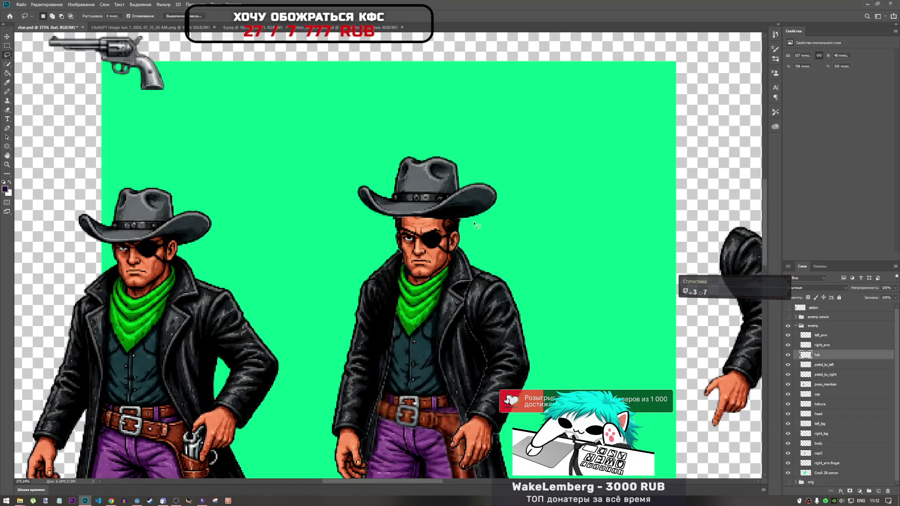
key(ctrl+t)
mouse_move(452, 189)
mouse_down()
mouse_move(169, 216)
mouse_move(451, 194)
mouse_move(453, 209)
mouse_up()
scroll(455, 224, down, 2)
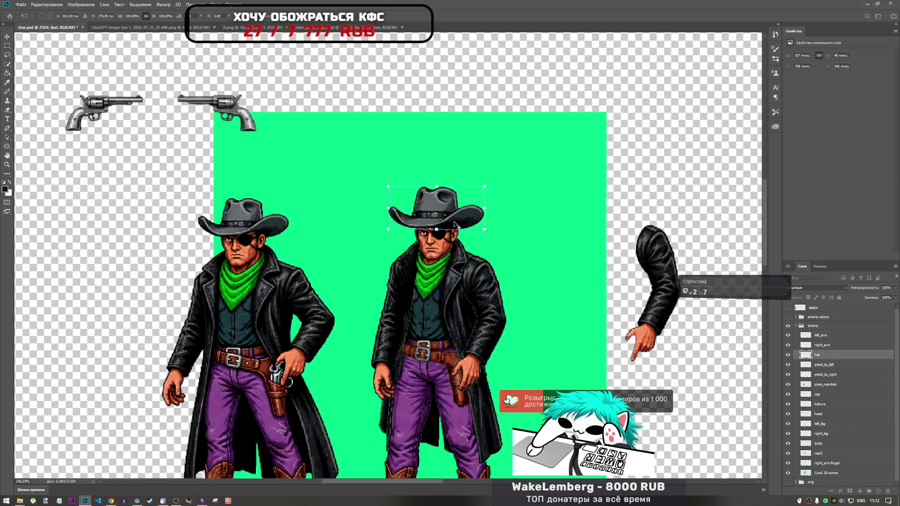
scroll(453, 225, up, 1)
scroll(448, 224, down, 1)
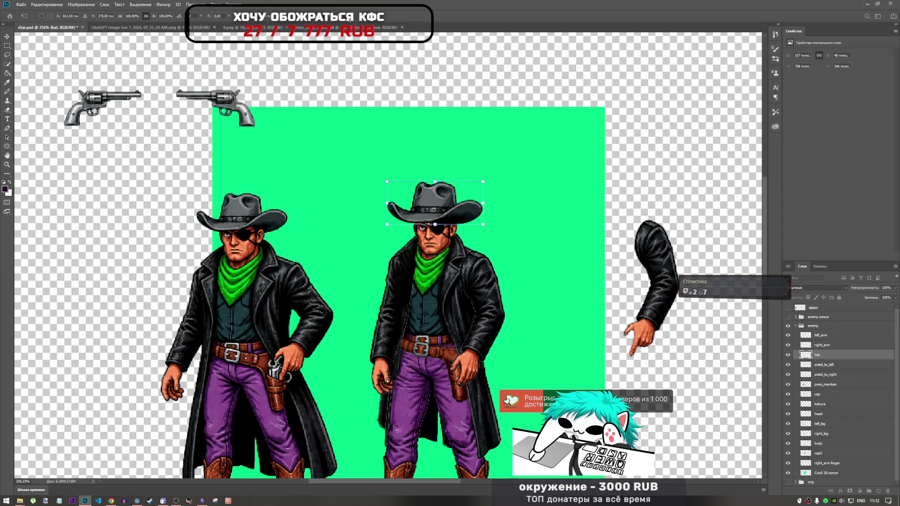
key(Return)
scroll(445, 227, up, 4)
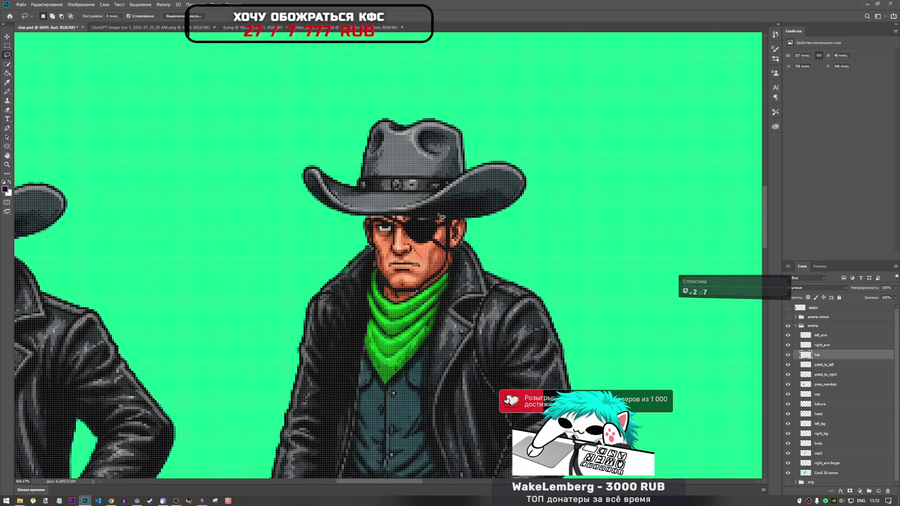
scroll(471, 230, down, 3)
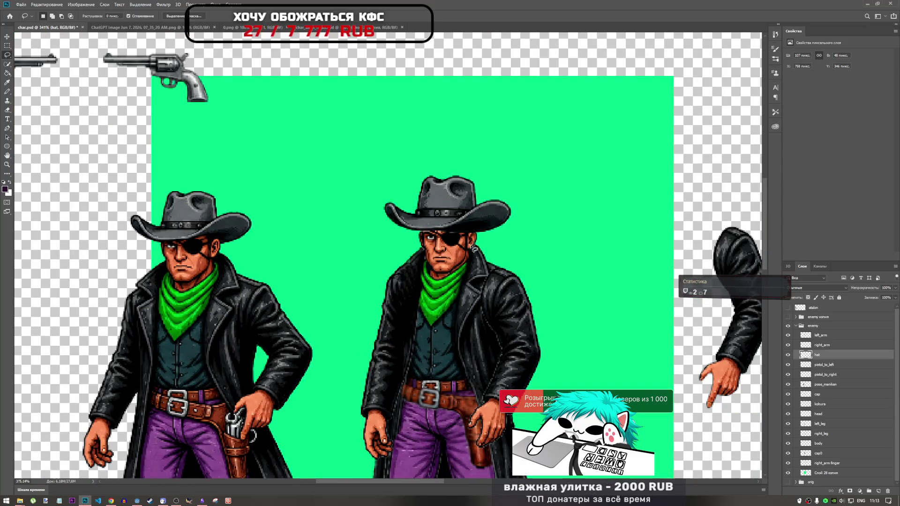
scroll(472, 248, up, 4)
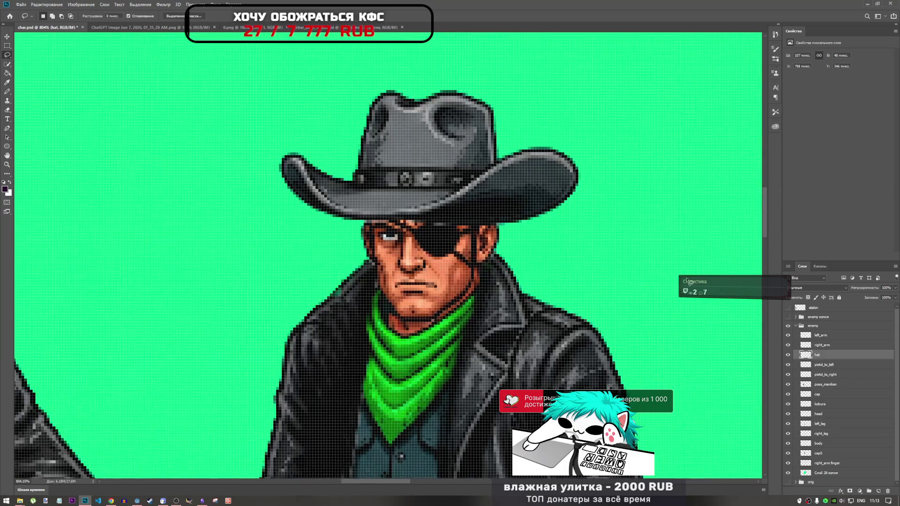
key(alt+Tab)
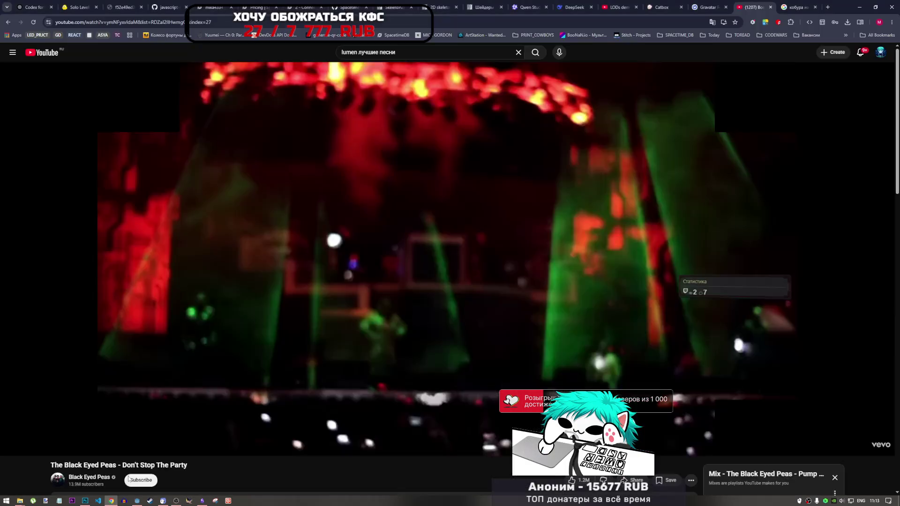
click(483, 283)
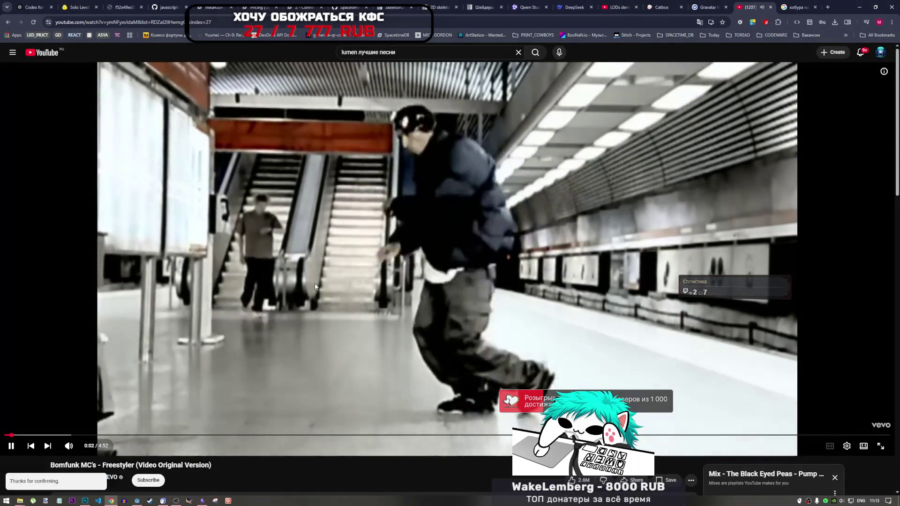
key(alt+Tab)
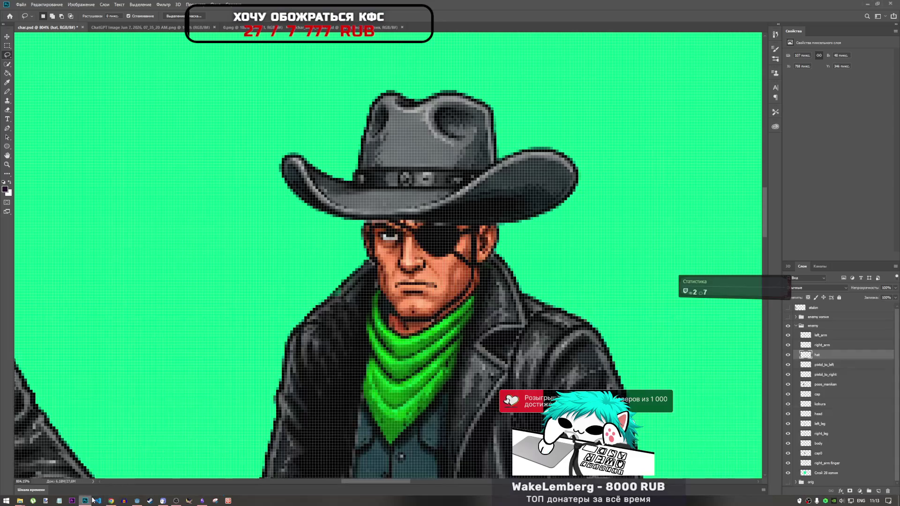
Trace a lasso selection along the underside of the hat brim, then drop the selection.
scroll(466, 322, down, 5)
scroll(347, 291, up, 6)
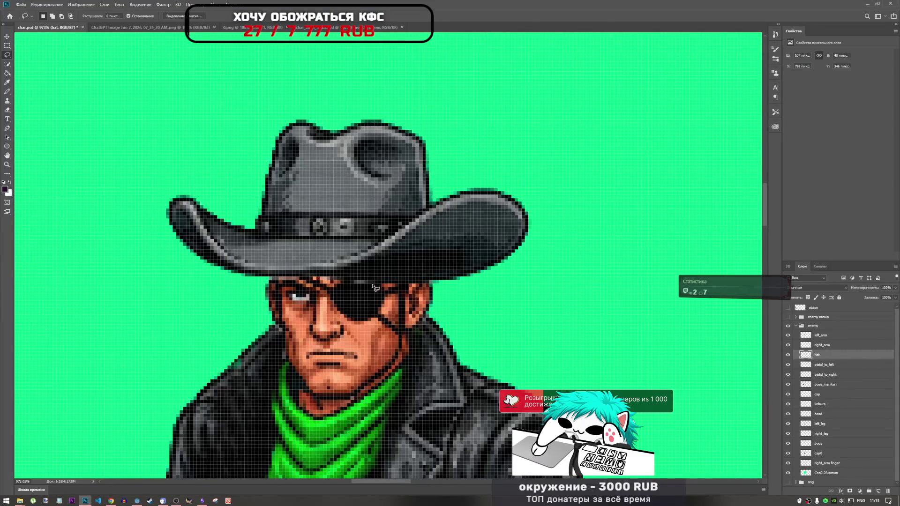
scroll(347, 292, down, 5)
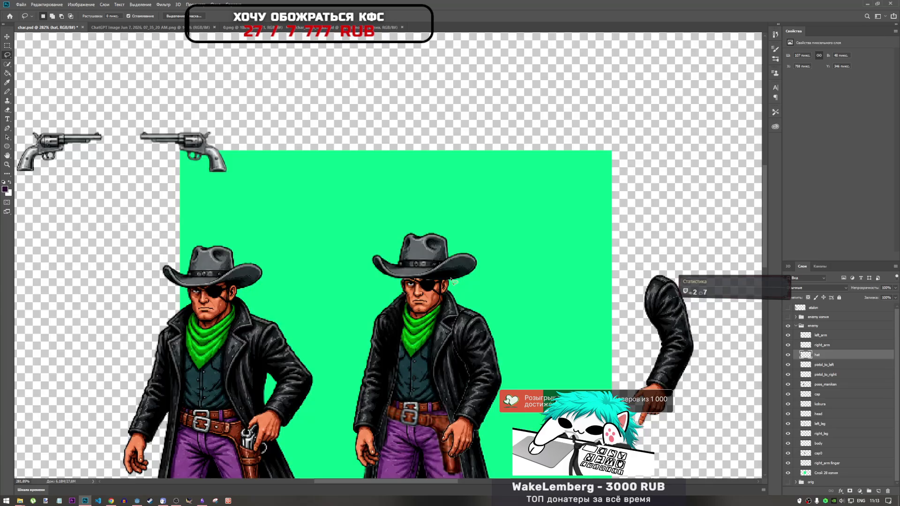
scroll(392, 284, up, 3)
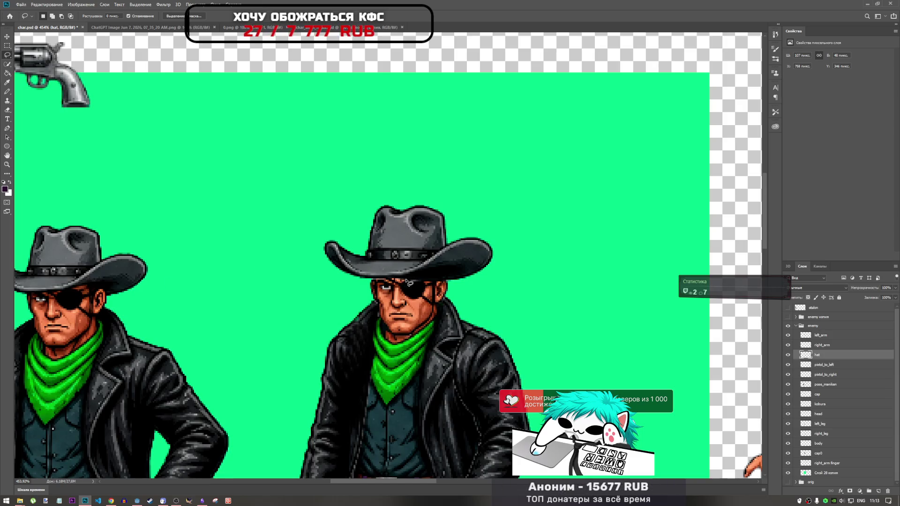
drag(436, 276, 448, 282)
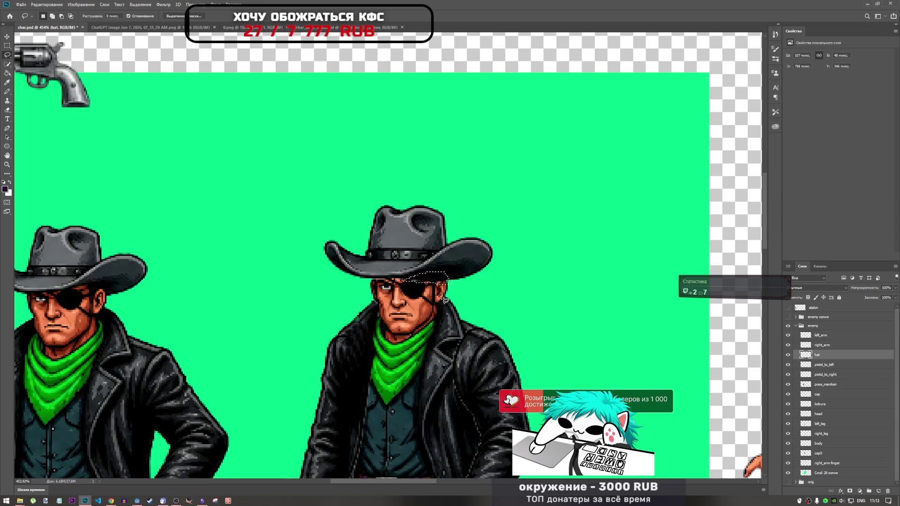
scroll(450, 295, up, 4)
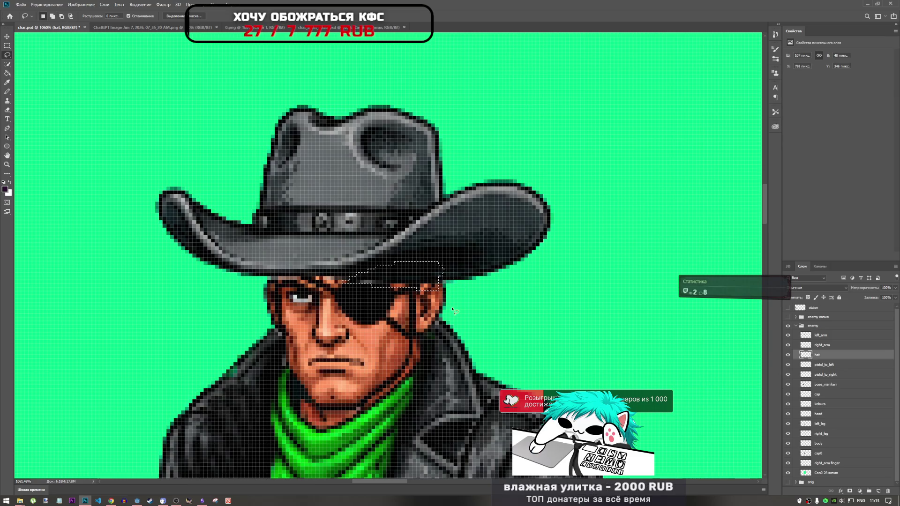
key(ctrl+d)
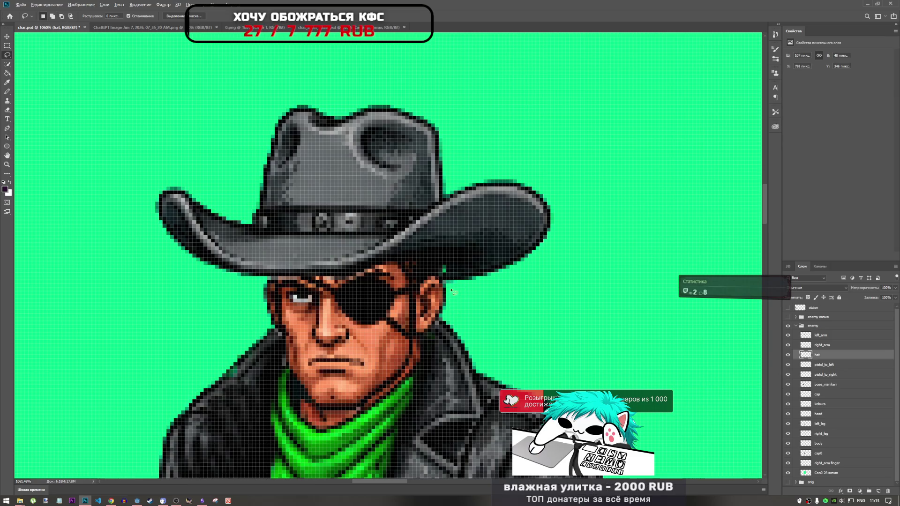
scroll(450, 291, down, 3)
scroll(449, 288, up, 3)
key(ctrl+z)
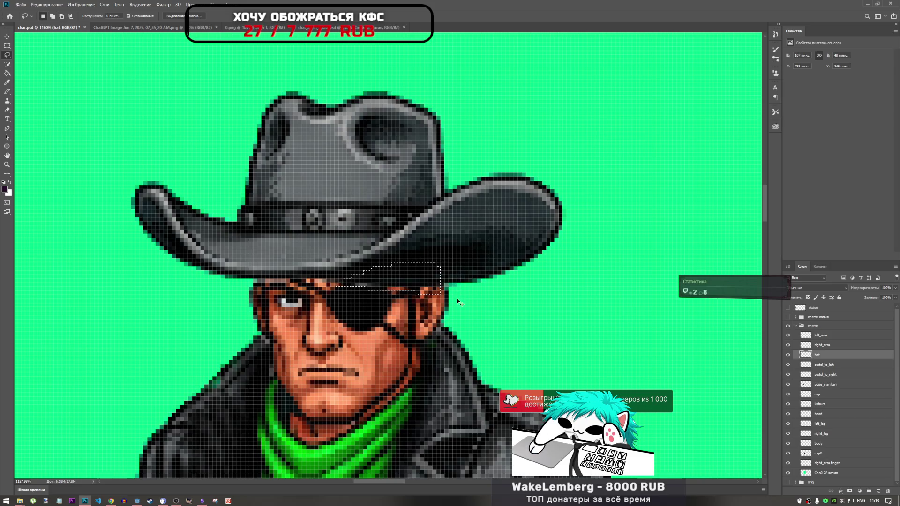
click(456, 303)
Free-transform the hat layer and shift it a few pixels down on the head.
scroll(465, 298, down, 5)
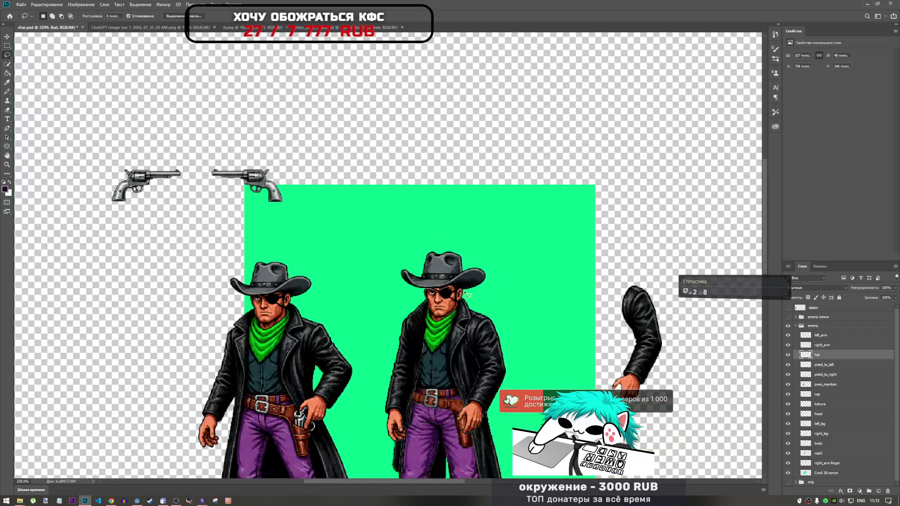
scroll(441, 295, up, 3)
scroll(433, 291, down, 2)
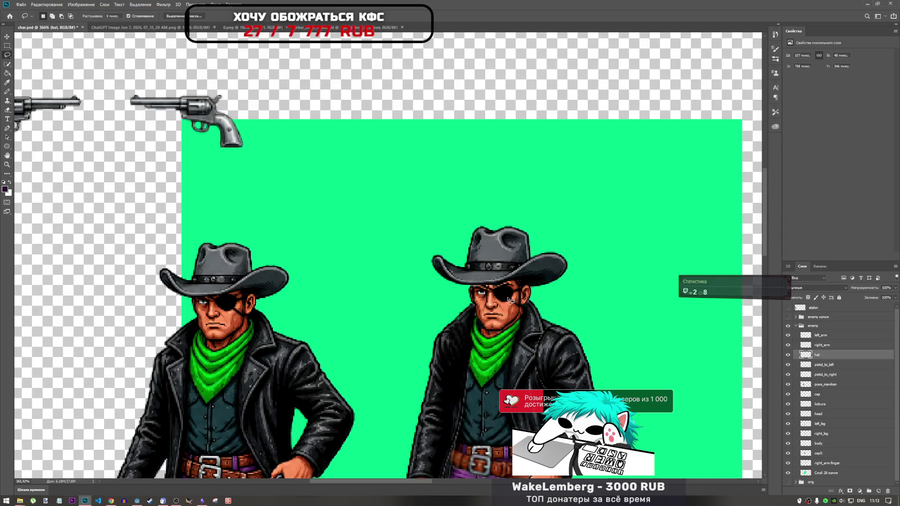
key(ctrl+t)
drag(515, 274, 515, 280)
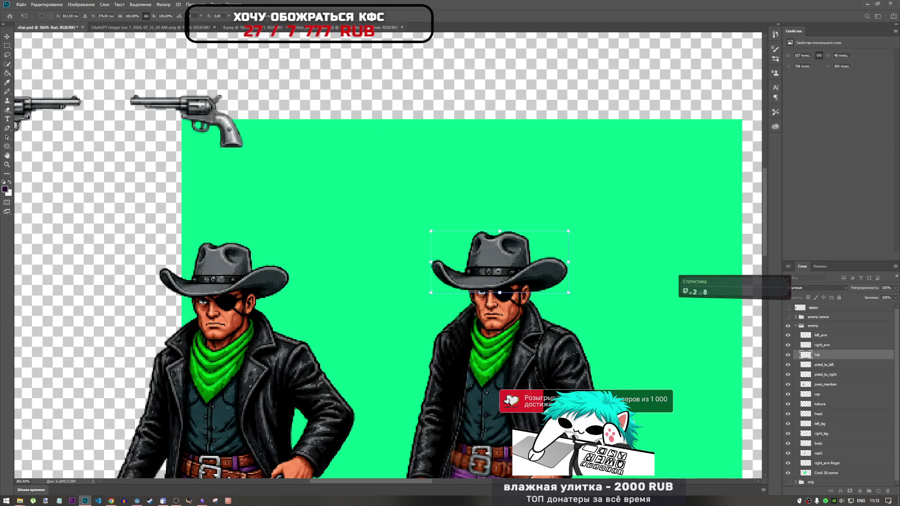
key(Return)
Lasso the area around the eye patch, then reposition the hat on the right cowboy's head.
key(l)
scroll(506, 298, up, 5)
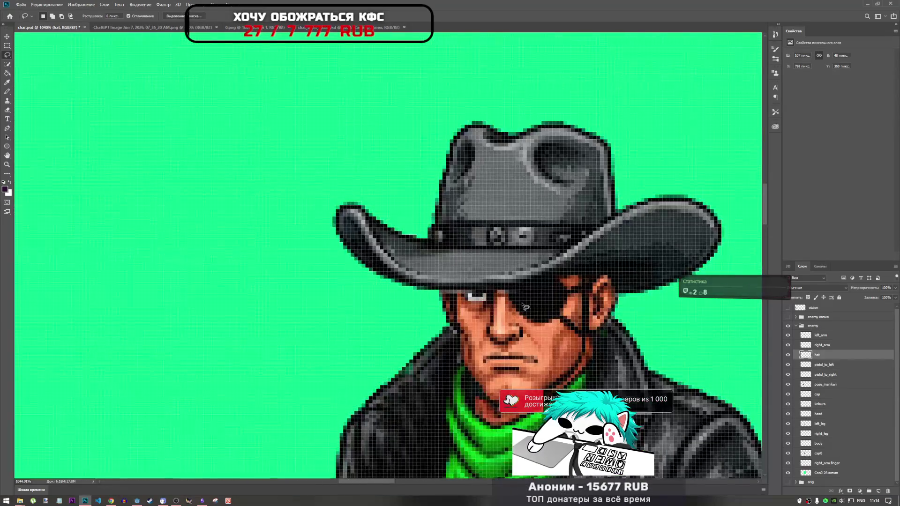
mouse_move(507, 297)
mouse_down()
mouse_move(429, 293)
mouse_move(427, 306)
mouse_move(474, 292)
mouse_move(539, 307)
mouse_move(440, 312)
mouse_up()
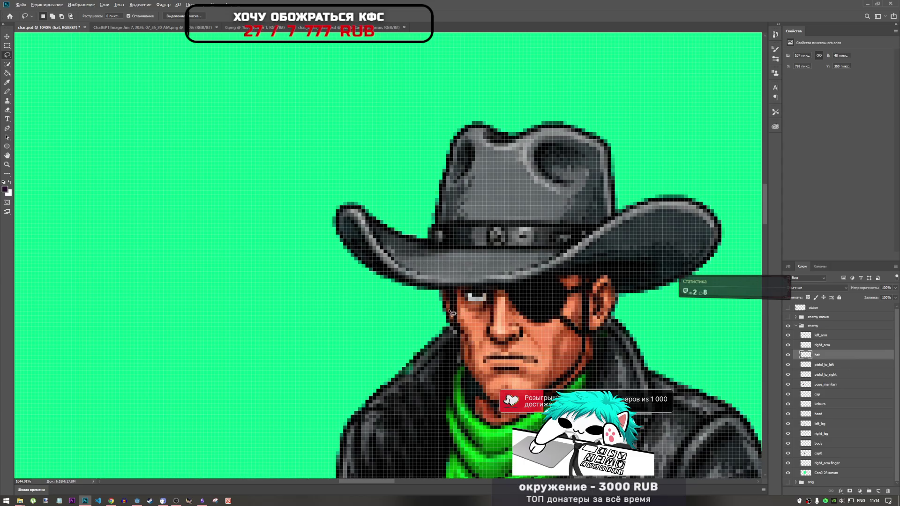
scroll(512, 302, down, 5)
scroll(512, 302, down, 2)
scroll(499, 300, up, 2)
scroll(487, 286, down, 4)
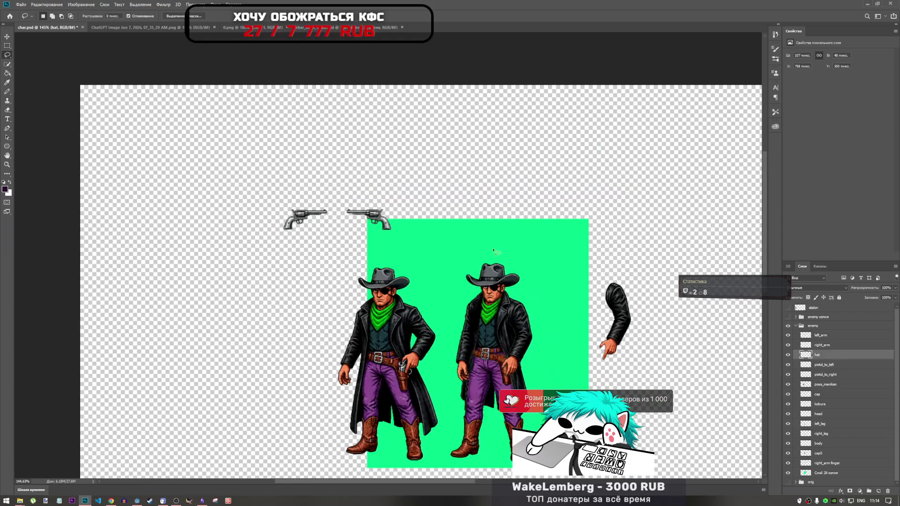
scroll(521, 277, up, 3)
scroll(444, 182, down, 3)
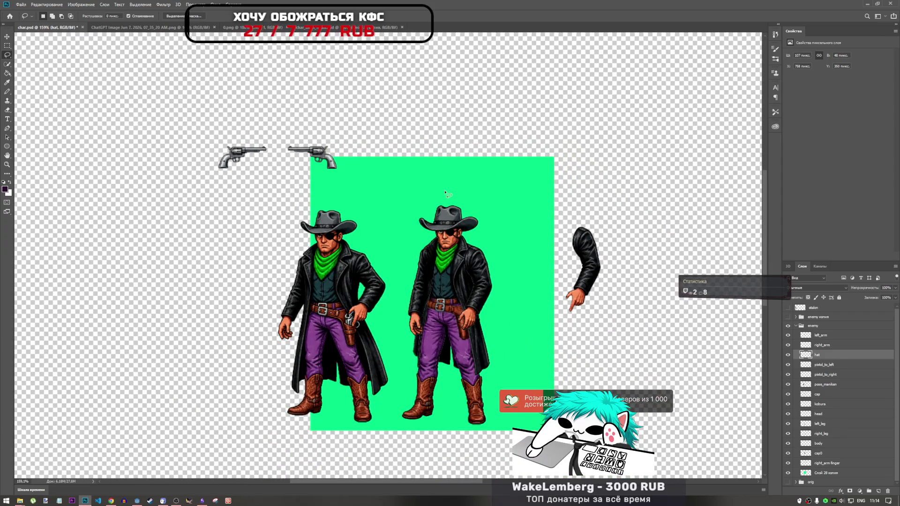
key(ctrl+t)
mouse_move(456, 230)
mouse_down()
mouse_move(520, 231)
mouse_move(464, 229)
mouse_move(429, 202)
mouse_move(462, 217)
mouse_up()
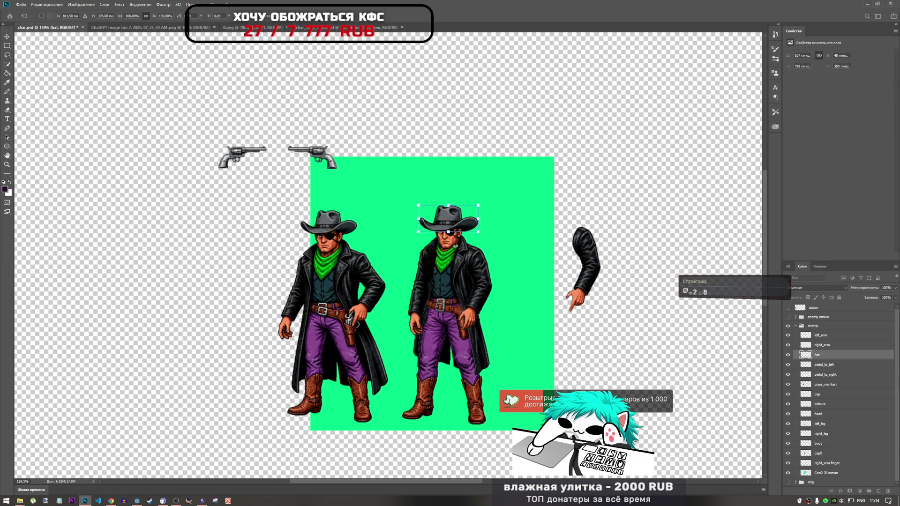
Commit the hat placement and move the left_arm and right_arm layers below the hat layer.
key(Return)
click(823, 345)
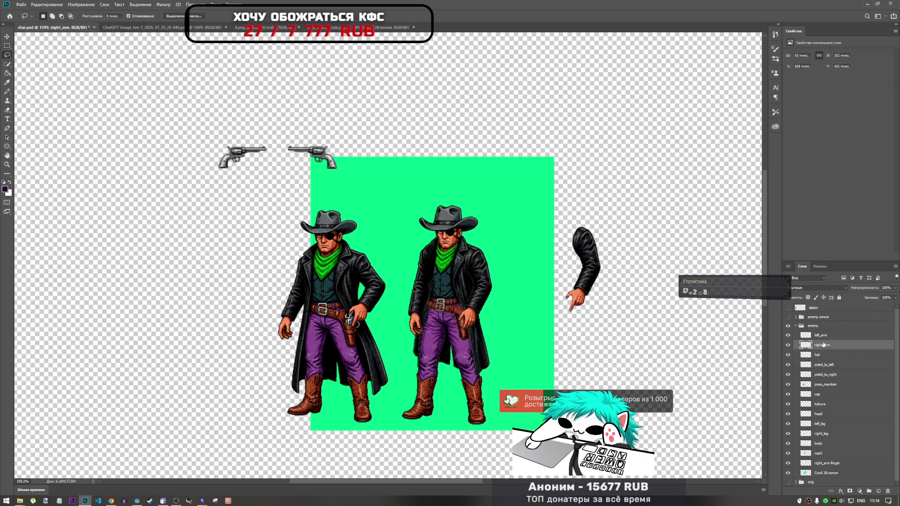
click(824, 336)
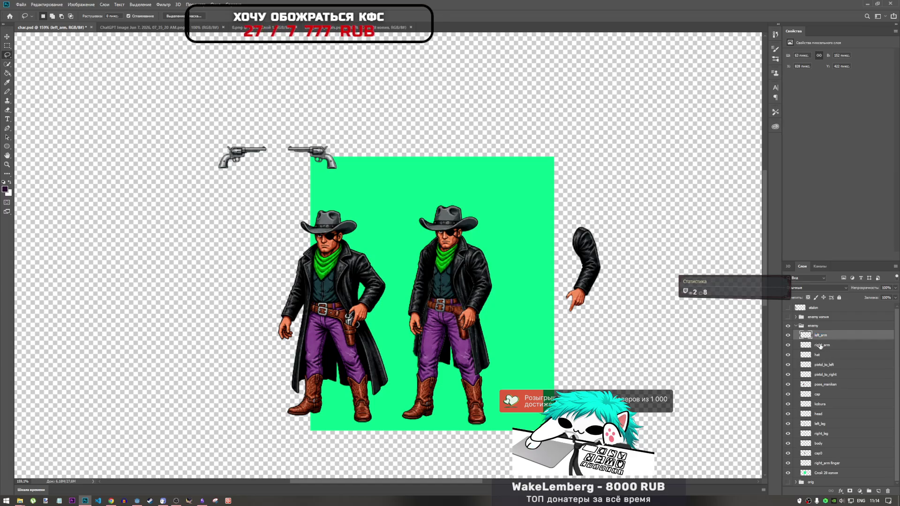
shift+click(820, 345)
drag(821, 346, 830, 366)
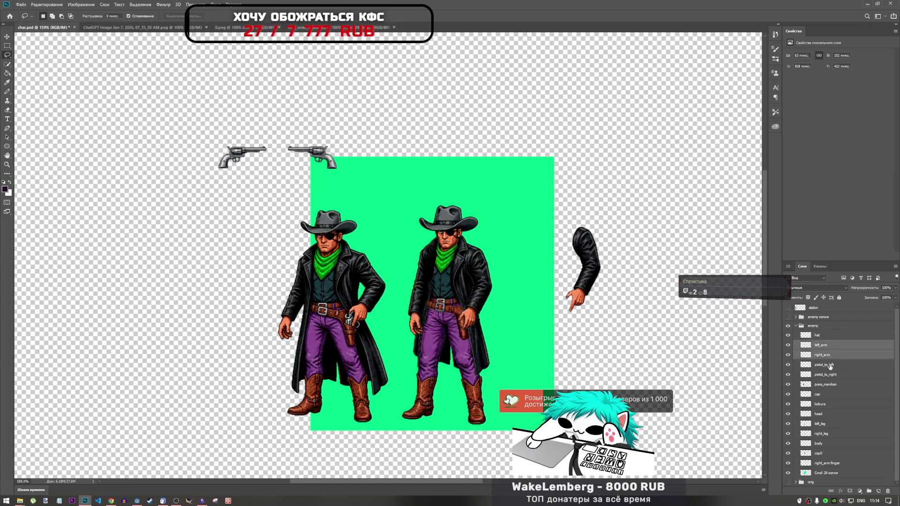
Identify and select pistol_to_left, then drag the revolver onto the right cowboy's hand.
click(788, 365)
click(788, 365)
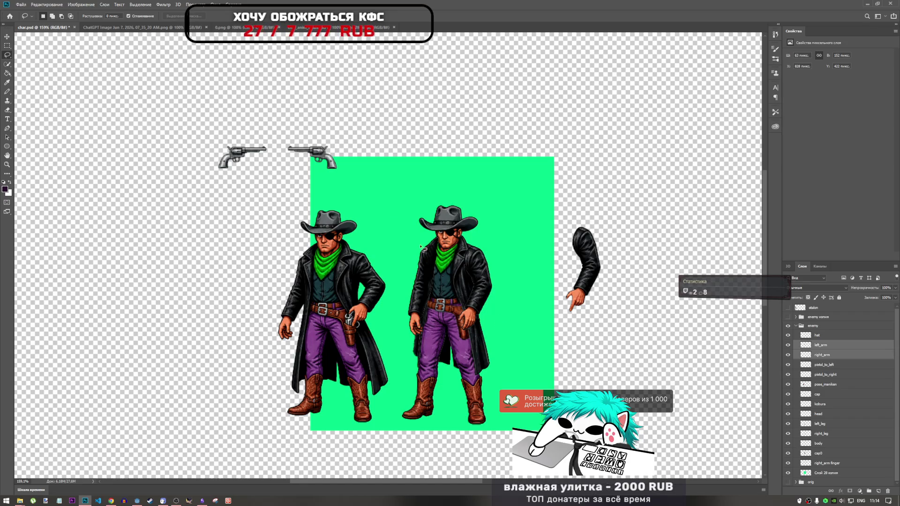
click(826, 375)
click(828, 366)
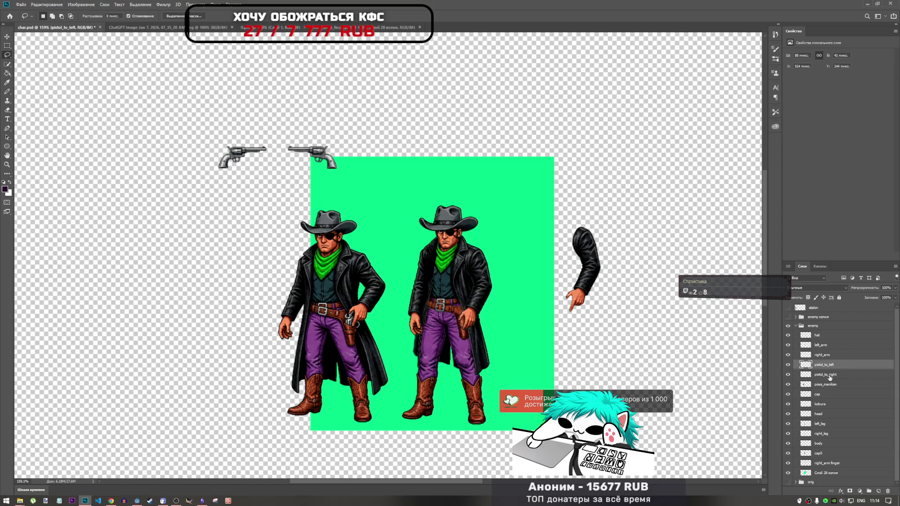
key(ctrl+t)
mouse_move(333, 159)
mouse_down()
mouse_move(478, 321)
mouse_move(482, 314)
mouse_move(464, 302)
mouse_move(474, 283)
mouse_up()
Rotate the revolver to point downward and fit it into the grip; undo a trial cap0 layer move.
scroll(459, 300, up, 3)
scroll(460, 310, up, 2)
drag(512, 245, 507, 239)
drag(483, 294, 480, 290)
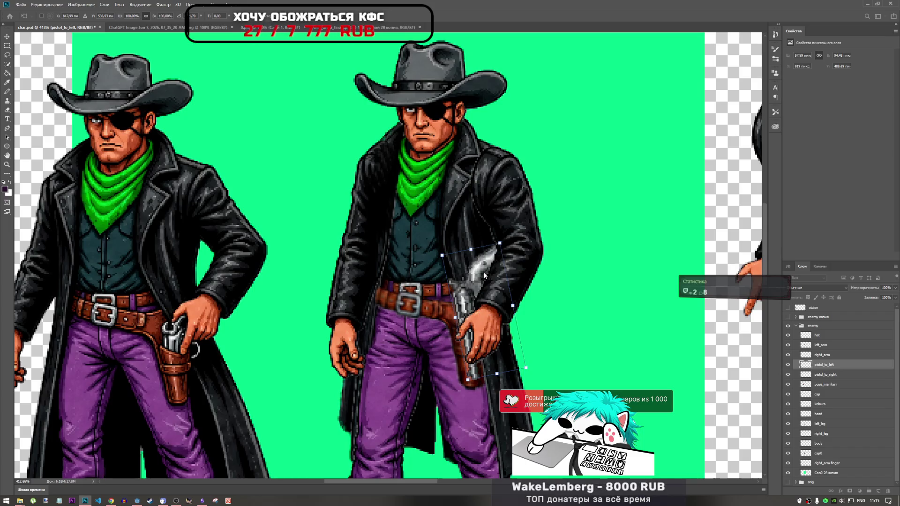
scroll(466, 302, down, 5)
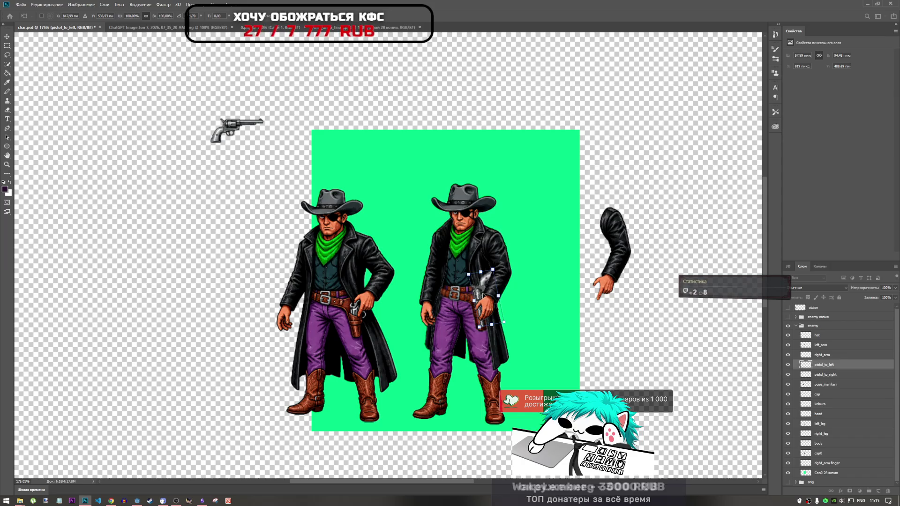
mouse_move(484, 290)
mouse_down()
mouse_move(472, 304)
mouse_move(481, 292)
mouse_move(472, 292)
mouse_move(495, 292)
mouse_move(507, 270)
mouse_move(471, 299)
mouse_move(481, 300)
mouse_up()
drag(483, 301, 483, 301)
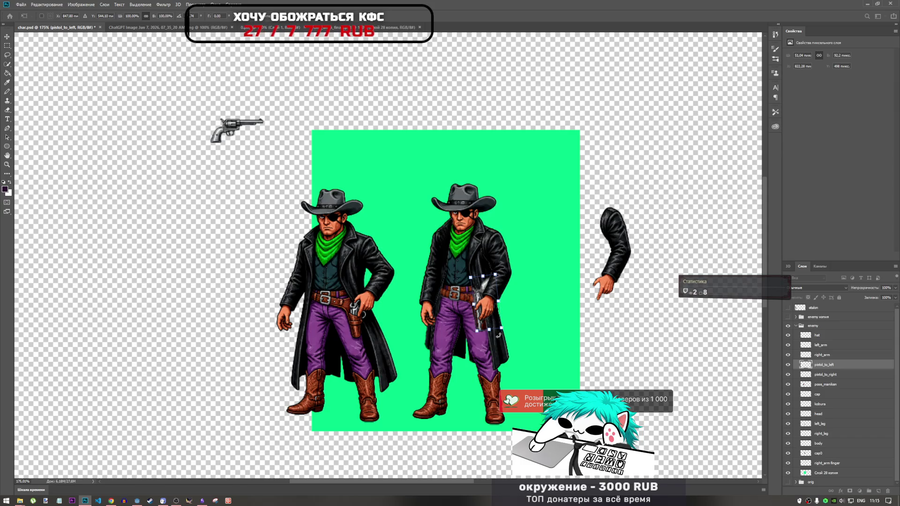
drag(820, 454, 825, 361)
key(ctrl+z)
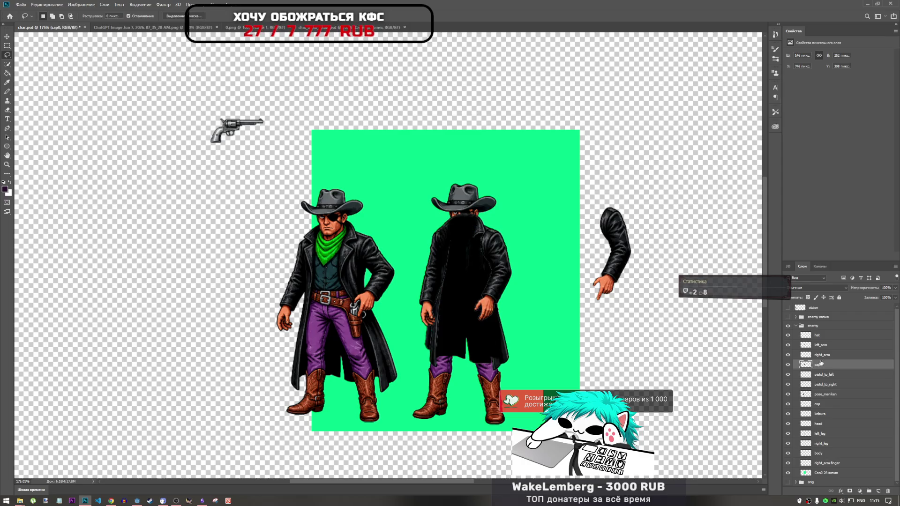
Move the cap layer up toward left_arm, then shrink the pistol to about 94% and nudge it up-left.
drag(825, 395, 833, 346)
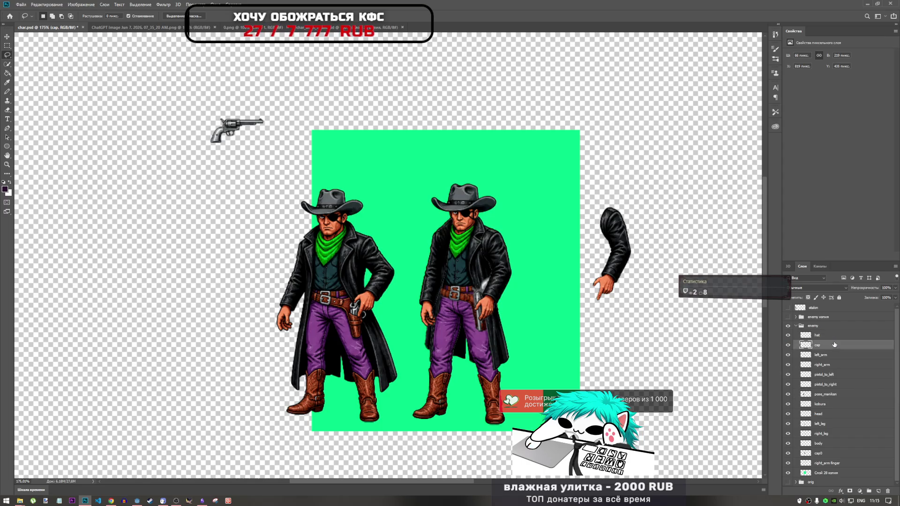
scroll(484, 306, up, 5)
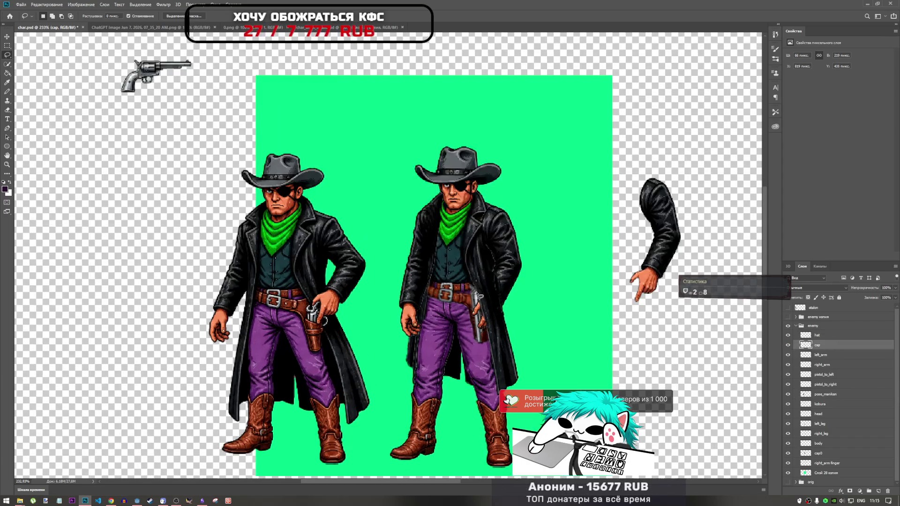
click(824, 374)
key(ctrl+t)
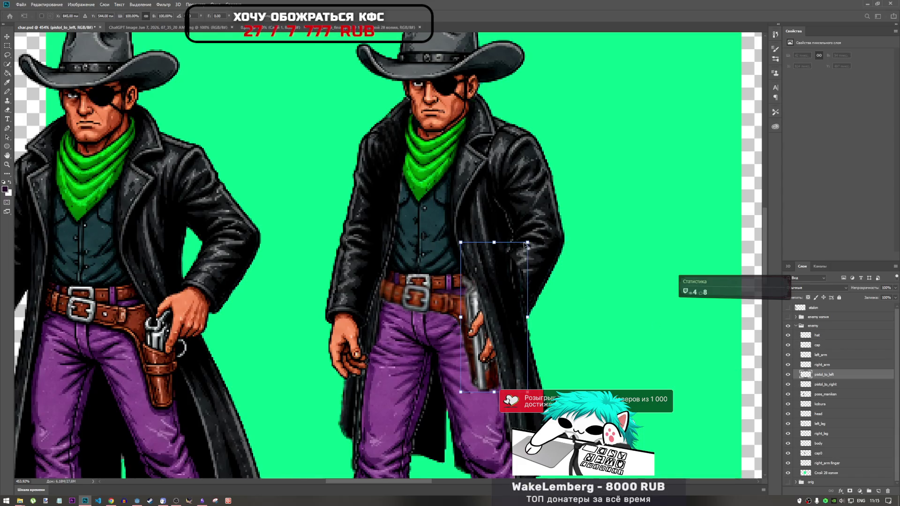
drag(528, 243, 525, 245)
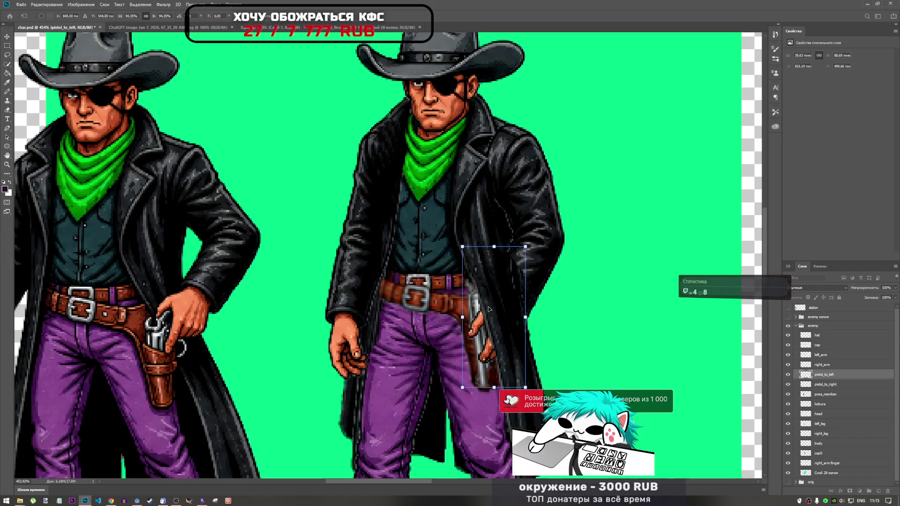
key(Left)
key(Up)
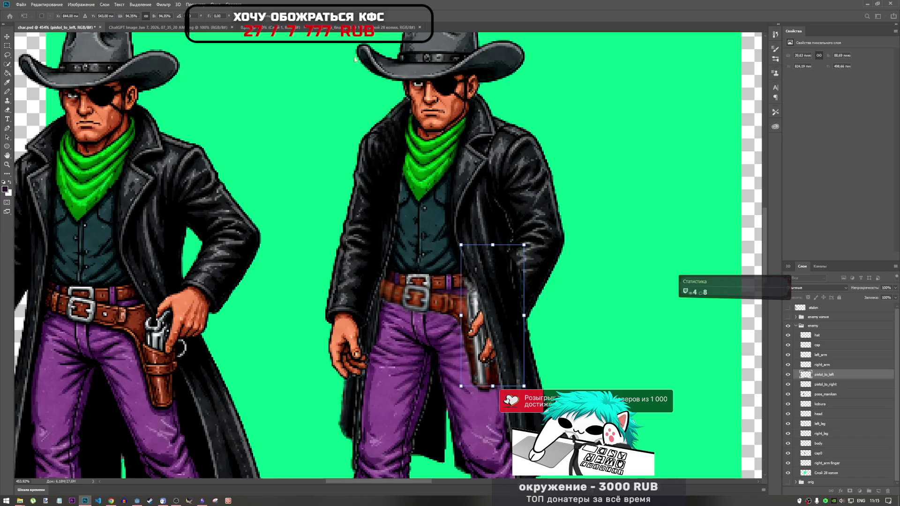
key(Return)
key(l)
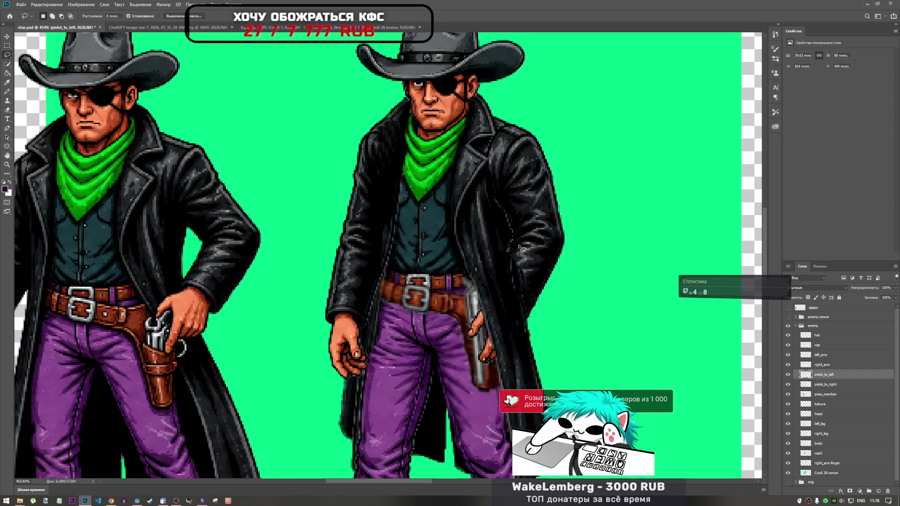
Tilt the pistol slightly in two passes and adjust its position in the hand.
key(ctrl+t)
drag(528, 242, 529, 239)
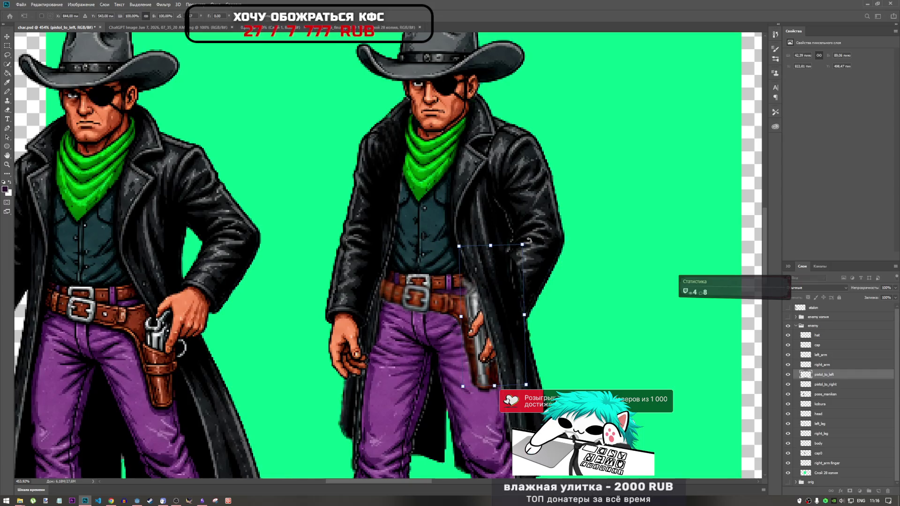
key(Return)
key(l)
key(ctrl+t)
drag(540, 241, 539, 243)
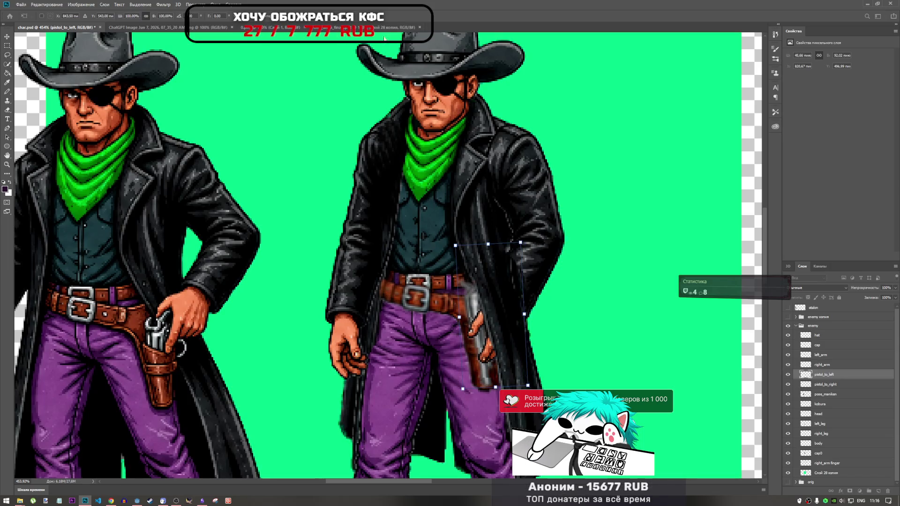
key(Return)
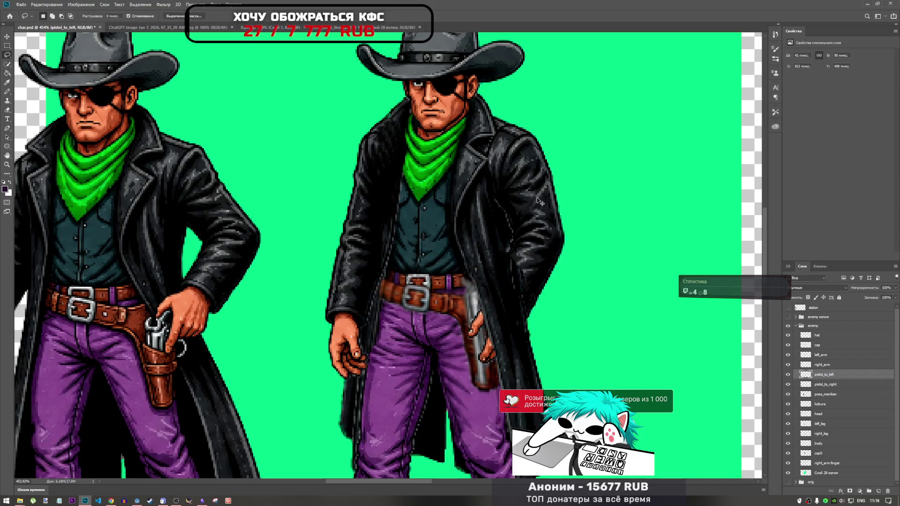
key(ctrl+t)
mouse_move(483, 306)
mouse_down()
mouse_move(412, 307)
mouse_move(489, 309)
mouse_up()
key(Return)
key(l)
scroll(377, 258, down, 6)
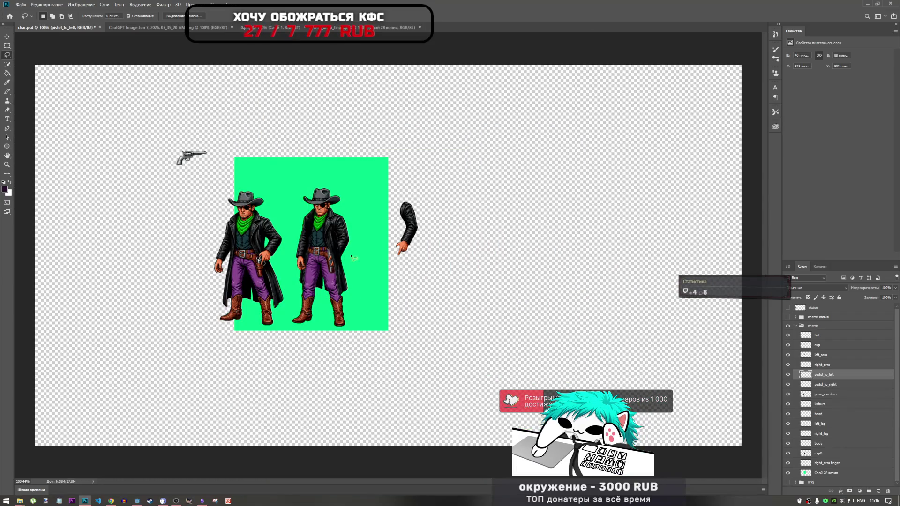
Check the pose_maniken layer and drag it above the enemy group.
scroll(377, 259, up, 5)
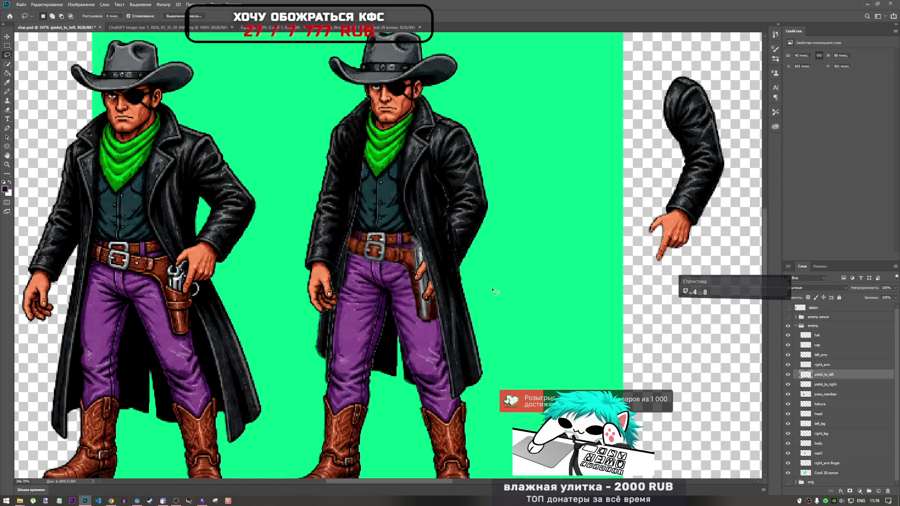
click(825, 395)
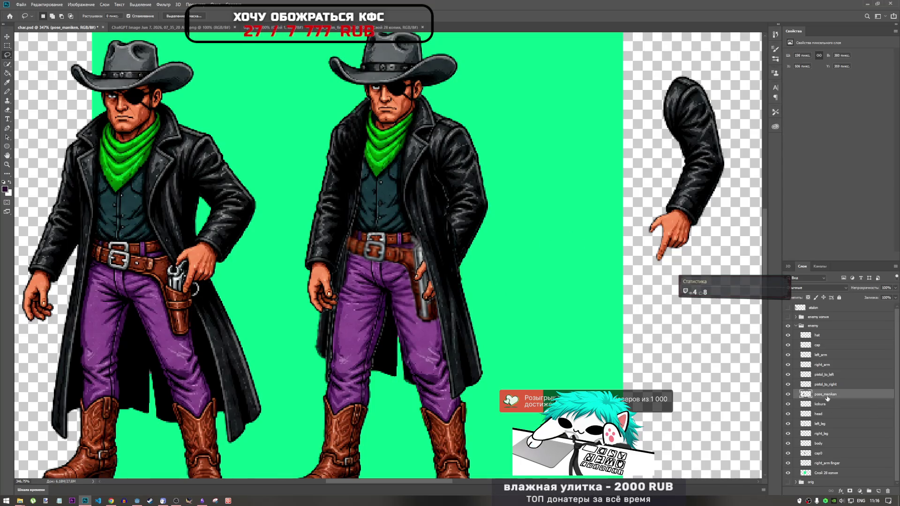
click(788, 395)
click(788, 395)
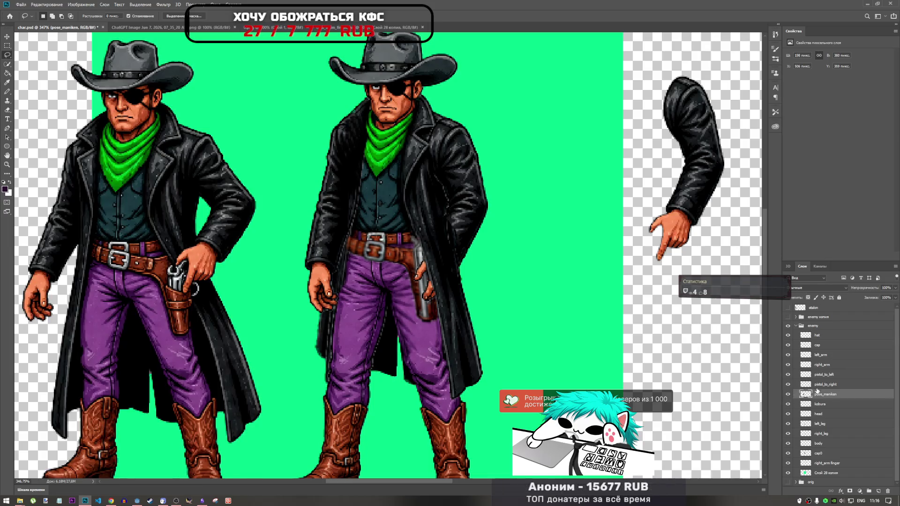
drag(819, 395, 830, 323)
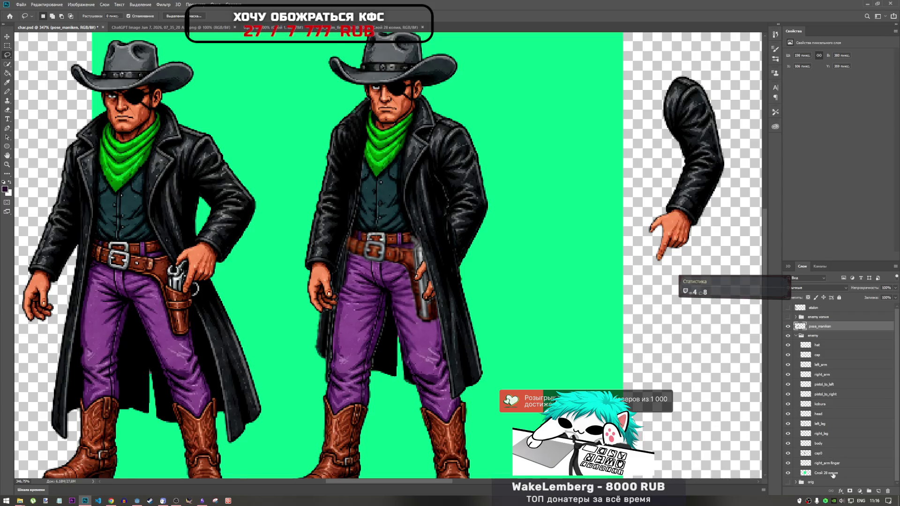
Toggle the green background and right_arm finger layers off and on to check the result.
click(825, 475)
click(789, 473)
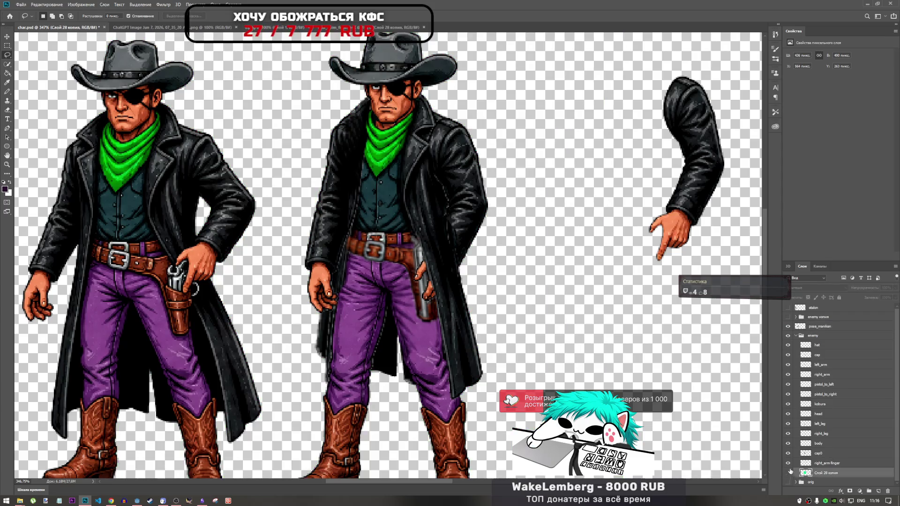
key(ctrl+minus)
click(788, 473)
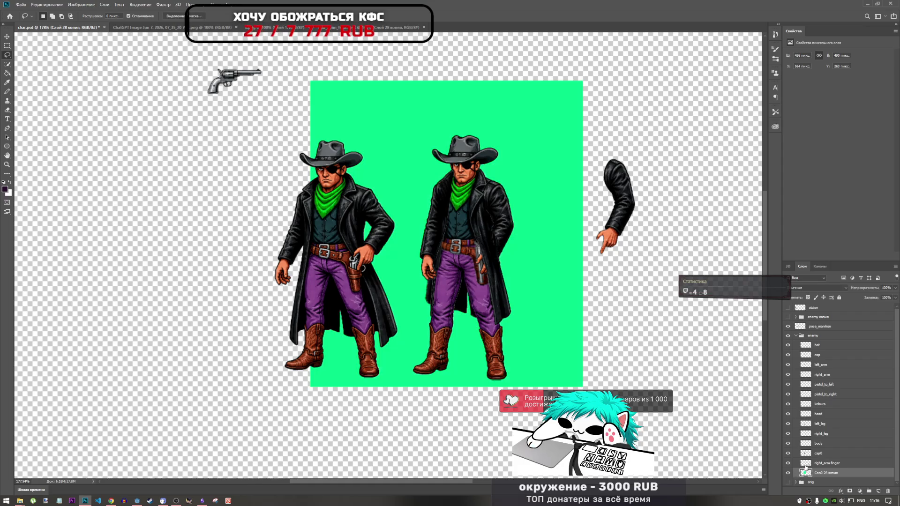
click(810, 464)
click(788, 463)
click(788, 463)
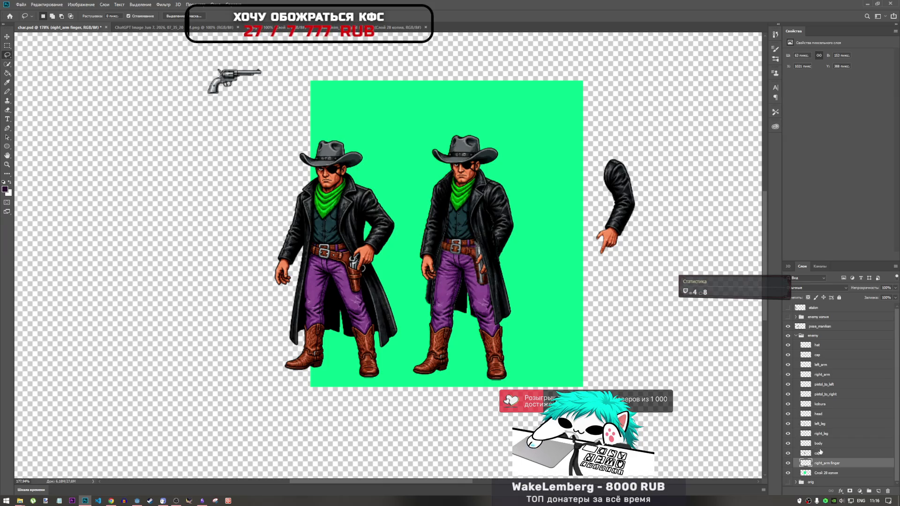
Select body, toggle cap0 to confirm it holds the coat, and hide the left_arm layer.
click(801, 443)
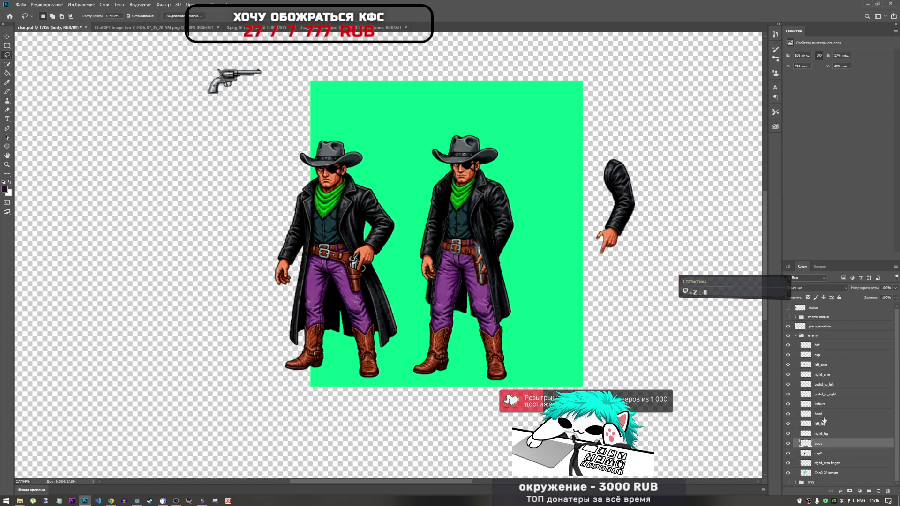
click(789, 453)
click(788, 453)
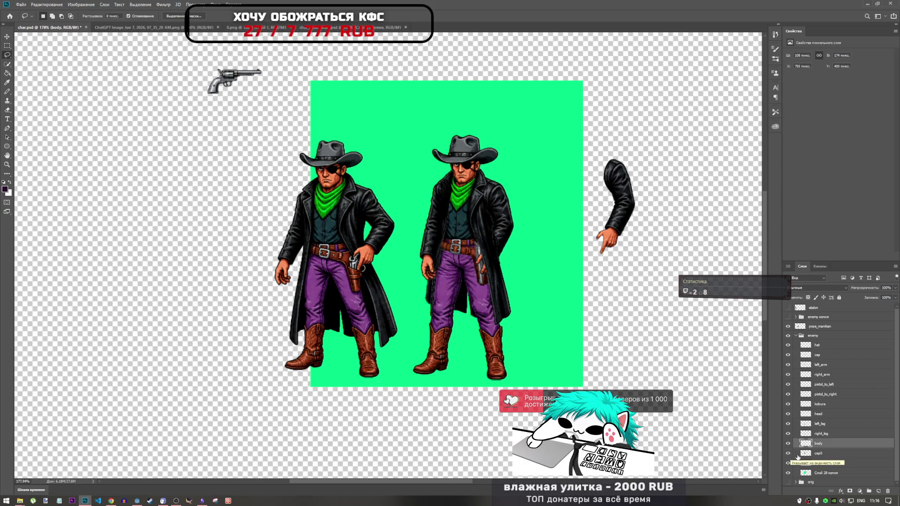
click(788, 454)
click(789, 453)
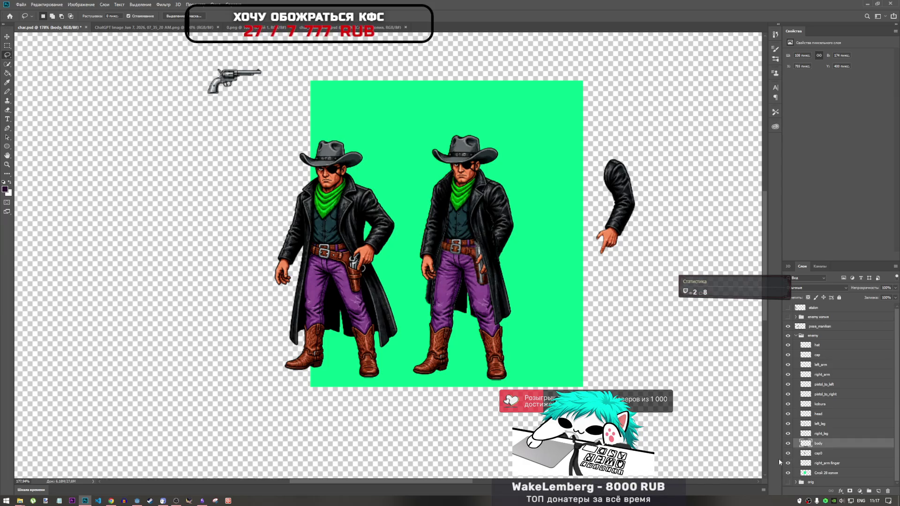
click(788, 366)
scroll(429, 275, up, 3)
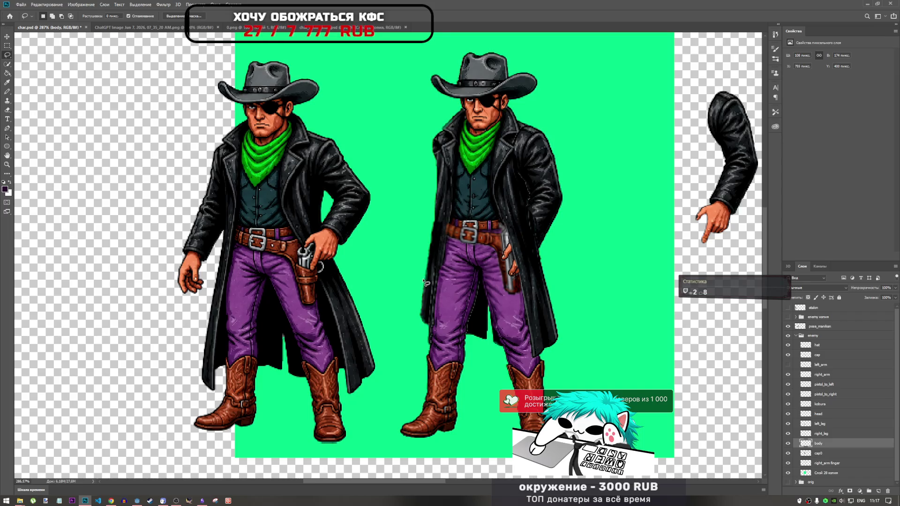
click(788, 454)
click(788, 454)
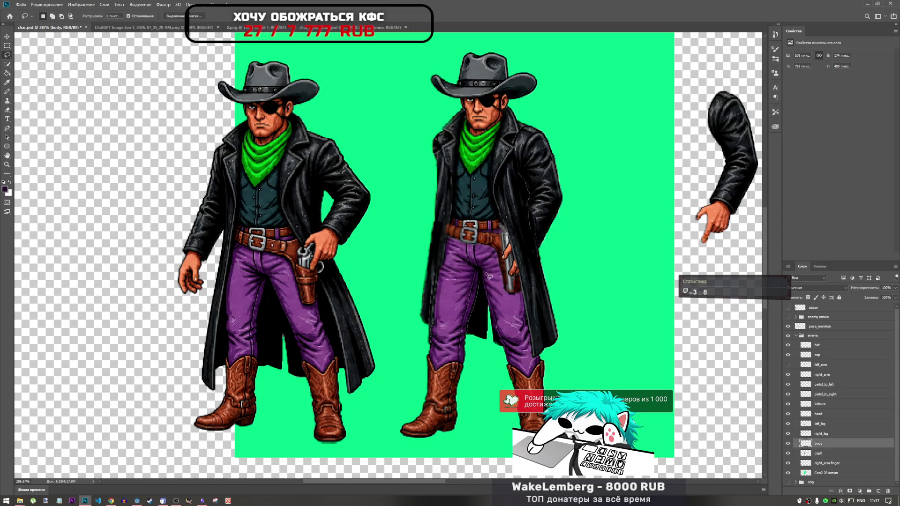
scroll(492, 274, down, 3)
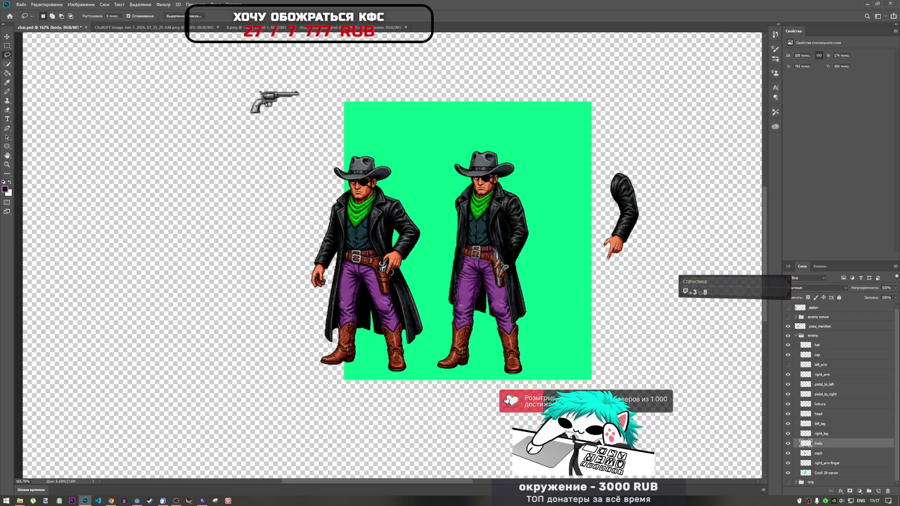
Check the kobura holster layer, then Alt-drag a copy of it above pistol_to_left.
scroll(527, 277, up, 5)
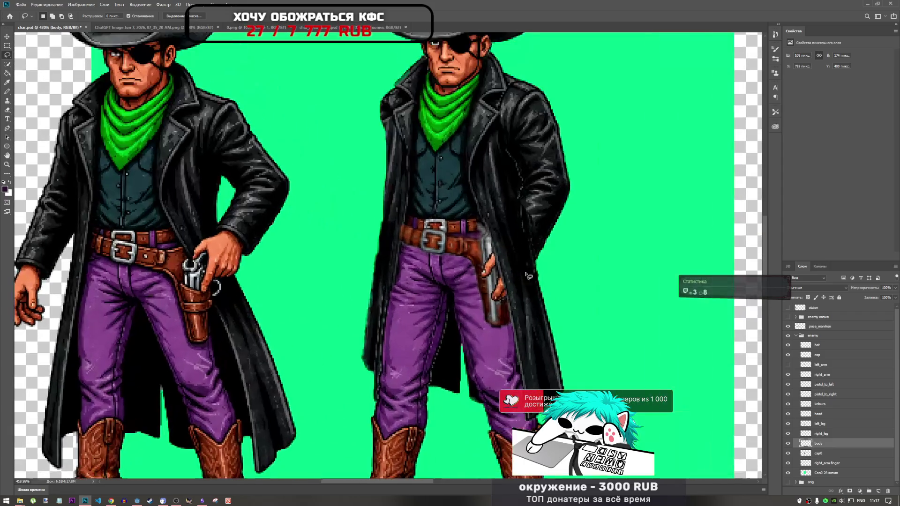
click(788, 404)
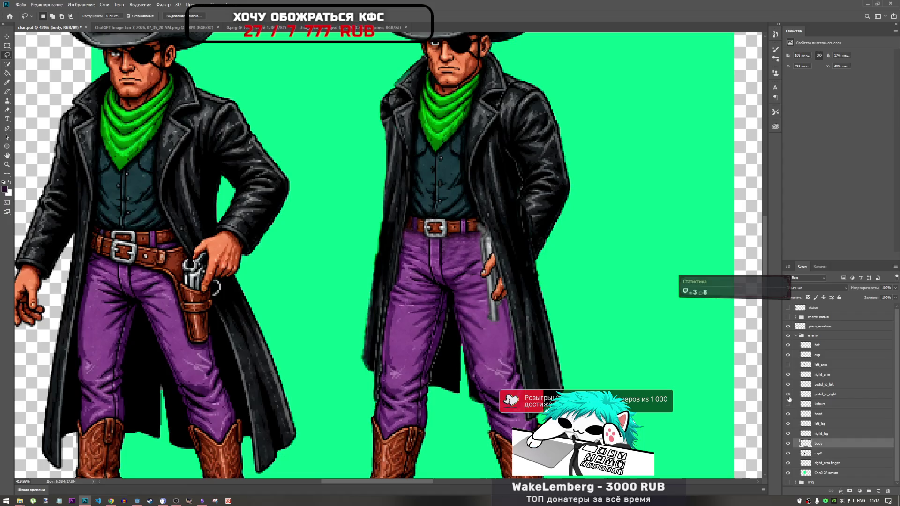
click(788, 404)
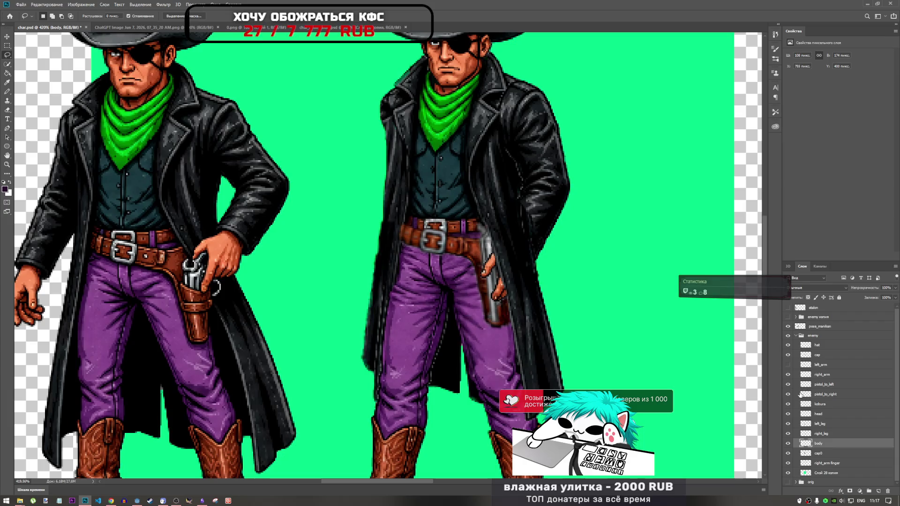
click(820, 404)
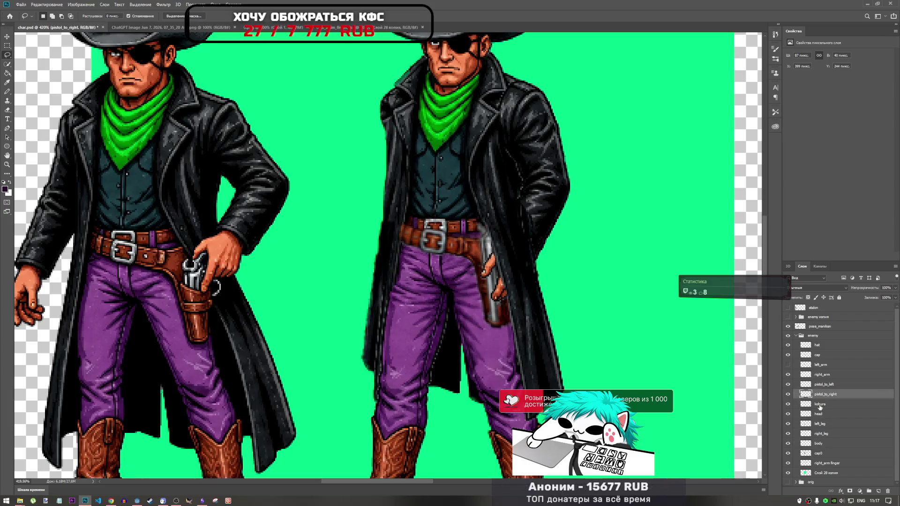
click(788, 405)
click(790, 405)
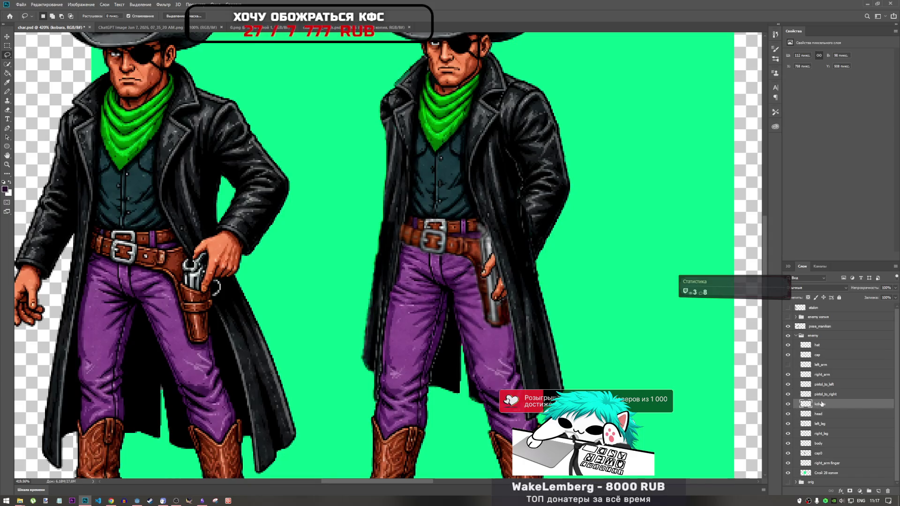
drag(822, 403, 824, 385)
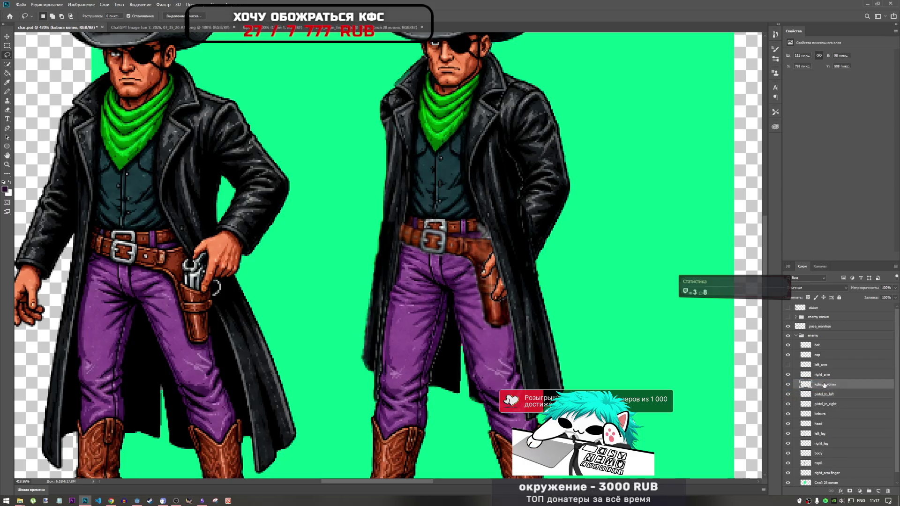
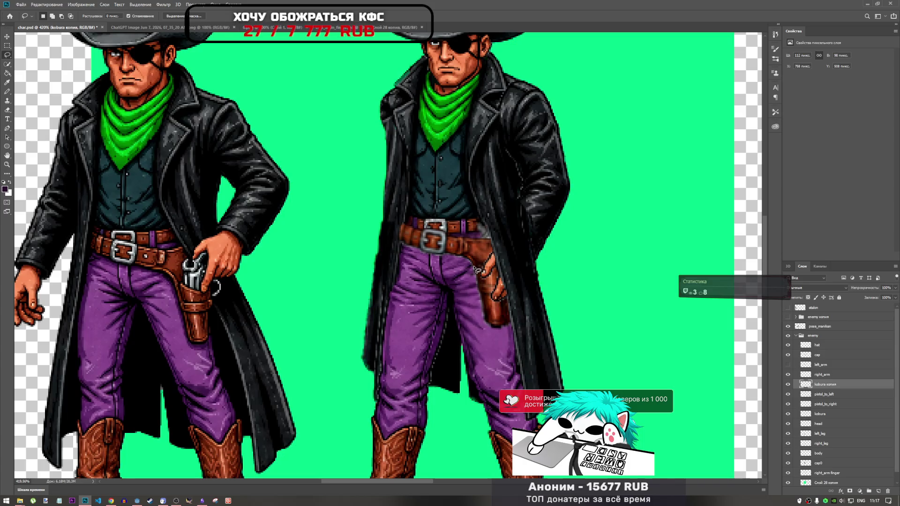
Lasso the upper part of the holster copy, delete it, and deselect.
mouse_move(477, 266)
mouse_down()
mouse_move(512, 269)
mouse_move(519, 317)
mouse_move(497, 336)
mouse_move(473, 300)
mouse_move(468, 267)
mouse_up()
right_click(496, 303)
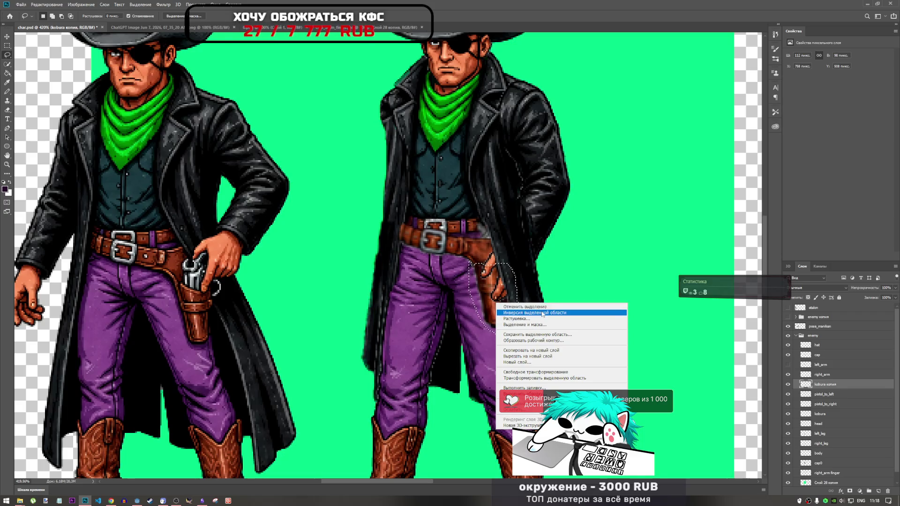
key(Escape)
key(ctrl+shift+i)
key(Delete)
key(ctrl+d)
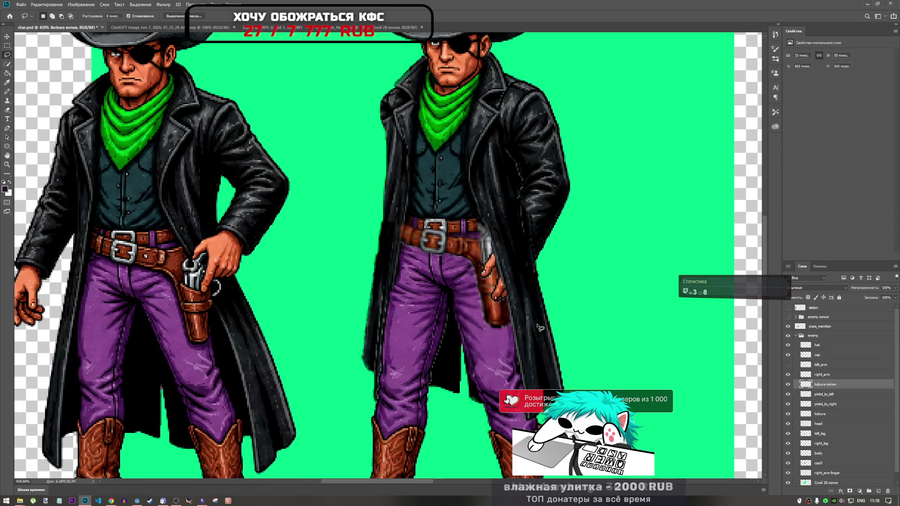
Start renaming the 'kobura копия' layer toward 'holster_top'.
double_click(827, 385)
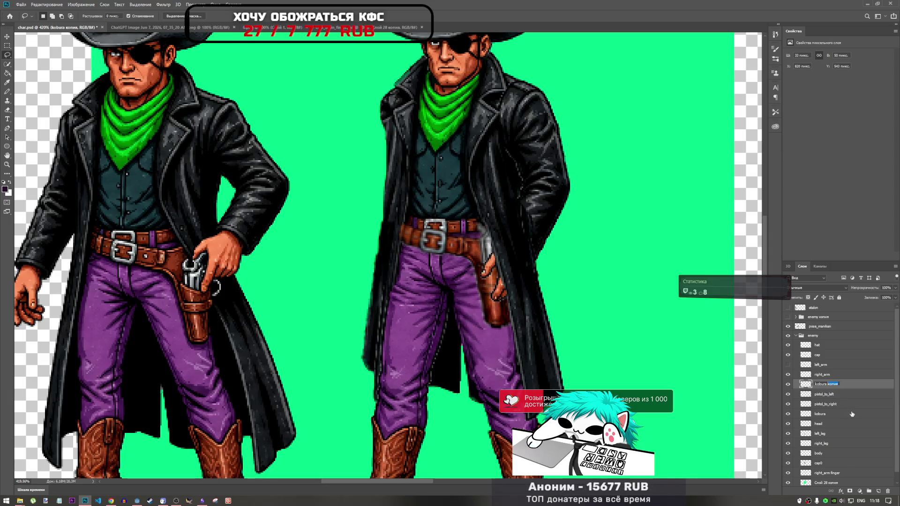
key(BackSpace)
text(ster_to)
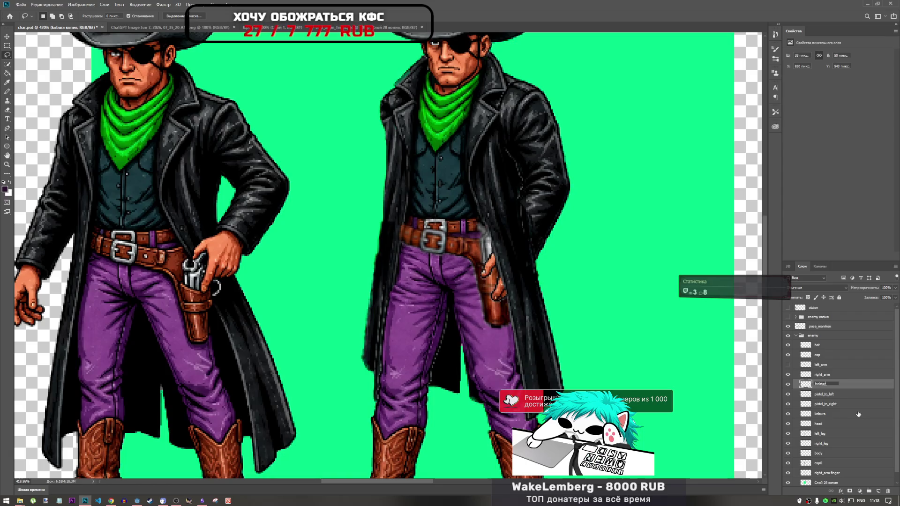
Finish naming the trimmed holster copy layer 'holster_top'.
click(819, 425)
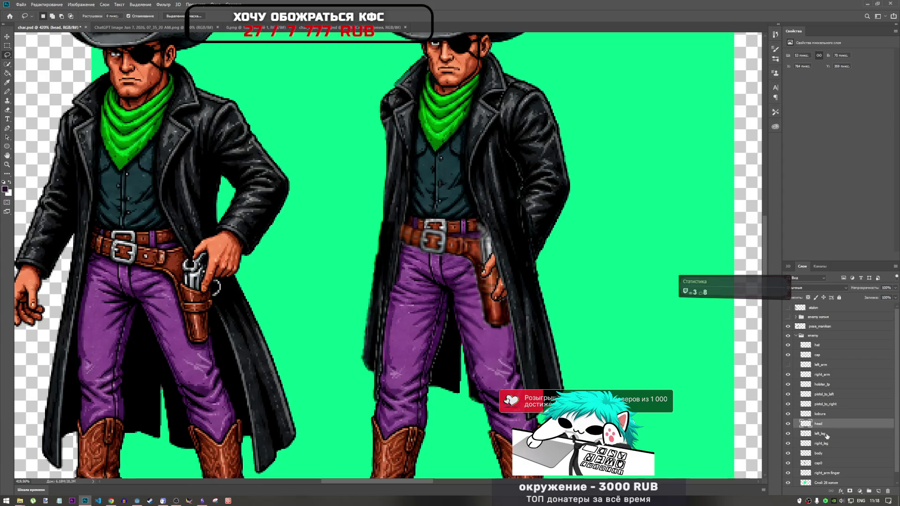
click(827, 414)
scroll(605, 312, down, 2)
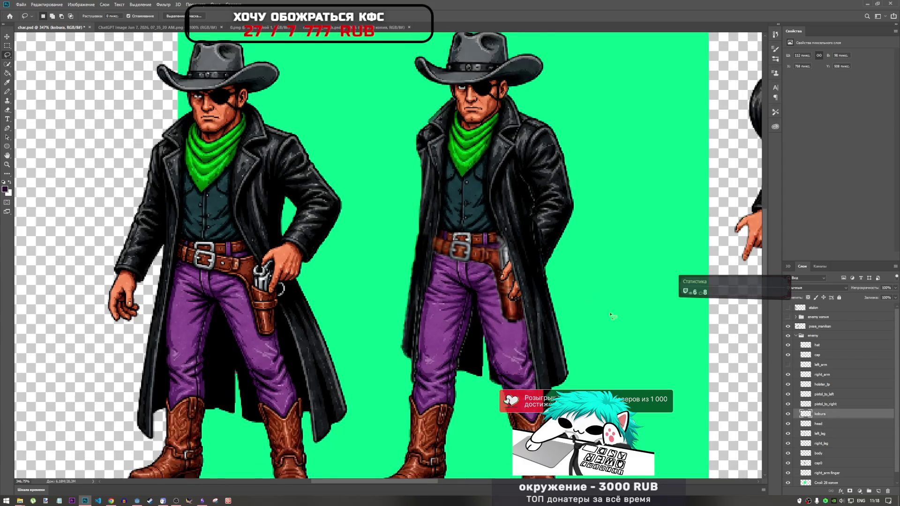
click(830, 385)
double_click(829, 385)
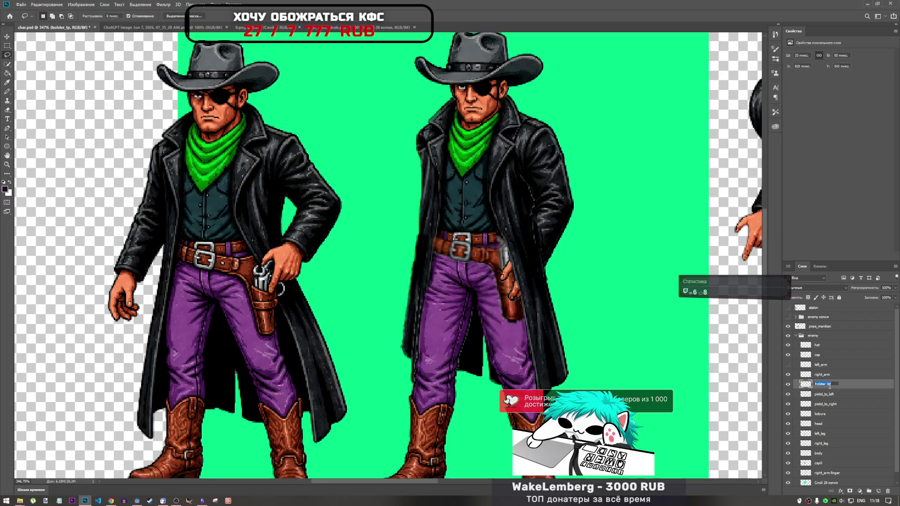
click(828, 384)
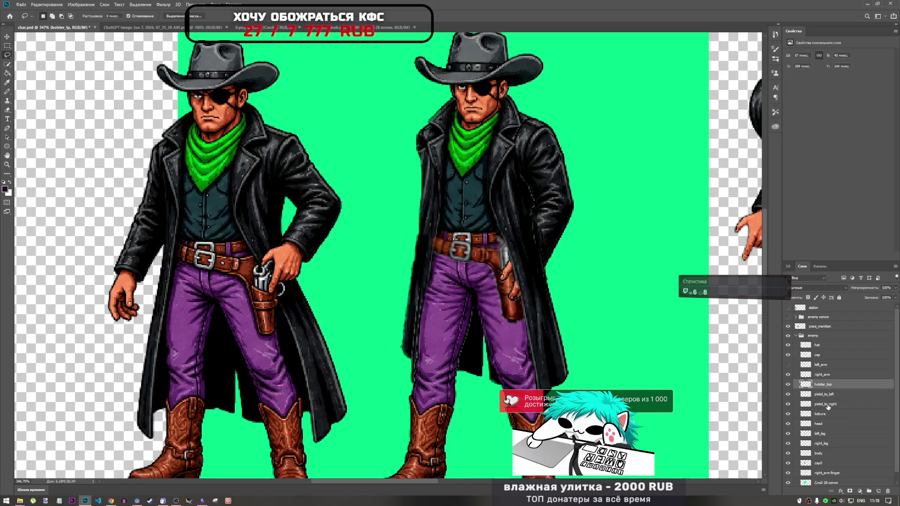
click(828, 408)
Rename the kobura layer to 'holster' and move the cap layer below pistol_to_right.
scroll(825, 420, down, 1)
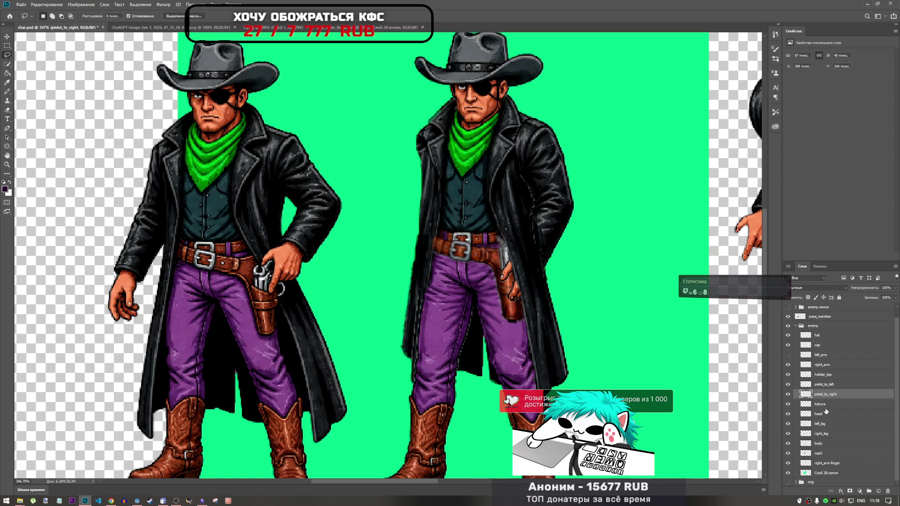
double_click(821, 405)
text(holster)
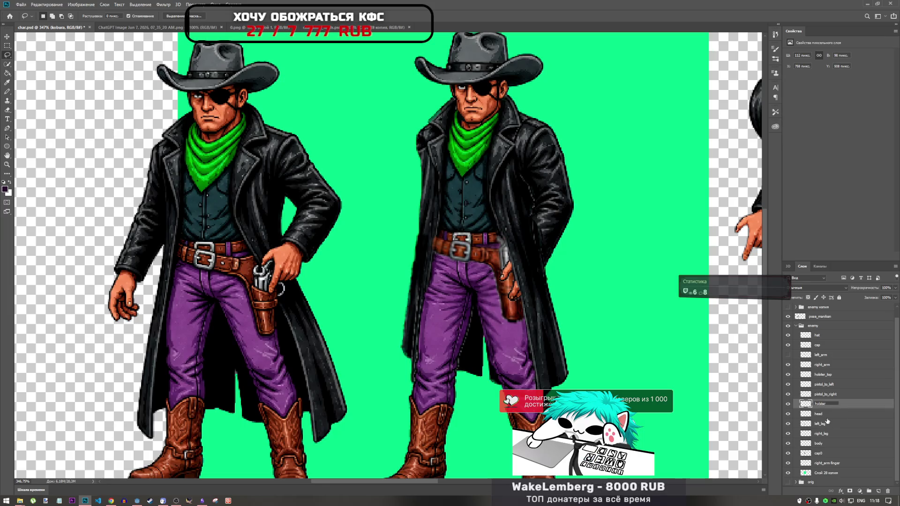
click(838, 414)
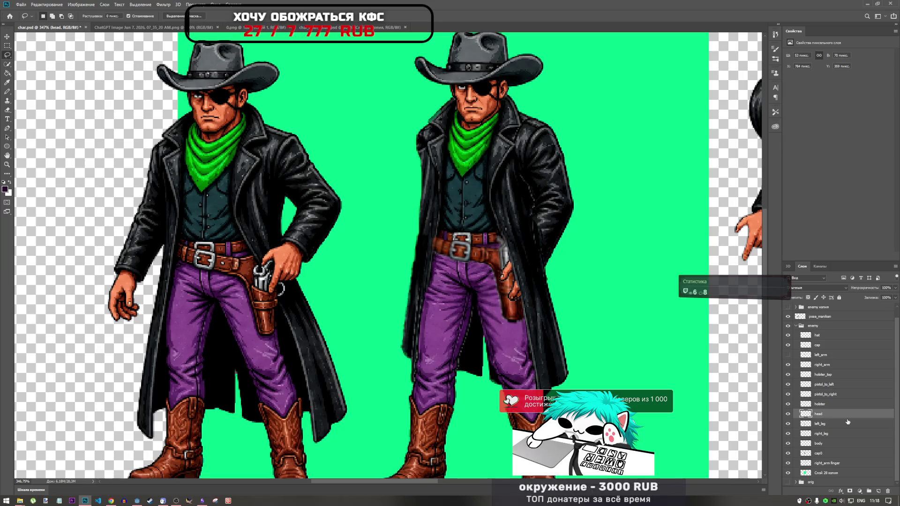
drag(819, 347, 827, 402)
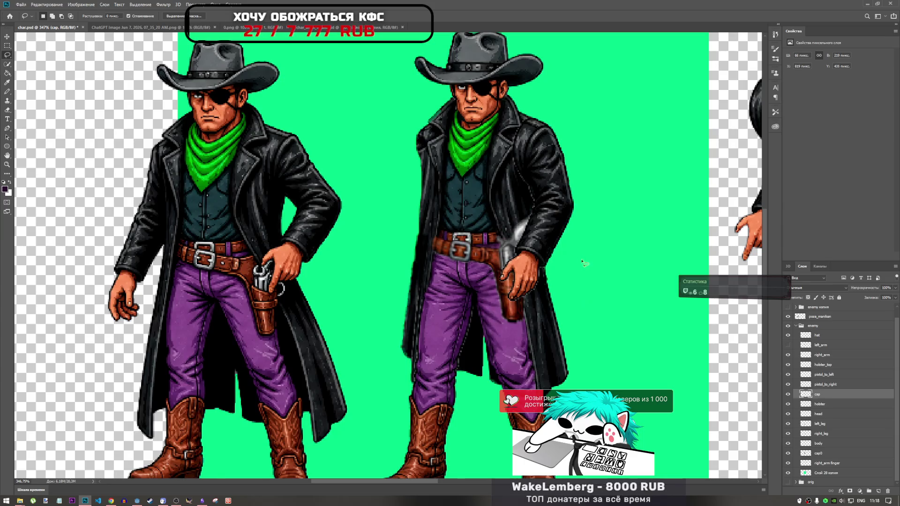
Check the cap layer's visibility, then hide right_arm to reveal the holstered revolver.
click(789, 397)
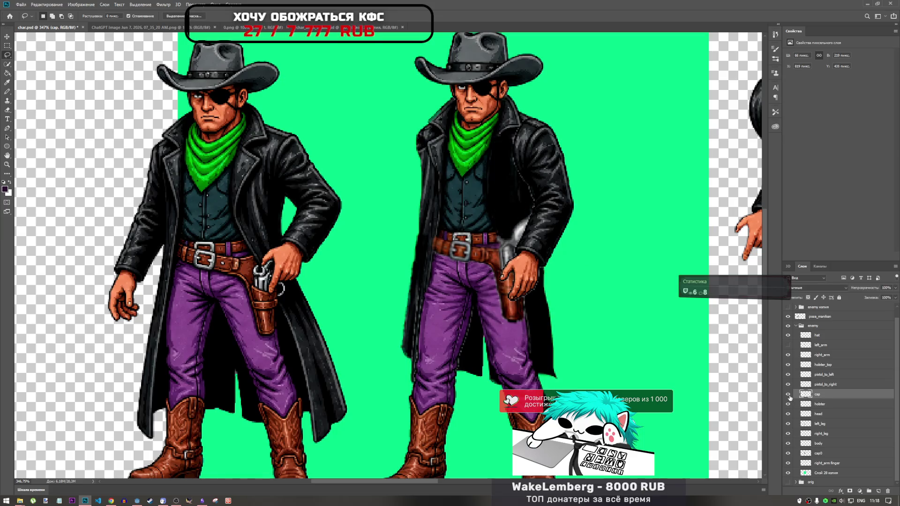
click(789, 396)
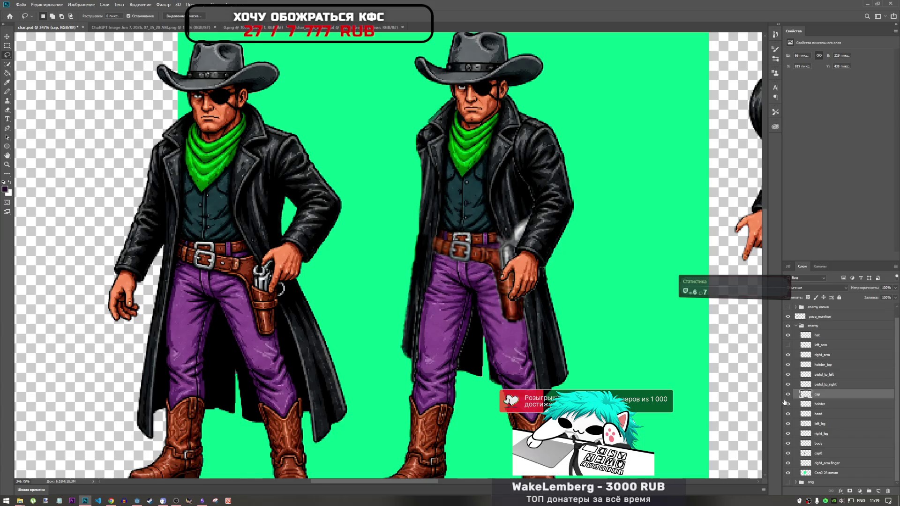
click(790, 397)
click(789, 397)
scroll(571, 331, down, 5)
scroll(543, 247, up, 3)
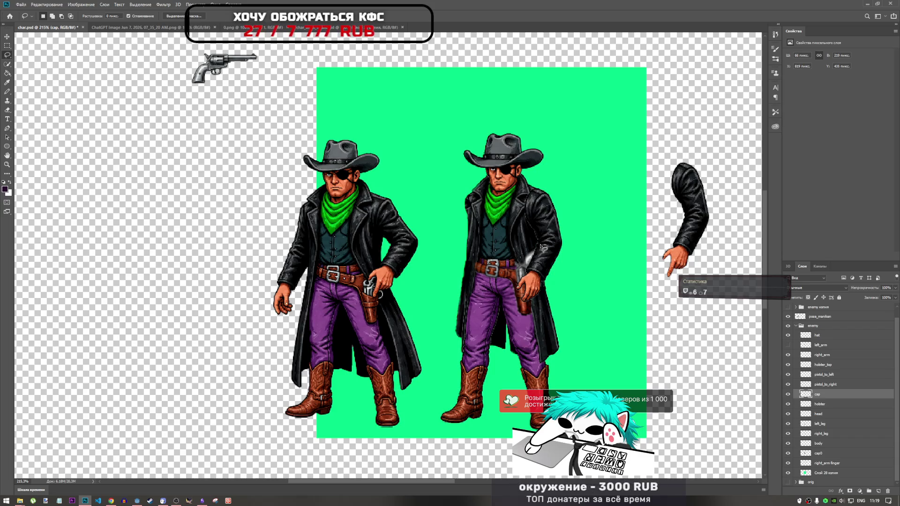
click(788, 355)
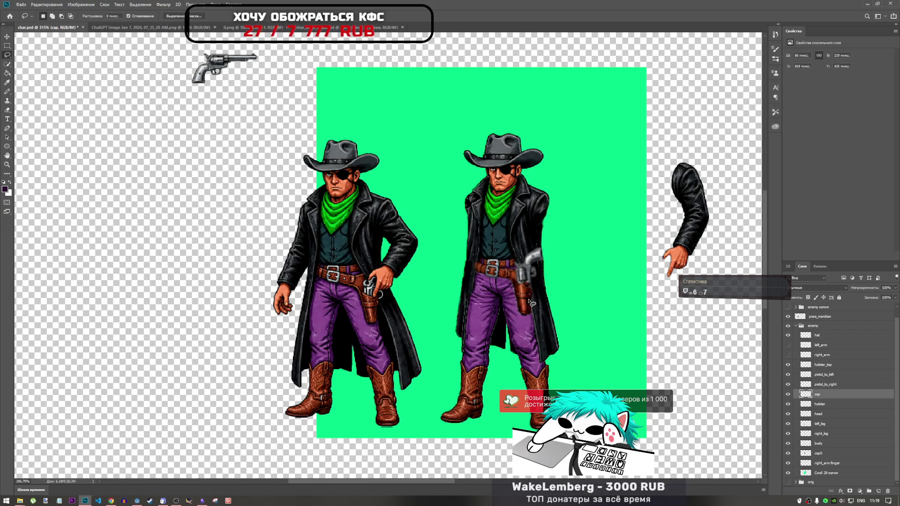
scroll(546, 280, up, 5)
scroll(456, 282, down, 5)
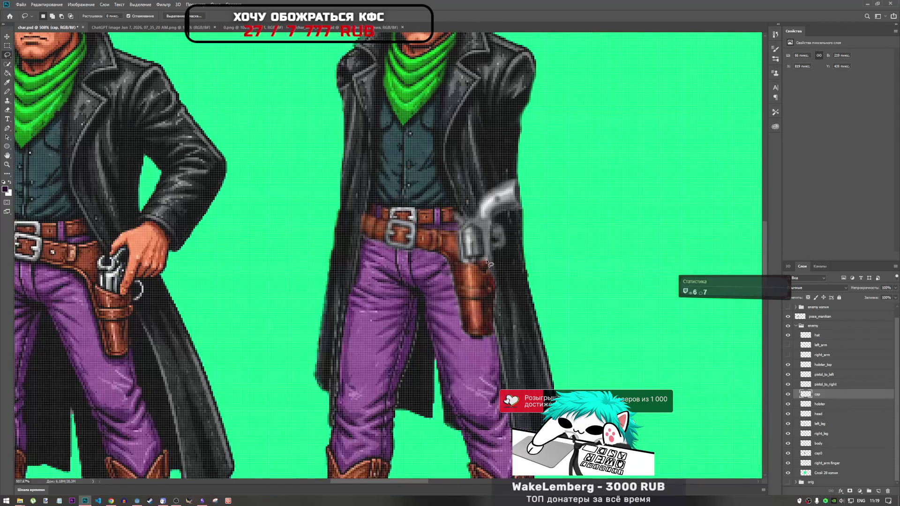
scroll(498, 251, up, 4)
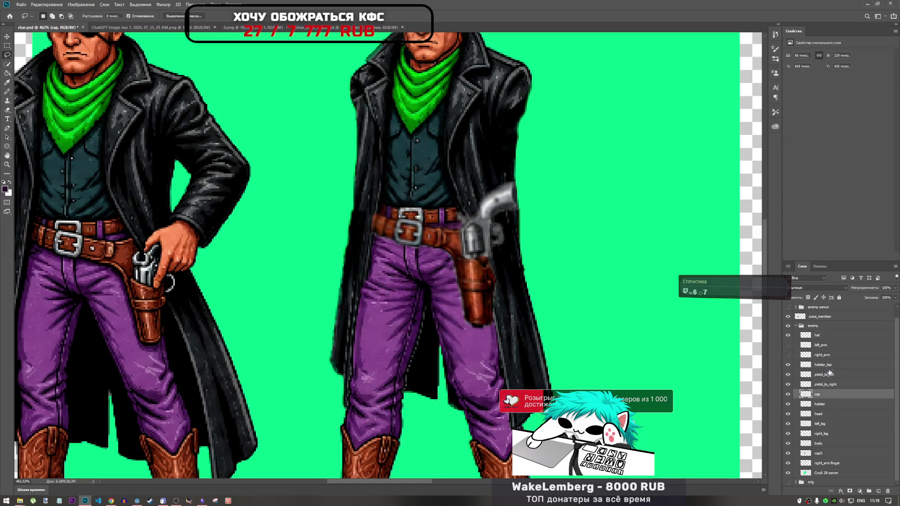
Select pistol_to_left and free-transform it down onto the holster.
click(826, 355)
click(826, 363)
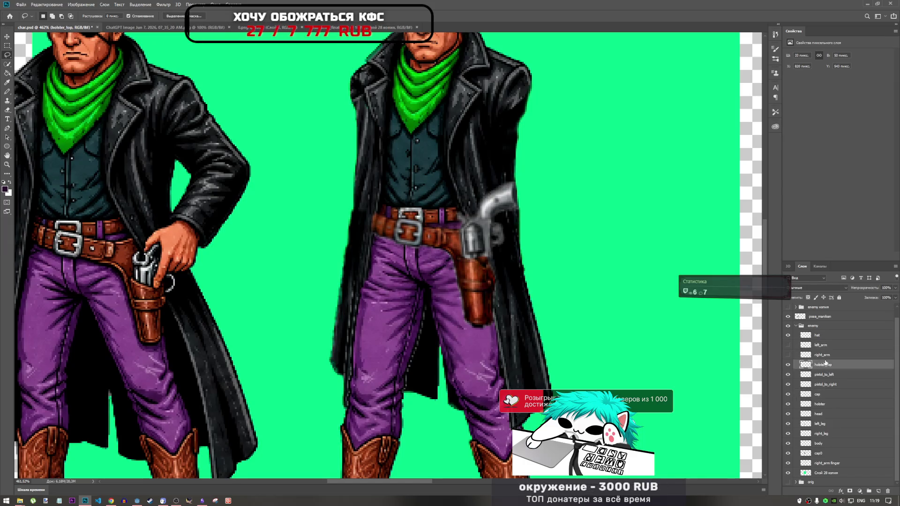
click(827, 378)
click(828, 385)
click(824, 379)
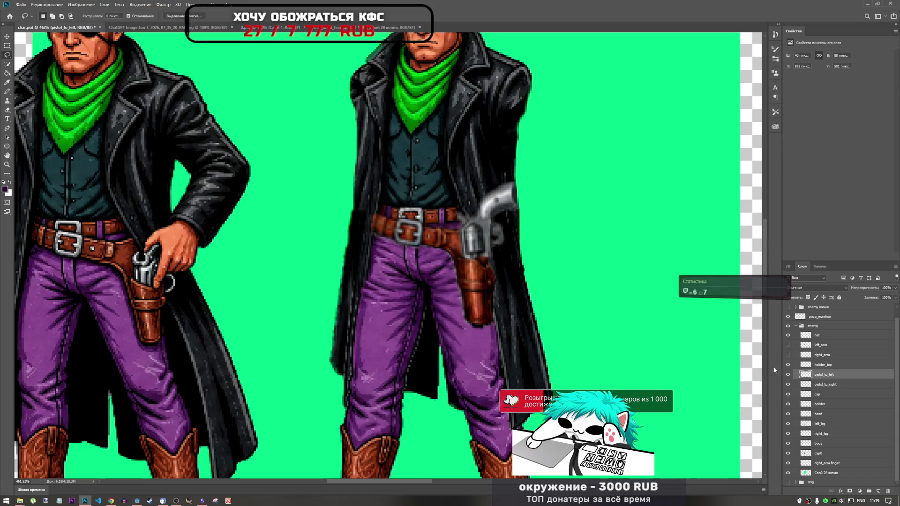
key(ctrl+t)
mouse_move(495, 234)
mouse_down()
mouse_move(494, 244)
mouse_move(385, 241)
mouse_move(557, 245)
mouse_move(491, 238)
mouse_up()
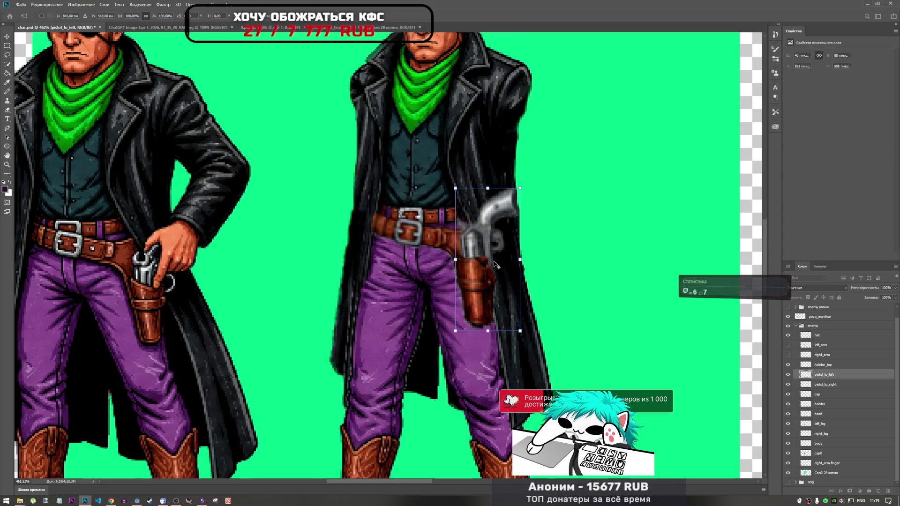
scroll(481, 256, up, 3)
scroll(483, 253, up, 2)
key(Return)
On holster_top, lasso the area around the revolver.
click(850, 384)
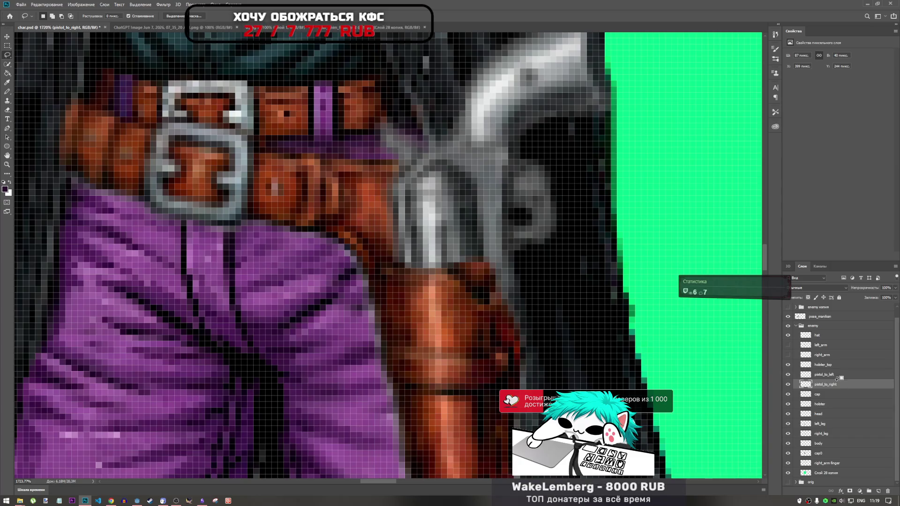
click(826, 367)
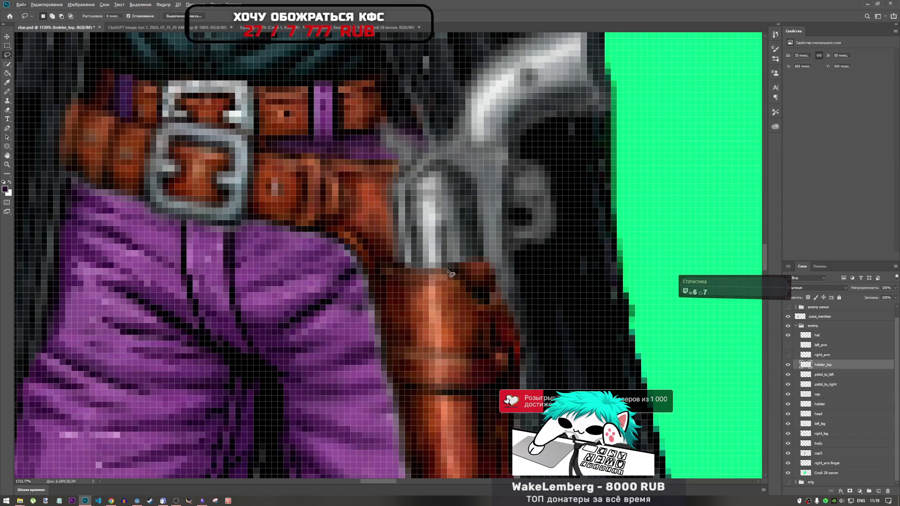
drag(468, 281, 480, 279)
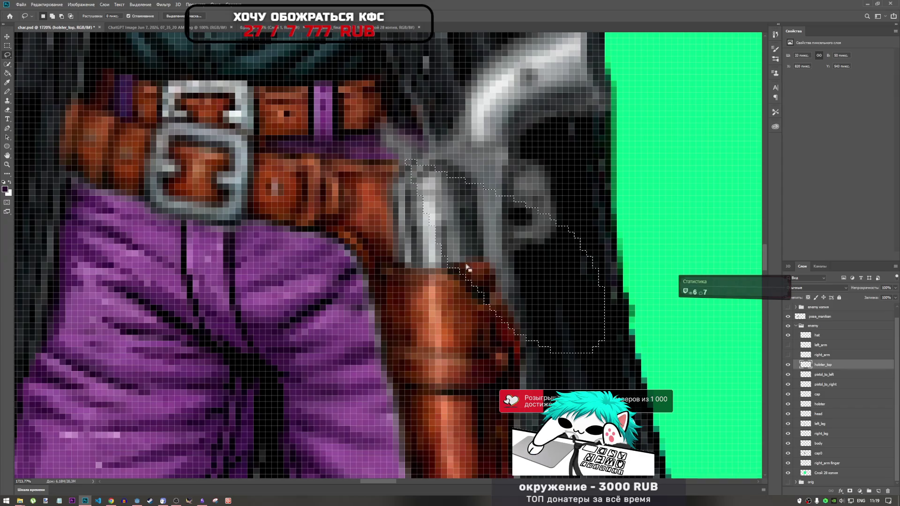
scroll(472, 261, down, 5)
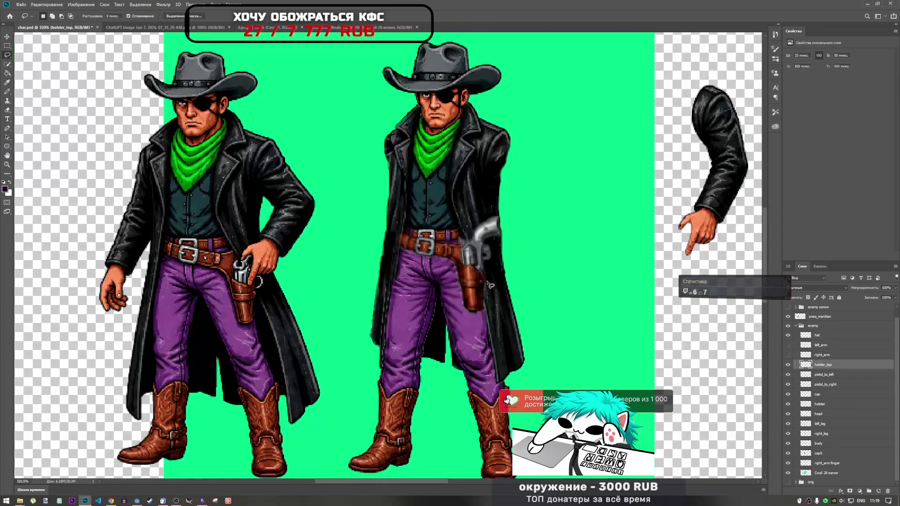
scroll(492, 288, up, 4)
scroll(521, 309, down, 2)
scroll(521, 309, down, 4)
scroll(511, 300, up, 4)
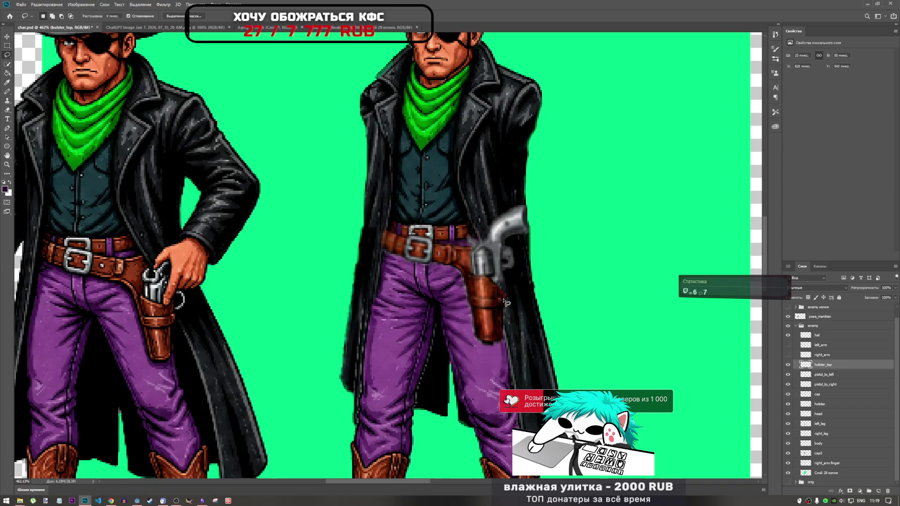
Shrink pistol_to_left to about 86% and move it down into the holster.
click(836, 384)
click(835, 375)
key(ctrl+t)
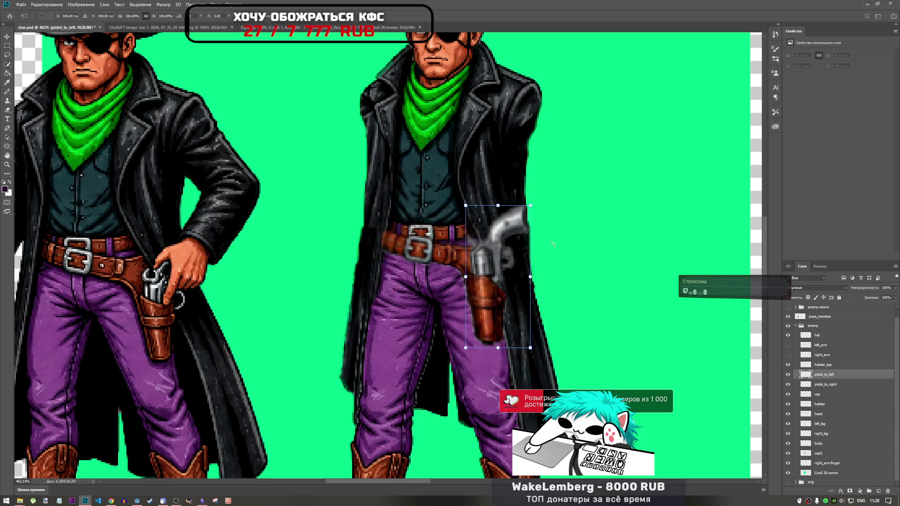
drag(529, 214, 524, 219)
drag(486, 265, 483, 272)
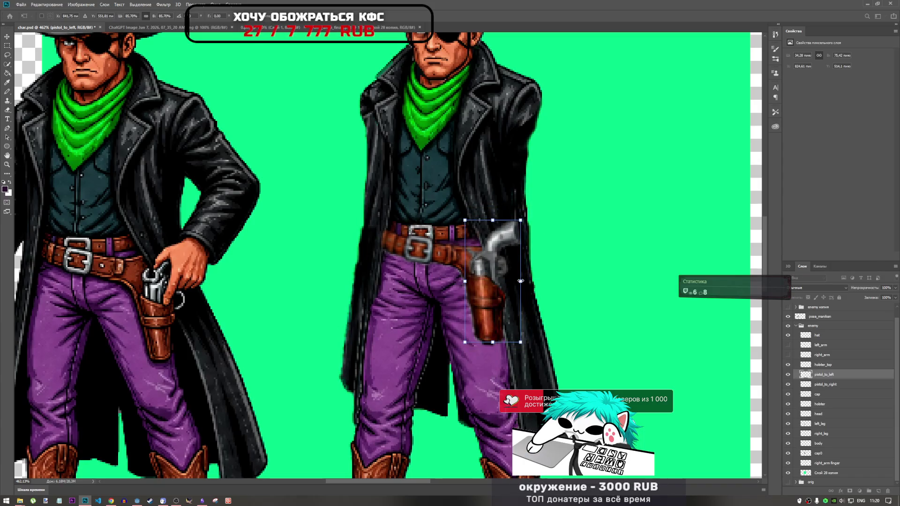
scroll(558, 313, down, 5)
scroll(479, 174, up, 6)
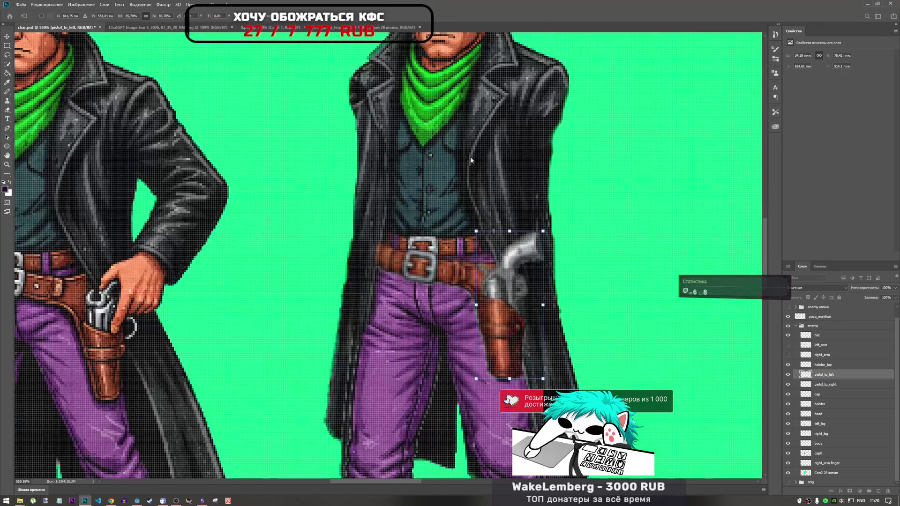
key(Return)
key(l)
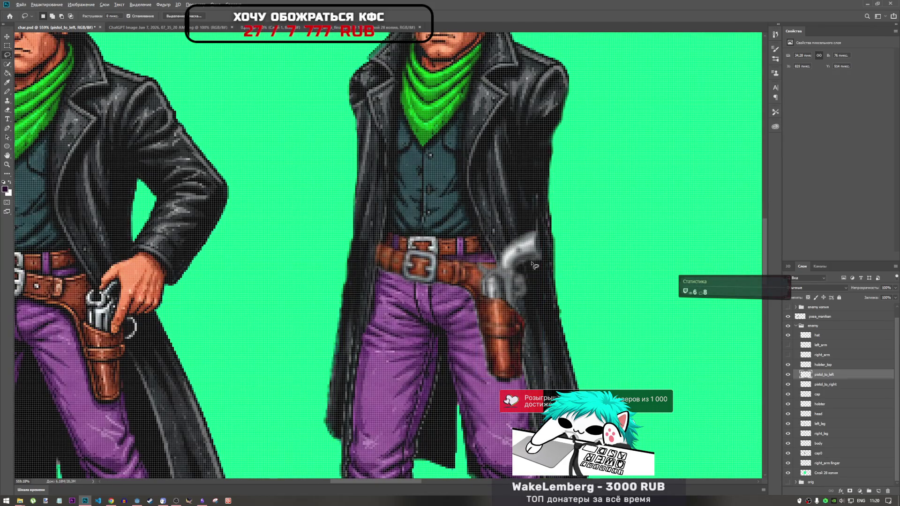
scroll(535, 265, down, 5)
Reposition the pistol and settle it back on the second cowboy's holster.
key(ctrl+t)
mouse_move(507, 299)
mouse_down()
mouse_move(328, 215)
mouse_move(239, 206)
mouse_move(241, 216)
mouse_up()
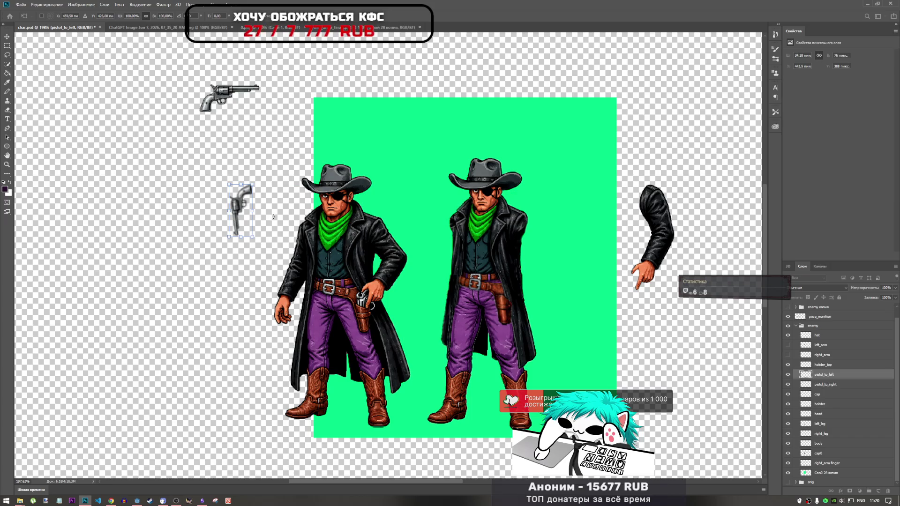
mouse_move(240, 211)
mouse_down()
mouse_move(501, 291)
mouse_move(290, 249)
mouse_move(226, 251)
mouse_up()
scroll(225, 227, down, 5)
scroll(261, 287, up, 5)
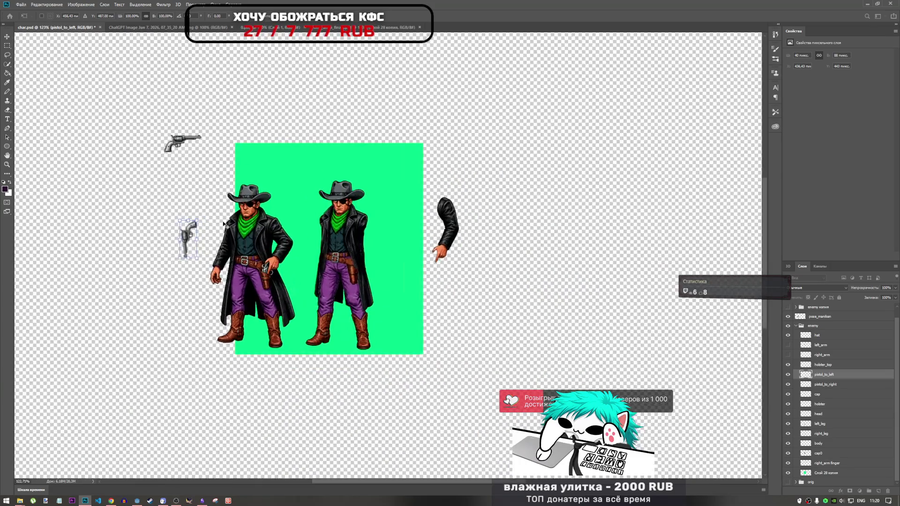
mouse_move(175, 242)
mouse_down()
mouse_move(376, 261)
mouse_move(443, 281)
mouse_up()
key(Return)
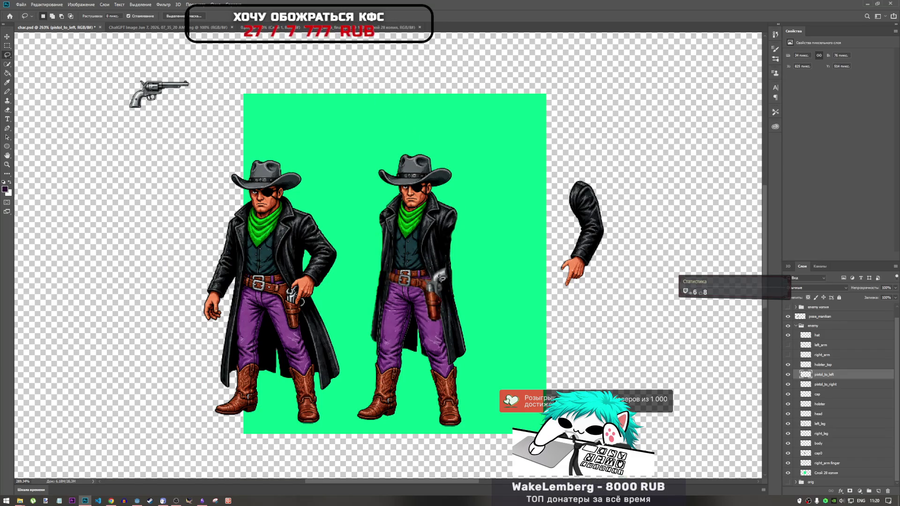
Nudge the holstered pistol slightly up and right, undoing an accidental tilt.
scroll(437, 281, up, 5)
key(ctrl+t)
drag(432, 324, 436, 321)
drag(483, 266, 482, 264)
key(ctrl+z)
drag(432, 306, 436, 315)
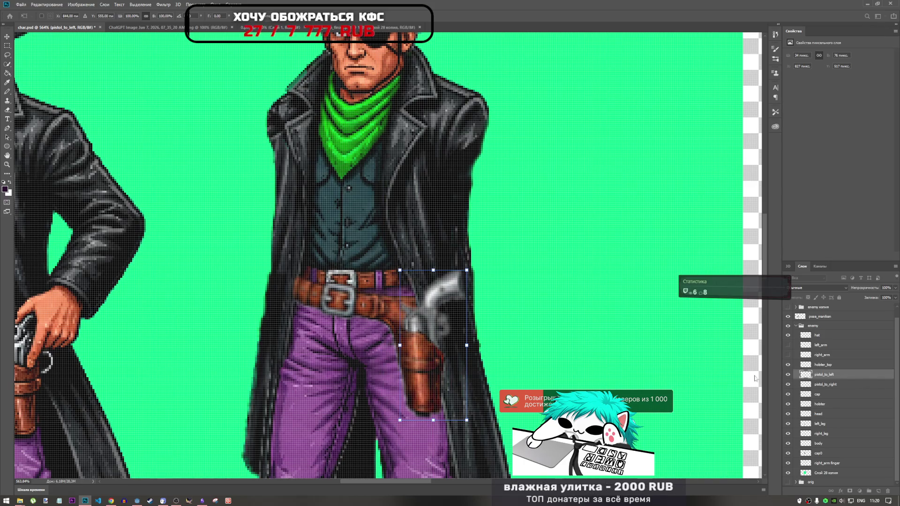
scroll(565, 348, down, 3)
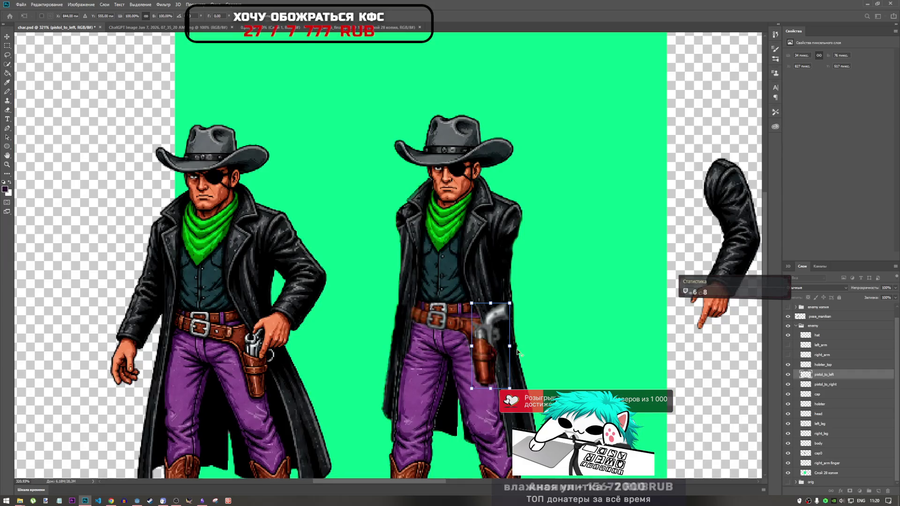
scroll(535, 349, up, 3)
scroll(515, 350, down, 5)
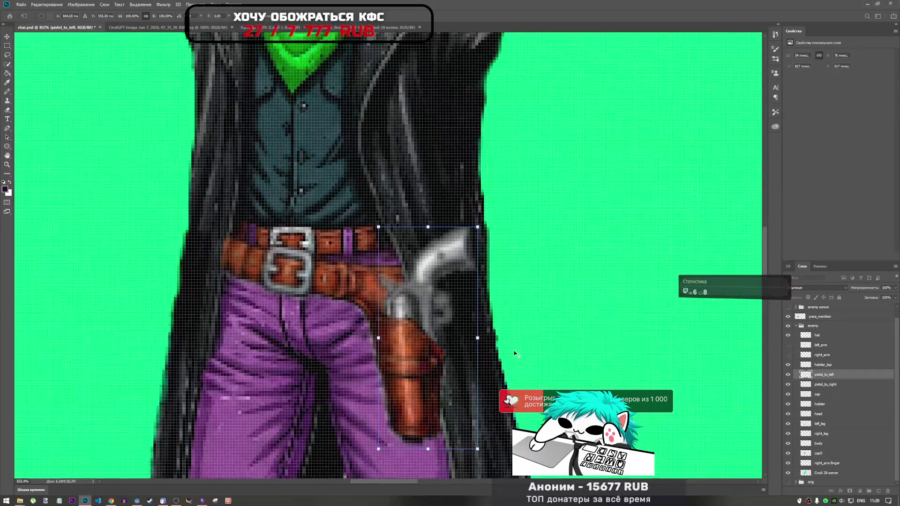
scroll(513, 353, up, 6)
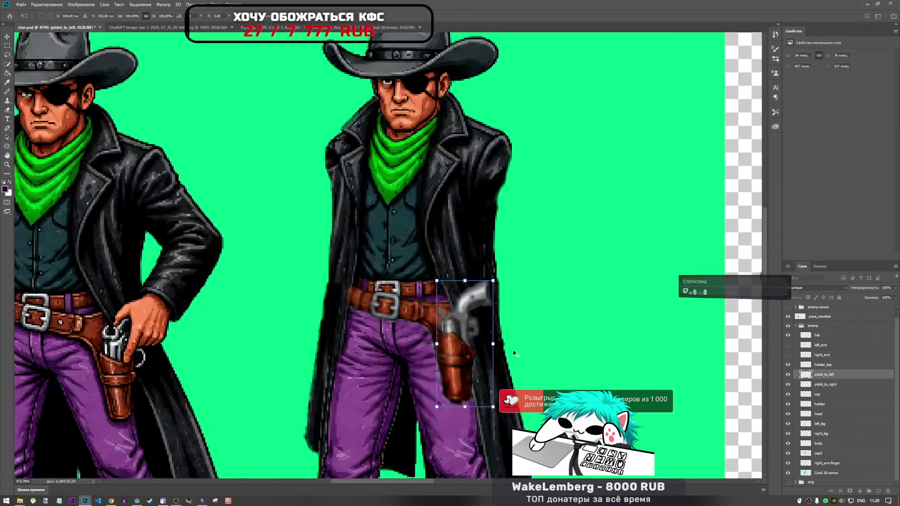
Try moving and warping holster_top, undo each attempt, and cancel the transform.
click(830, 366)
mouse_move(441, 368)
mouse_down()
mouse_move(513, 312)
mouse_move(544, 309)
mouse_up()
key(ctrl+z)
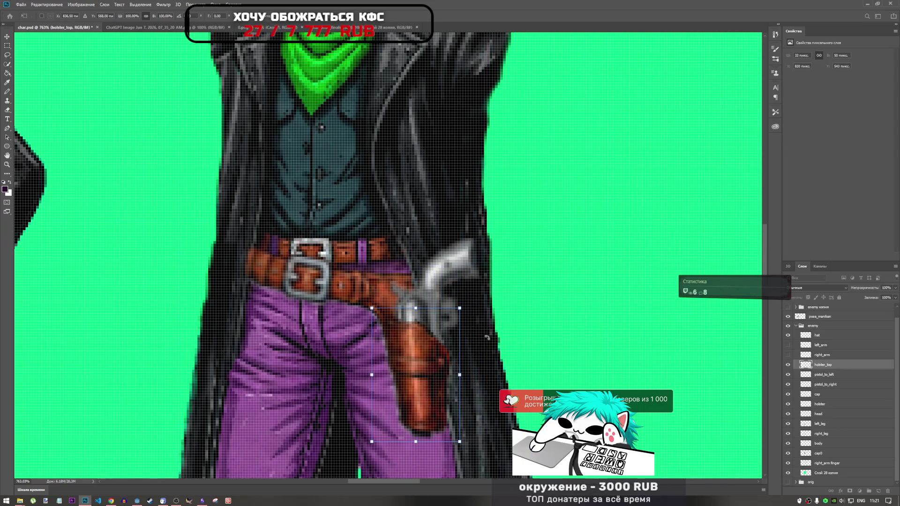
click(309, 20)
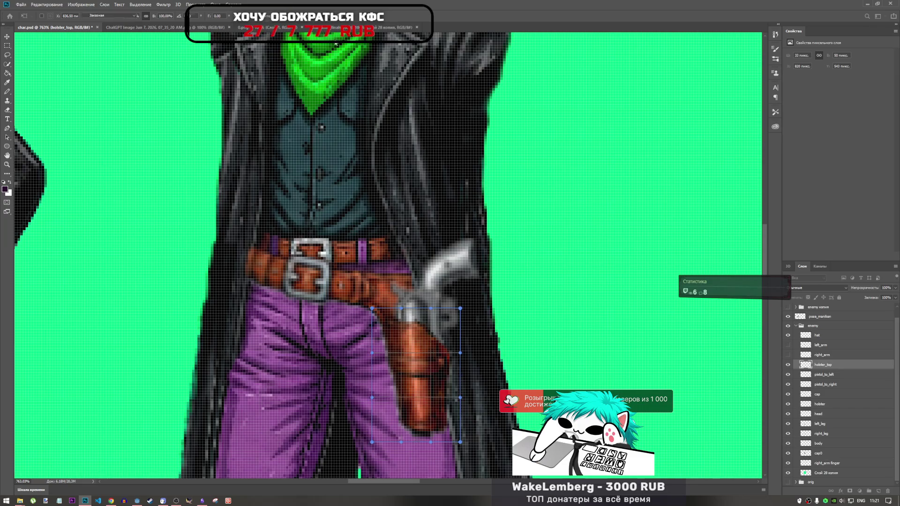
drag(437, 328, 438, 337)
key(ctrl+z)
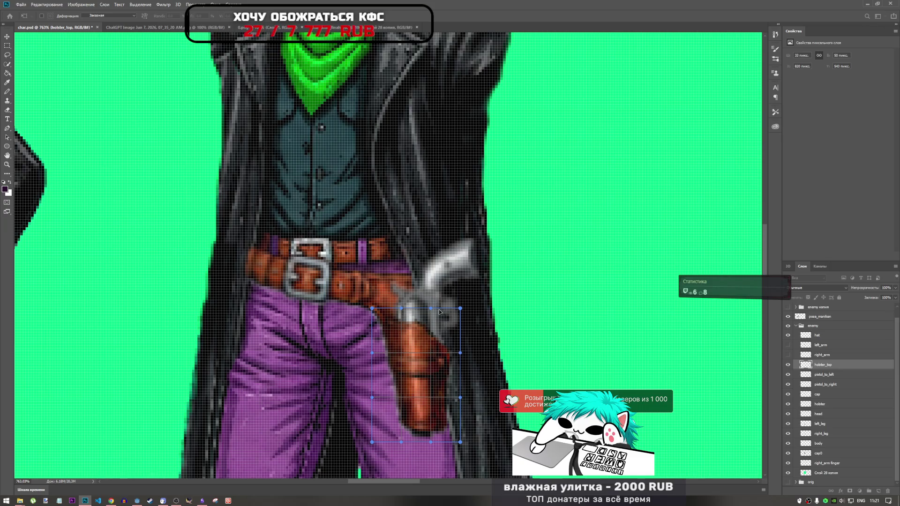
drag(434, 296, 436, 258)
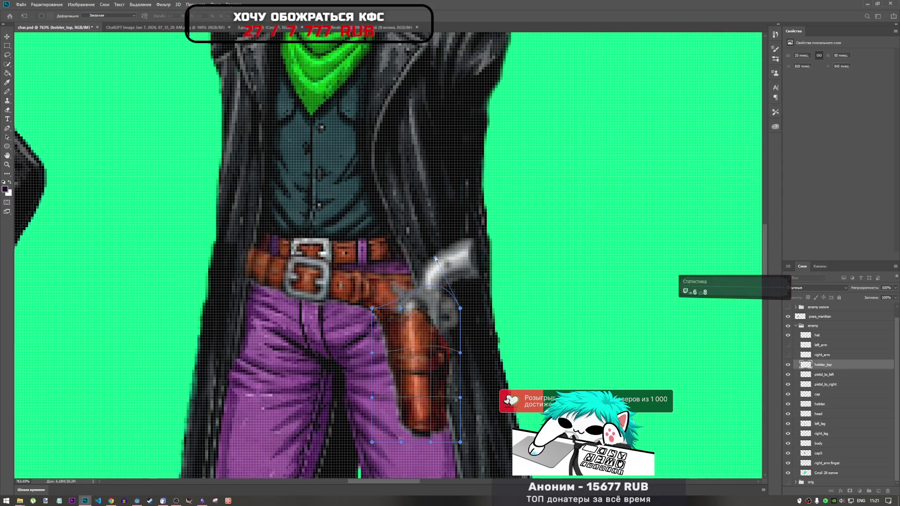
key(ctrl+z)
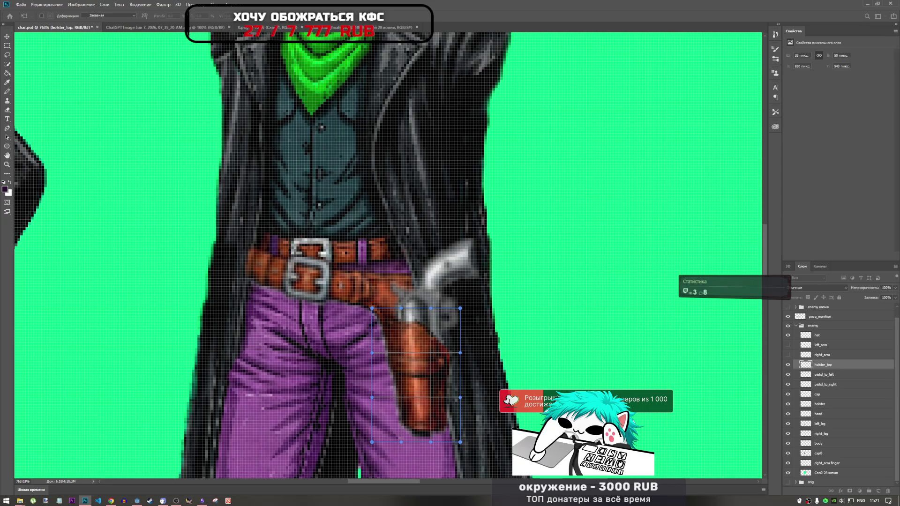
click(337, 16)
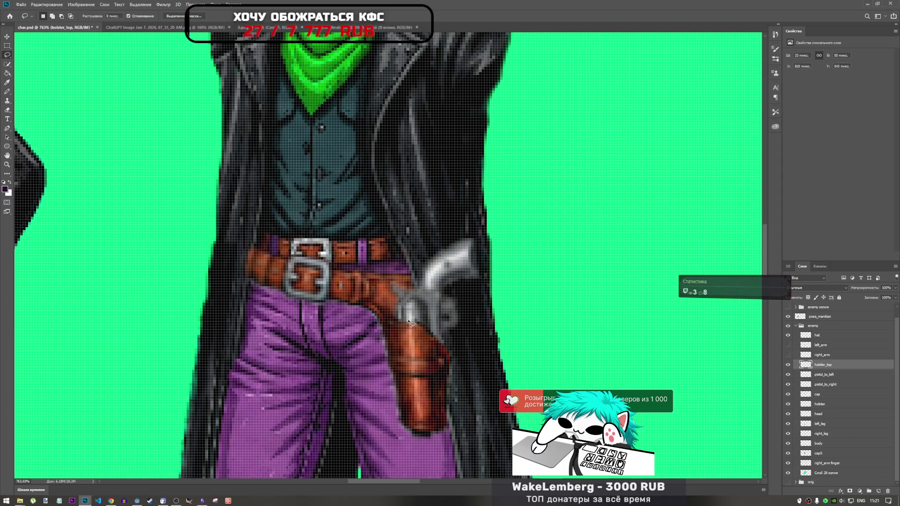
Lasso the holster top around the pistol and start transforming it.
mouse_move(410, 322)
mouse_down()
mouse_move(462, 363)
mouse_move(444, 279)
mouse_move(413, 309)
mouse_up()
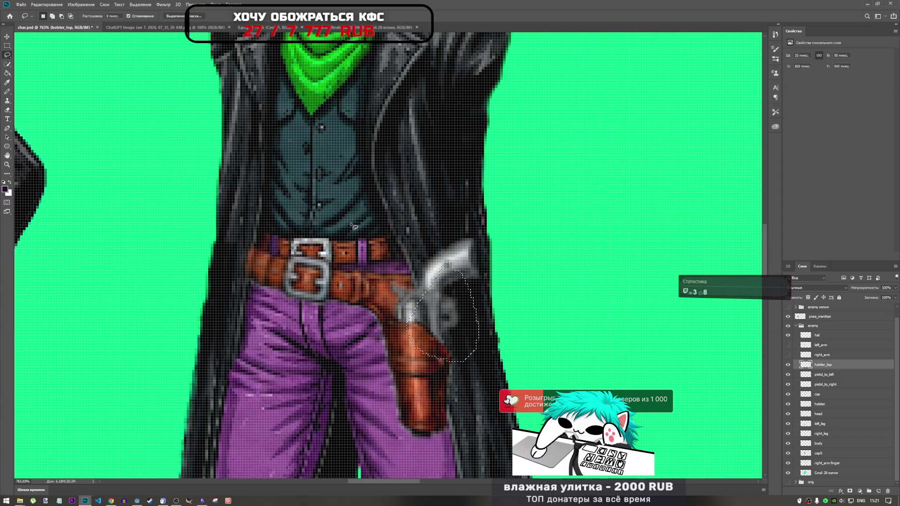
click(509, 327)
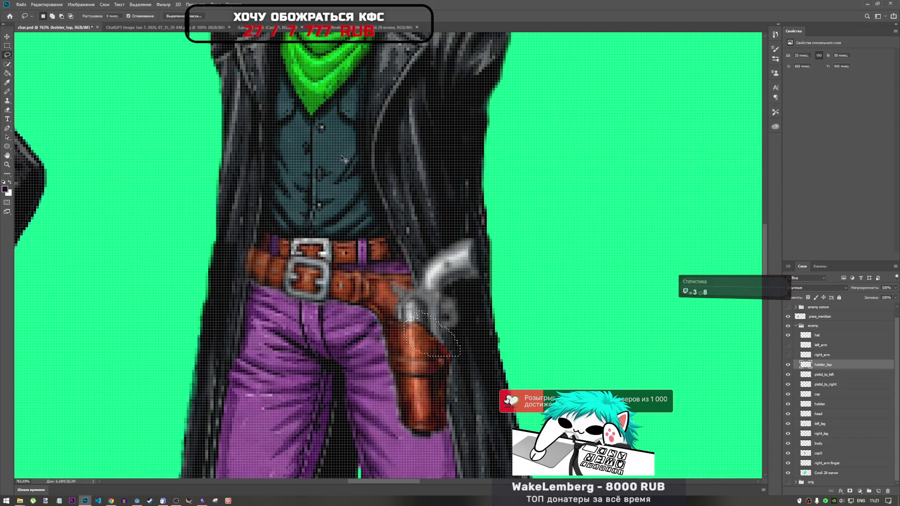
key(ctrl+t)
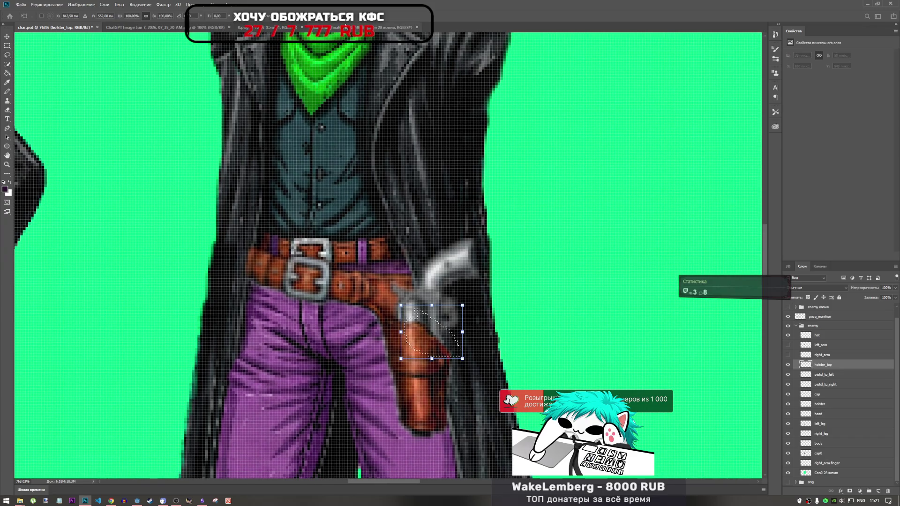
drag(442, 305, 454, 290)
key(ctrl+z)
mouse_move(440, 331)
mouse_down()
mouse_move(446, 324)
mouse_move(450, 358)
mouse_move(412, 351)
mouse_move(408, 337)
mouse_move(412, 347)
mouse_move(435, 328)
mouse_move(431, 342)
mouse_move(449, 335)
mouse_move(443, 341)
mouse_up()
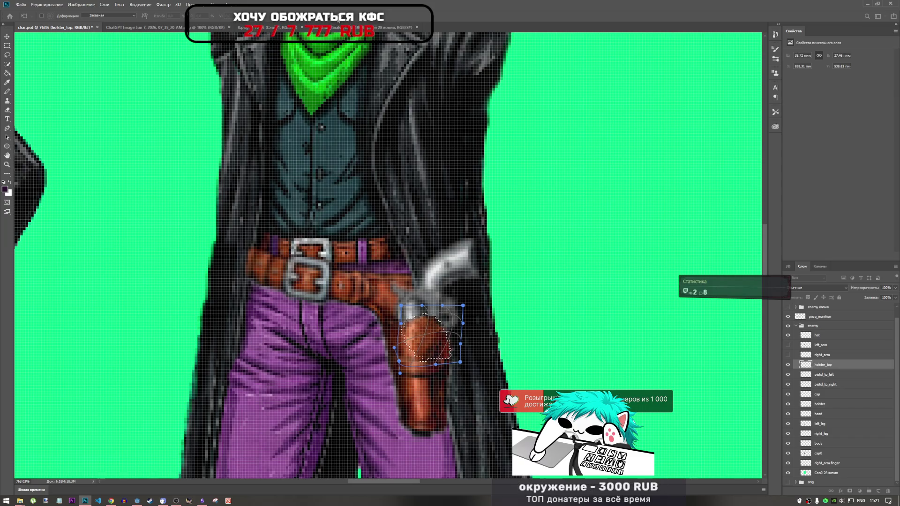
Warp the holster top edges around the grip, apply it, and copy the patch to a new layer.
key(Return)
key(ctrl+t)
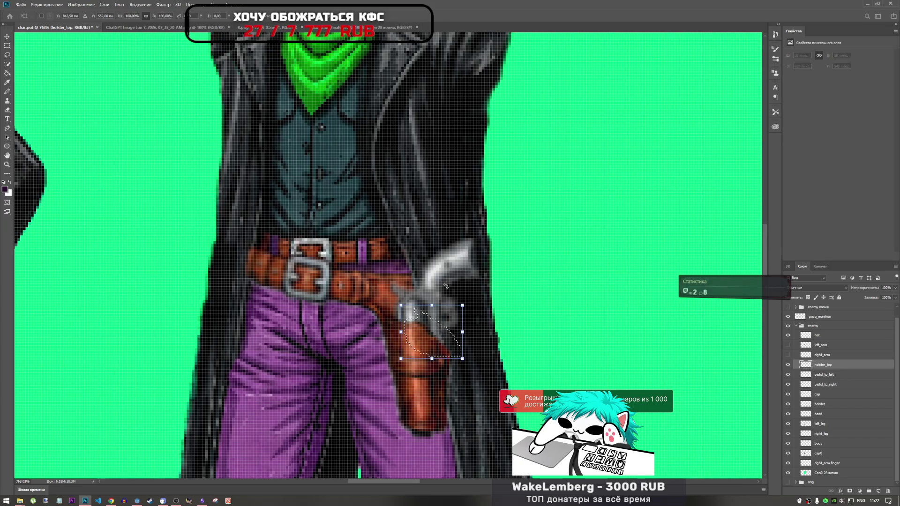
key(ctrl+alt+w)
mouse_move(441, 307)
mouse_down()
mouse_move(462, 268)
mouse_move(485, 125)
mouse_move(500, 117)
mouse_move(520, 153)
mouse_up()
mouse_move(476, 327)
mouse_down()
mouse_move(471, 302)
mouse_move(549, 177)
mouse_move(526, 119)
mouse_up()
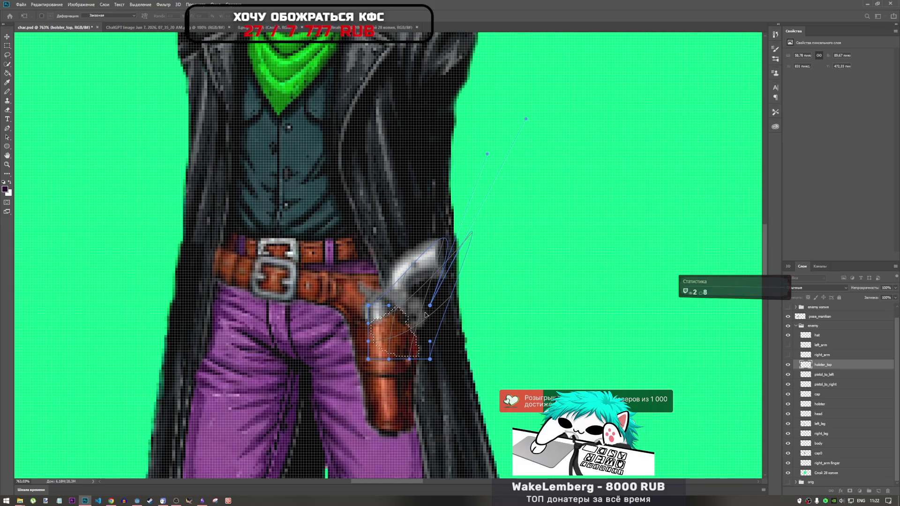
mouse_move(425, 315)
mouse_down()
mouse_move(453, 312)
mouse_move(620, 350)
mouse_move(636, 432)
mouse_move(670, 480)
mouse_move(625, 290)
mouse_move(654, 357)
mouse_move(656, 391)
mouse_move(648, 391)
mouse_up()
drag(390, 249, 397, 272)
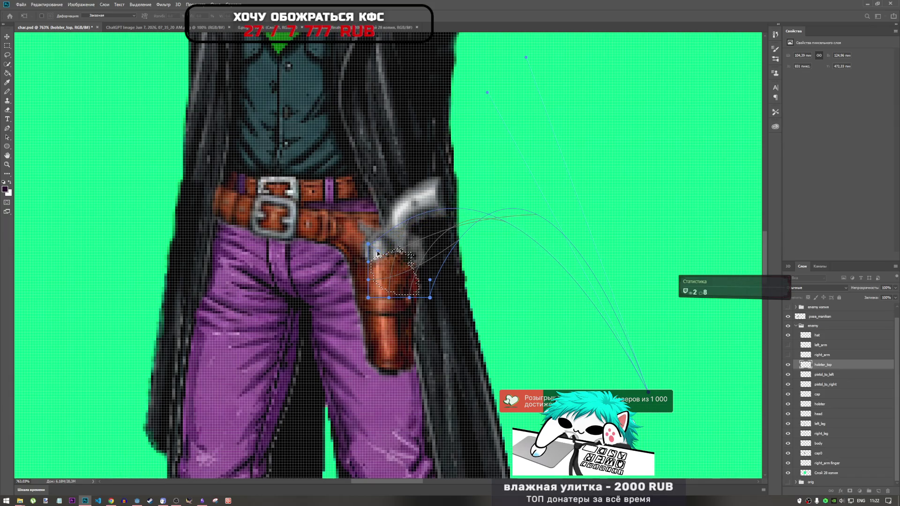
click(355, 14)
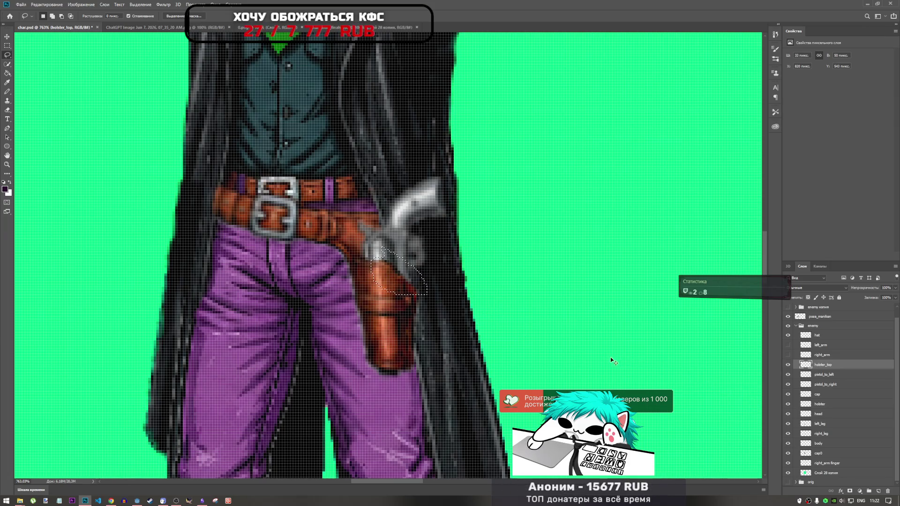
key(ctrl+j)
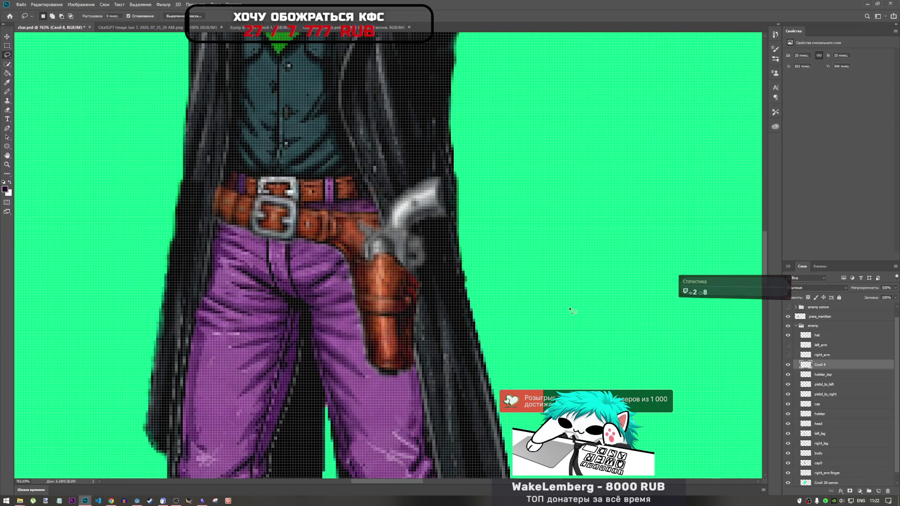
Rotate the new holster patch about 26° and shift it roughly 20 px right.
key(ctrl+t)
mouse_move(399, 266)
mouse_down()
mouse_move(401, 287)
mouse_move(402, 270)
mouse_up()
drag(436, 242, 461, 243)
mouse_move(405, 276)
mouse_down()
mouse_move(313, 249)
mouse_move(408, 277)
mouse_up()
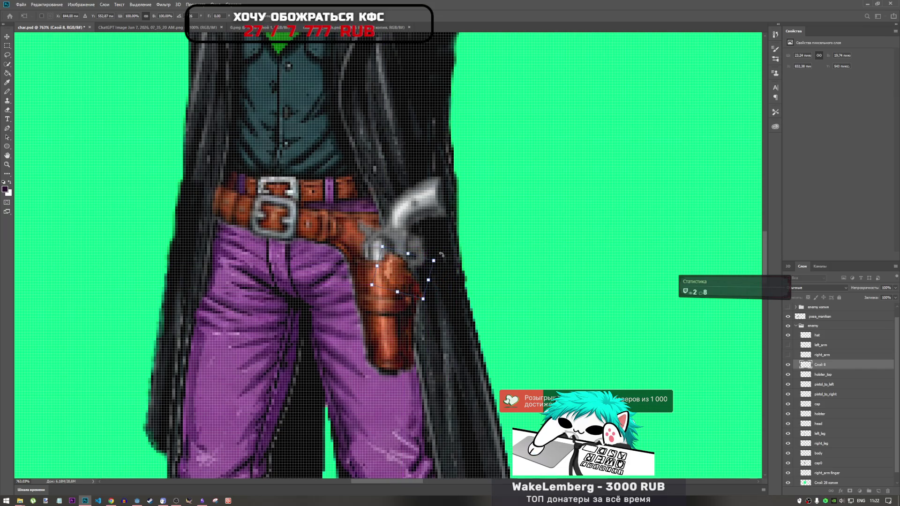
mouse_move(451, 254)
mouse_down()
mouse_move(454, 261)
mouse_move(446, 253)
mouse_up()
drag(397, 283, 406, 281)
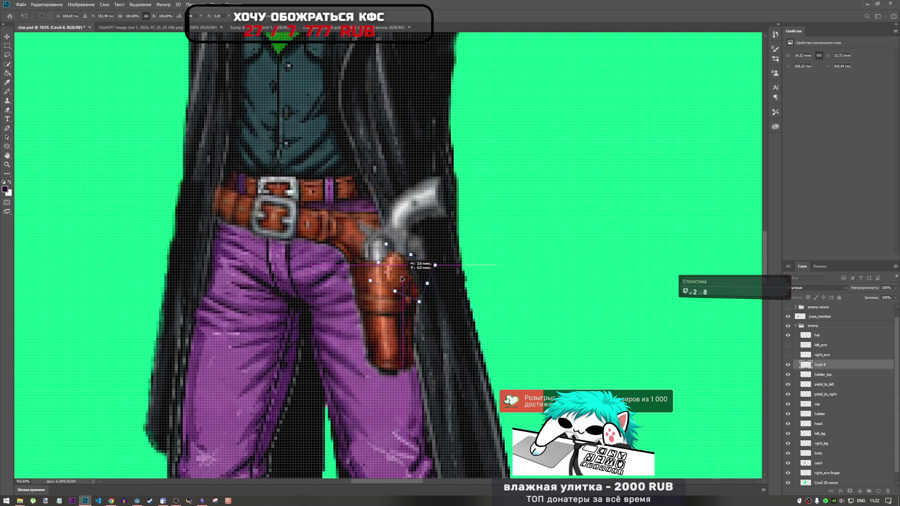
mouse_move(444, 241)
mouse_down()
mouse_move(454, 258)
mouse_move(409, 279)
mouse_up()
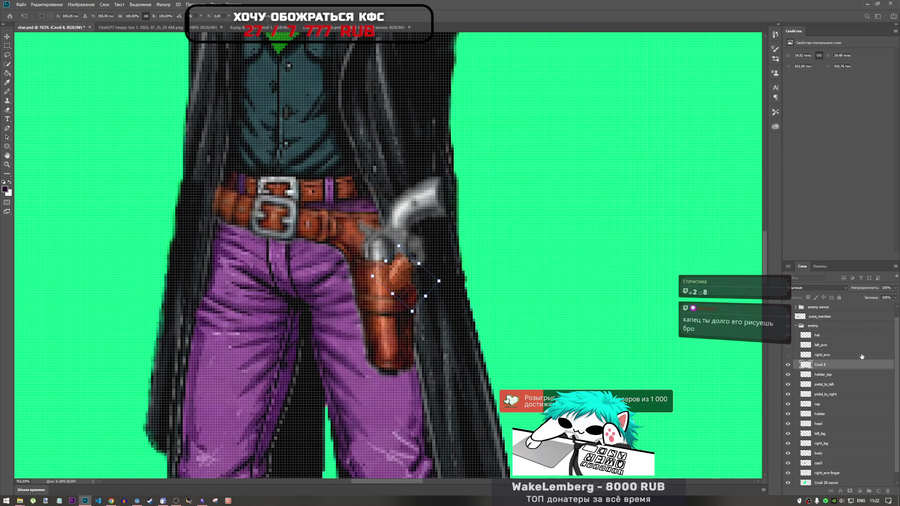
key(Return)
Move the patch layer below holster_top, tilt it about 2°, and merge it down.
drag(843, 365, 844, 383)
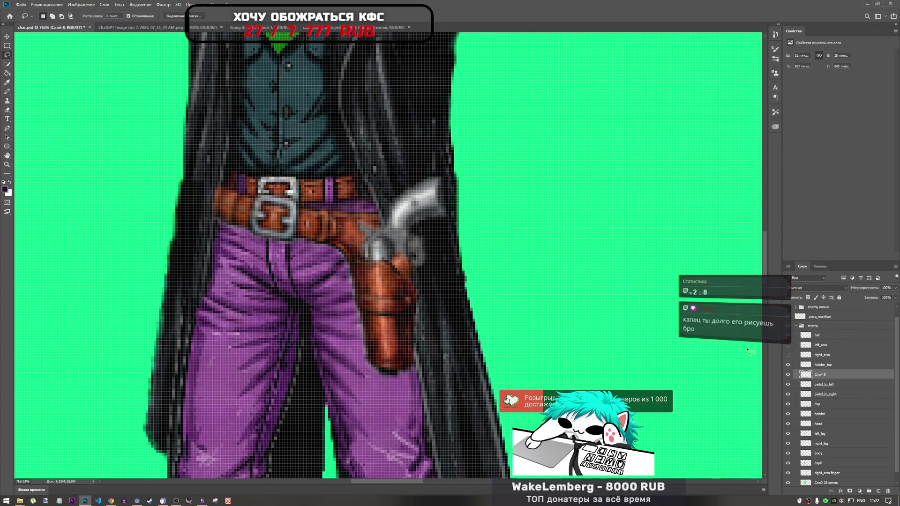
key(ctrl+t)
drag(427, 248, 438, 281)
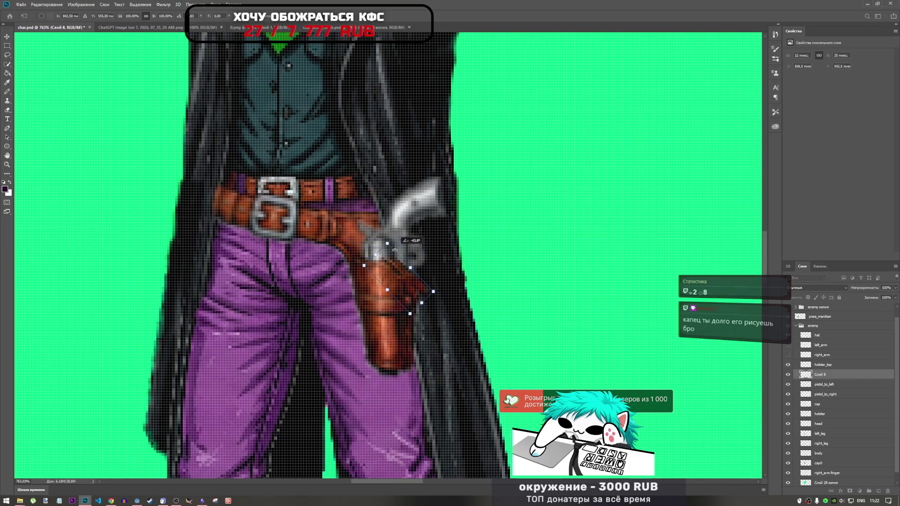
key(Return)
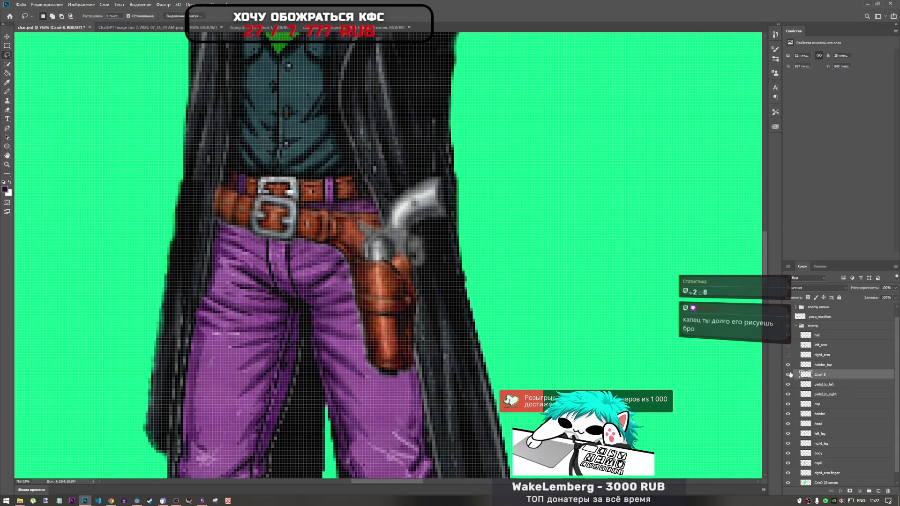
key(ctrl+e)
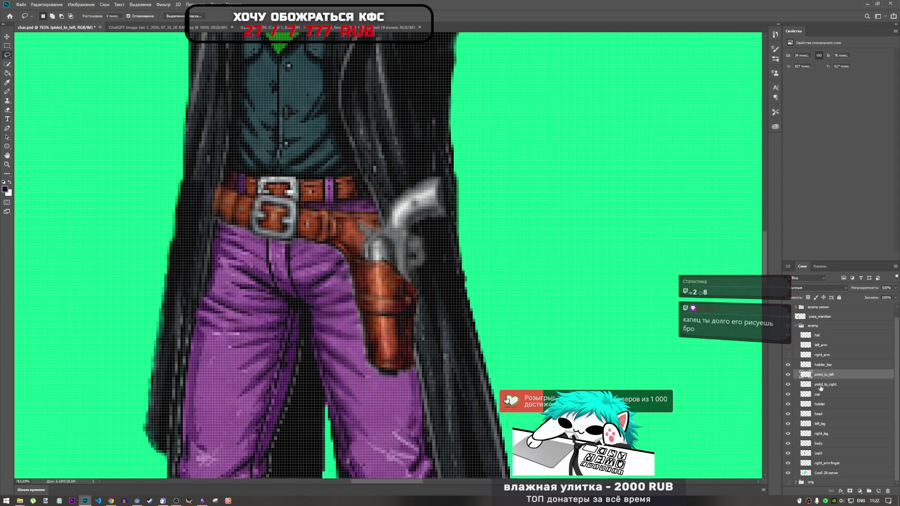
On holster_top, lasso the area near the pistol grip and squeeze it narrower.
key(ctrl+t)
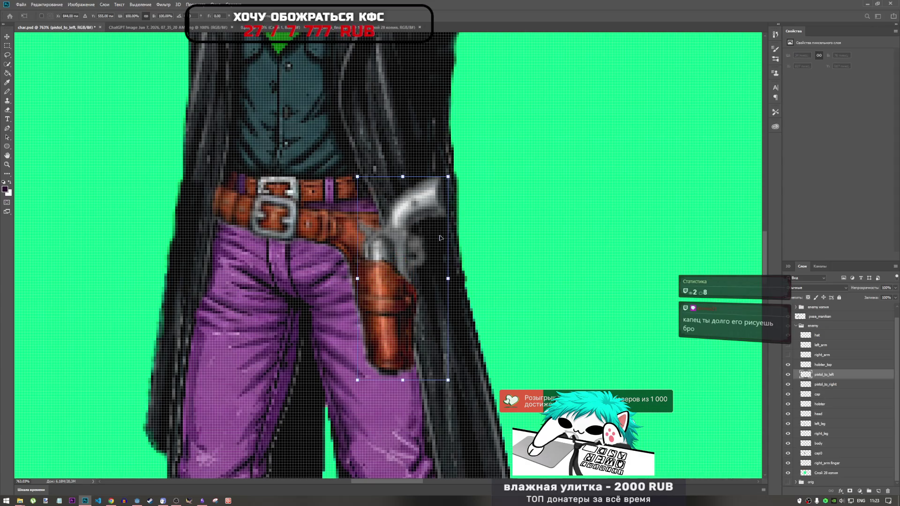
key(Escape)
click(832, 385)
click(821, 368)
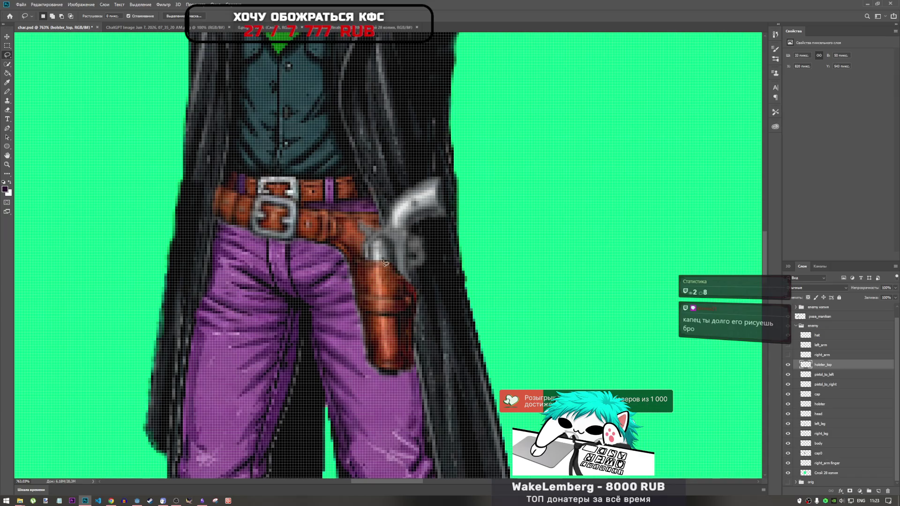
drag(423, 276, 382, 257)
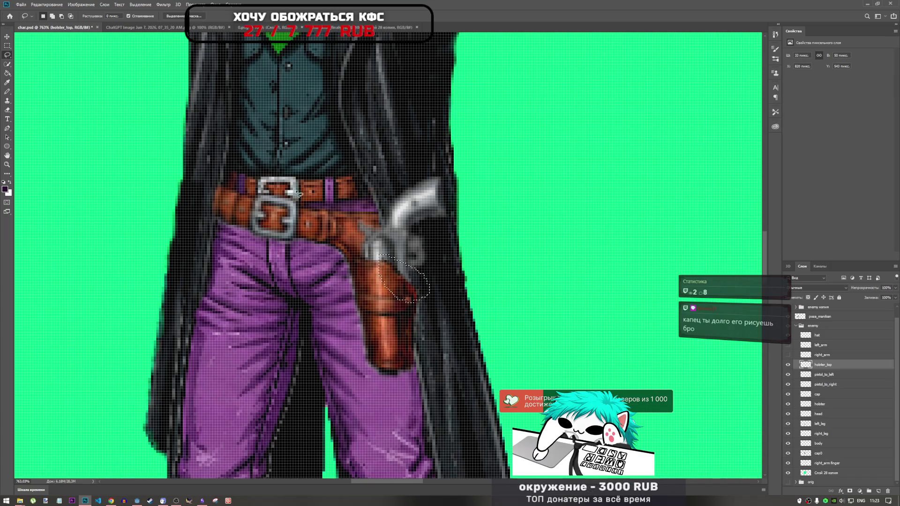
key(ctrl+t)
mouse_move(412, 255)
mouse_down()
mouse_move(415, 272)
mouse_move(520, 190)
mouse_move(574, 205)
mouse_move(576, 173)
mouse_move(581, 204)
mouse_up()
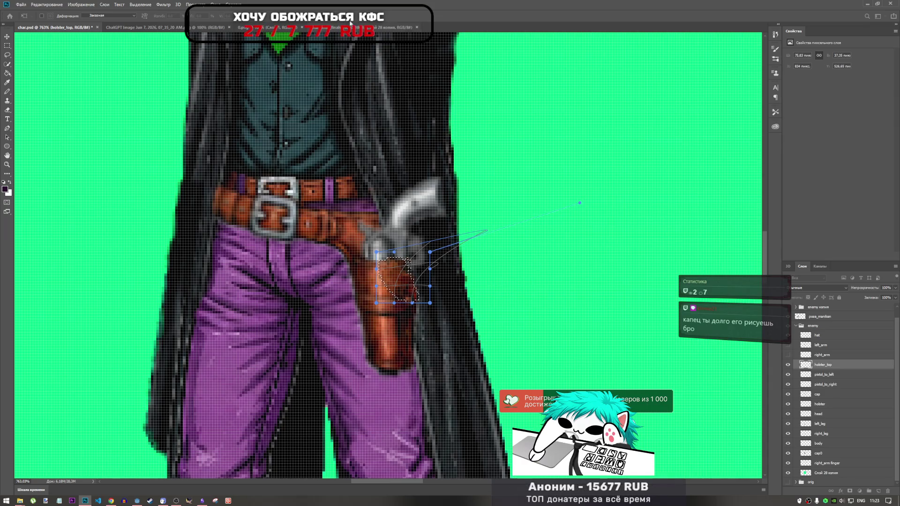
key(Return)
key(l)
key(ctrl+d)
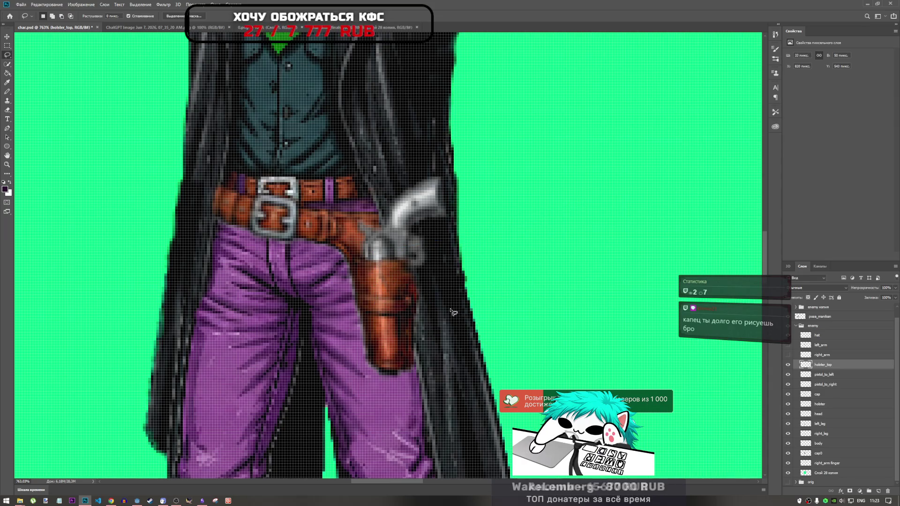
Reselect the holster top and warp its left edge outward.
key(ctrl+shift+d)
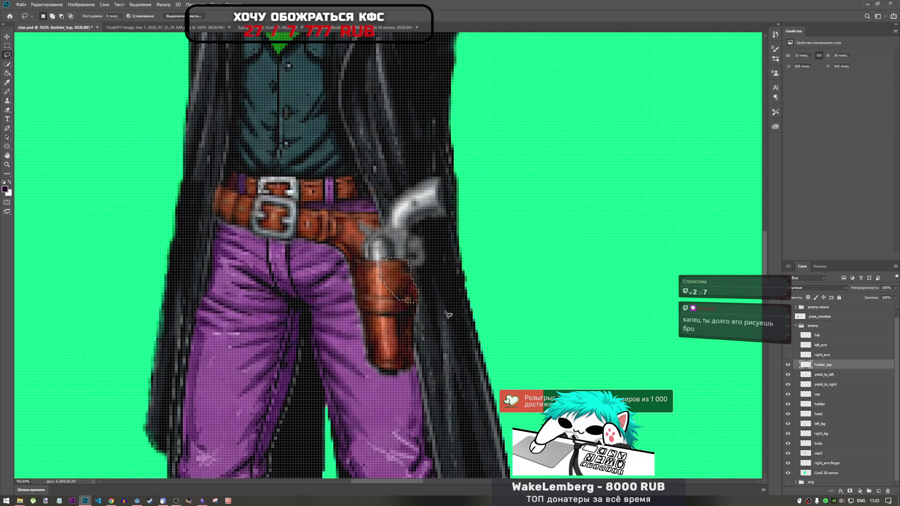
key(ctrl+t)
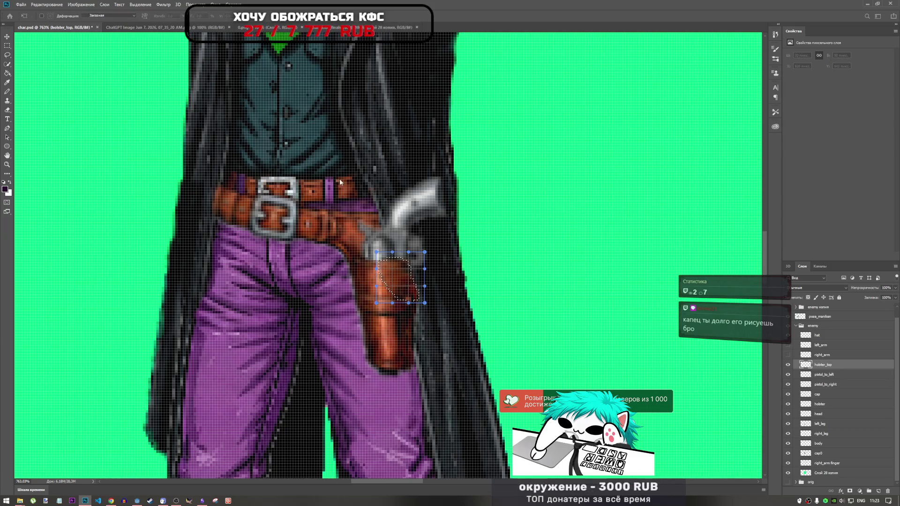
drag(361, 290, 359, 291)
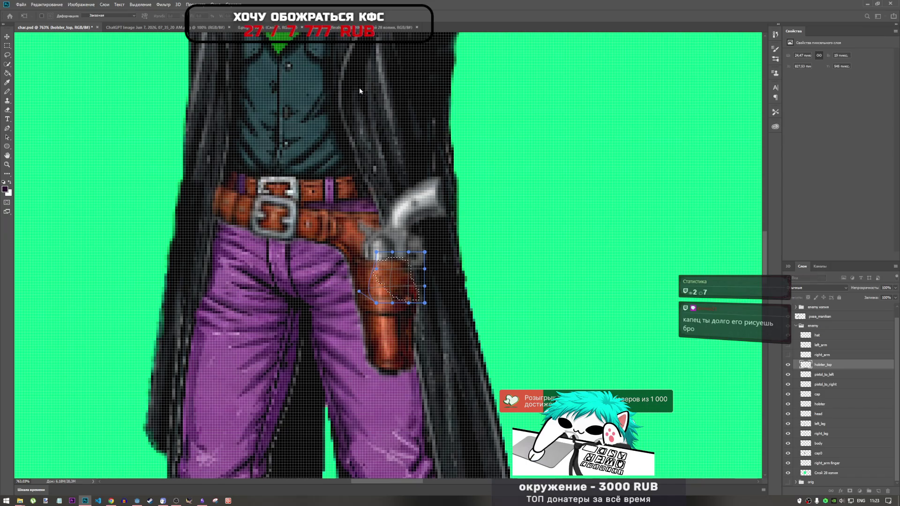
key(Return)
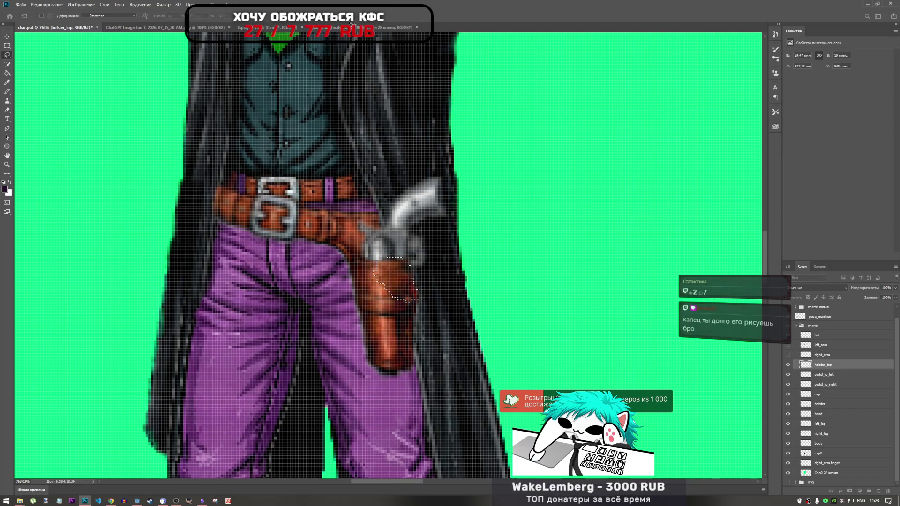
scroll(445, 300, down, 5)
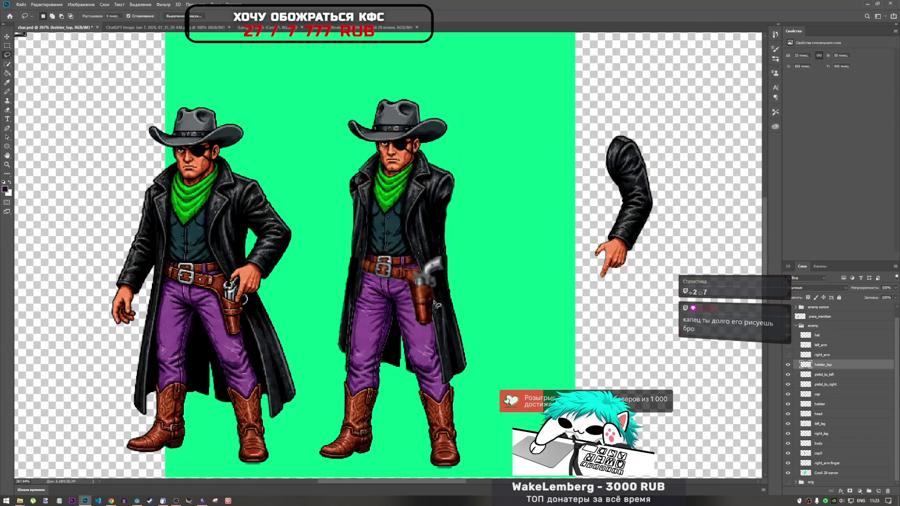
Try the Sharpen tool on the second cowboy's holster and pistol, undoing both strokes.
scroll(445, 300, up, 6)
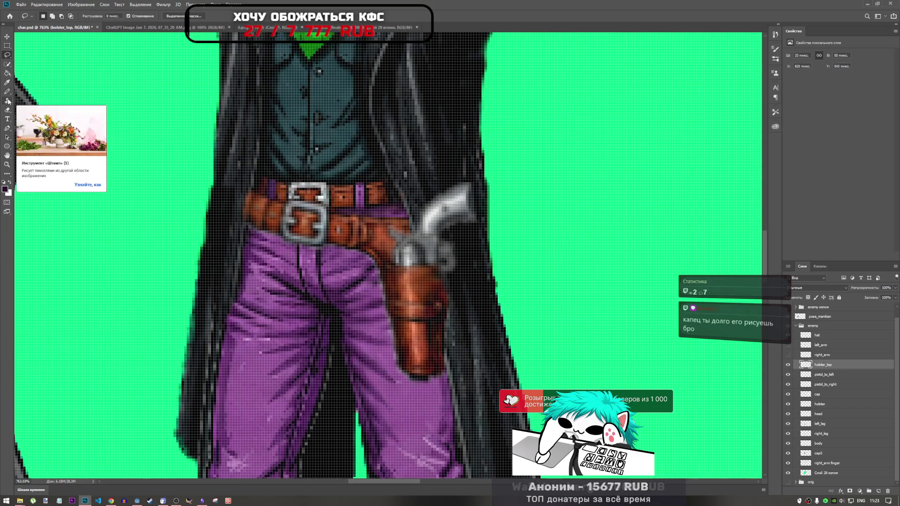
click(8, 175)
mouse_move(444, 274)
mouse_down()
mouse_move(438, 282)
mouse_move(461, 291)
mouse_move(456, 318)
mouse_move(458, 271)
mouse_up()
key(ctrl+z)
key(ctrl+z)
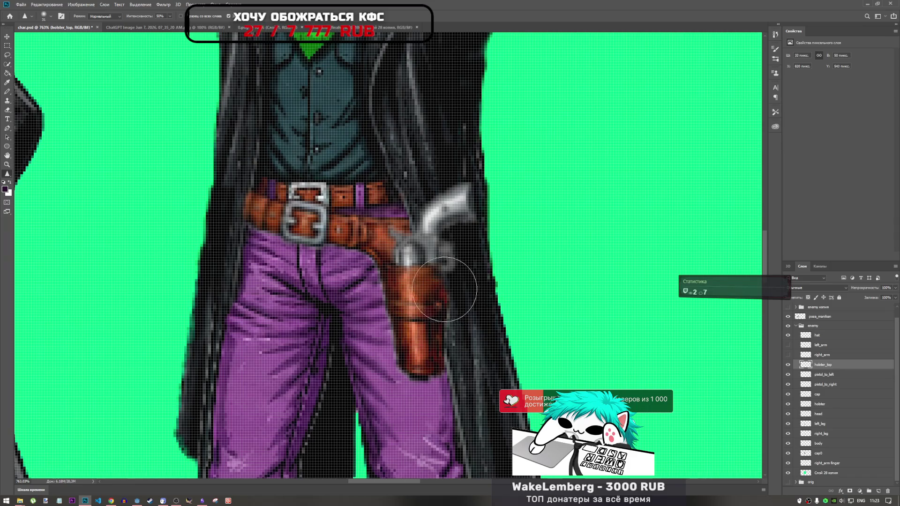
scroll(417, 318, down, 5)
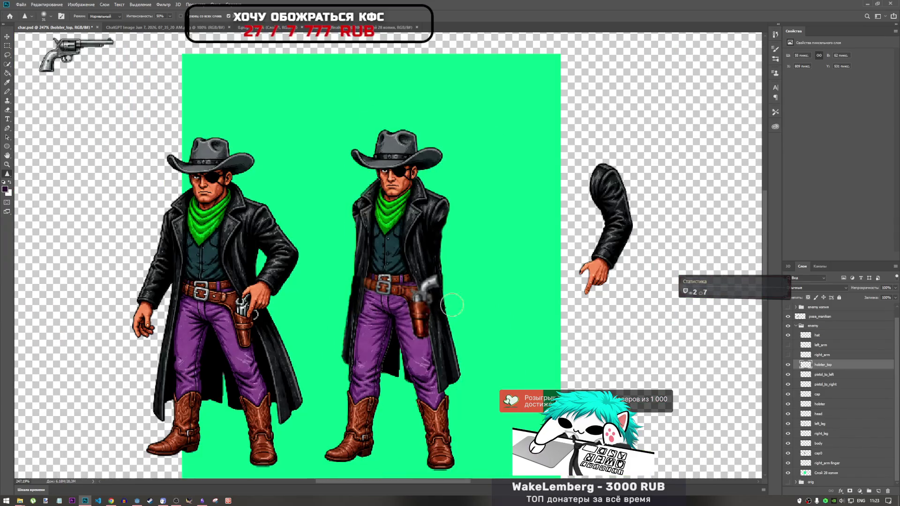
scroll(451, 305, up, 3)
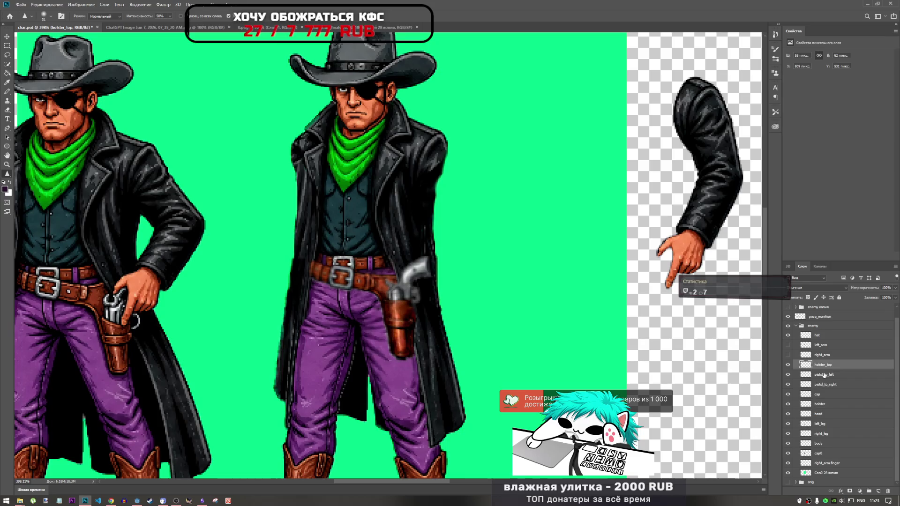
click(826, 375)
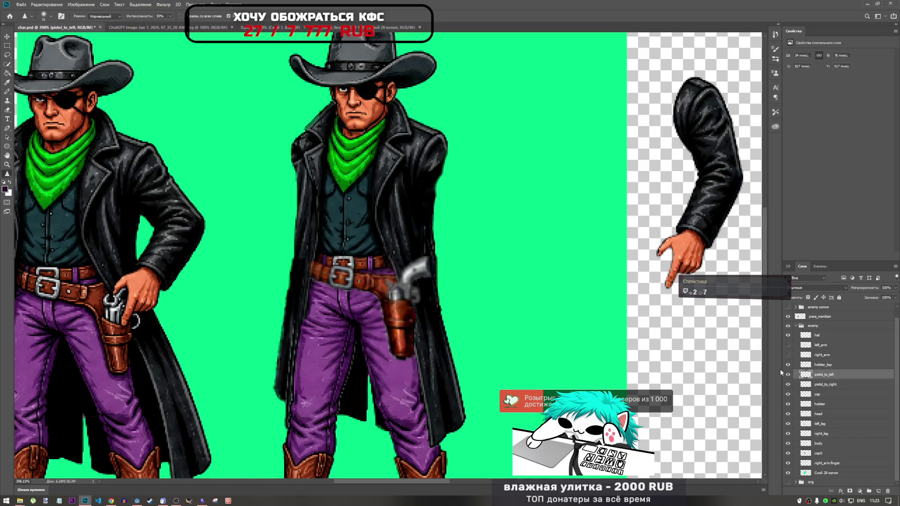
mouse_move(399, 275)
mouse_down()
mouse_move(412, 268)
mouse_move(406, 263)
mouse_move(429, 266)
mouse_up()
key(ctrl+z)
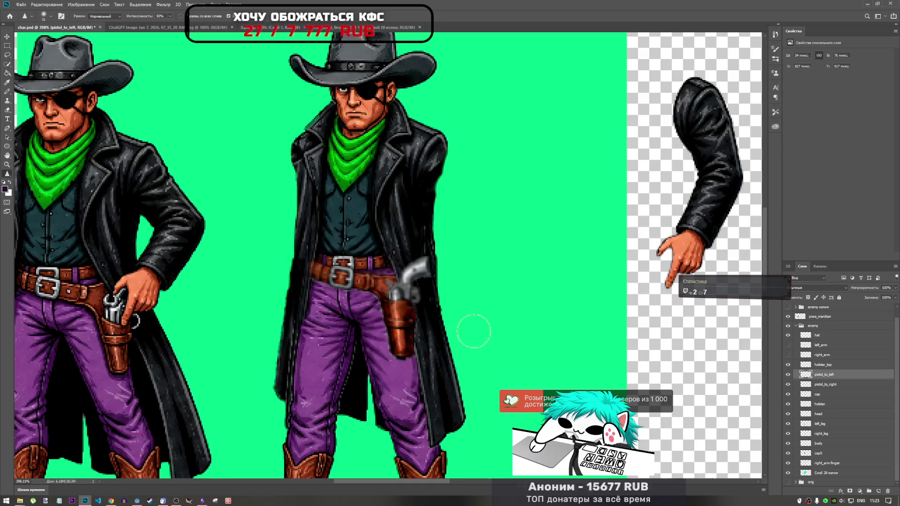
Toggle holster_top's visibility to compare, leaving it hidden so the full pistol shows.
scroll(473, 326, down, 3)
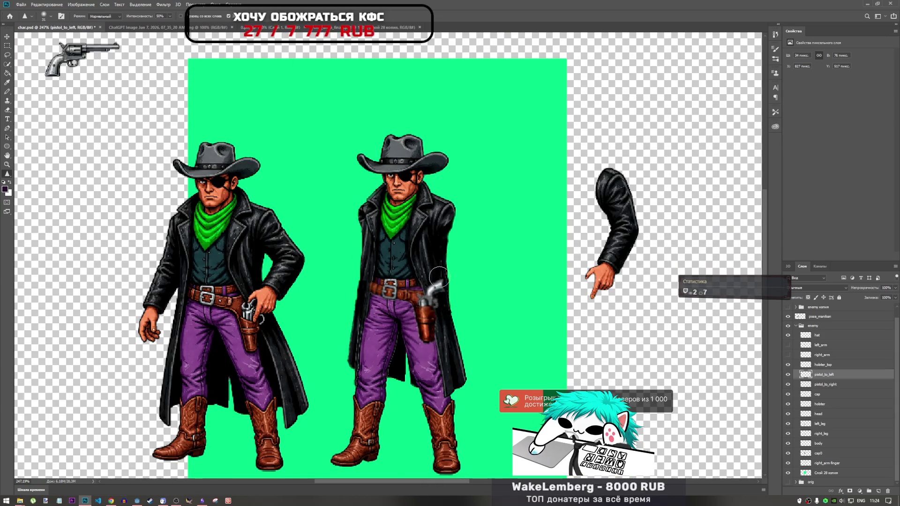
scroll(461, 344, down, 2)
scroll(462, 344, up, 3)
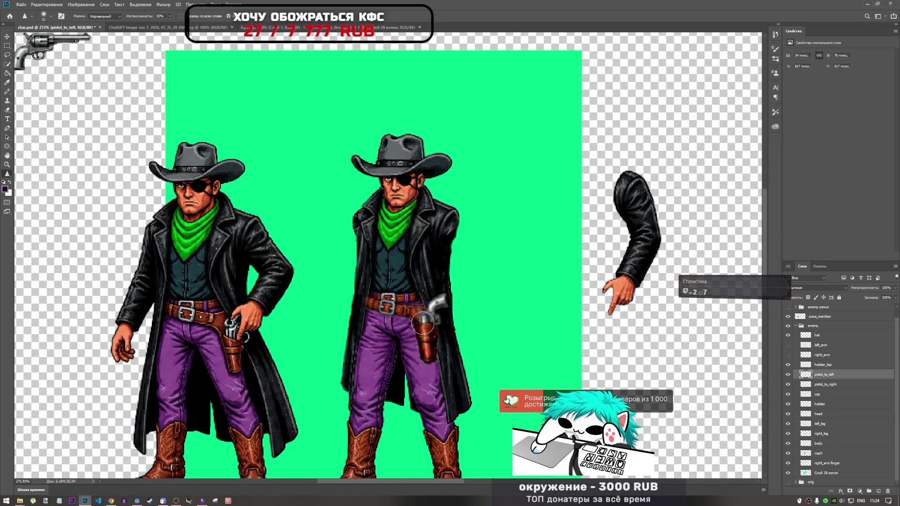
scroll(468, 377, down, 3)
scroll(428, 326, up, 2)
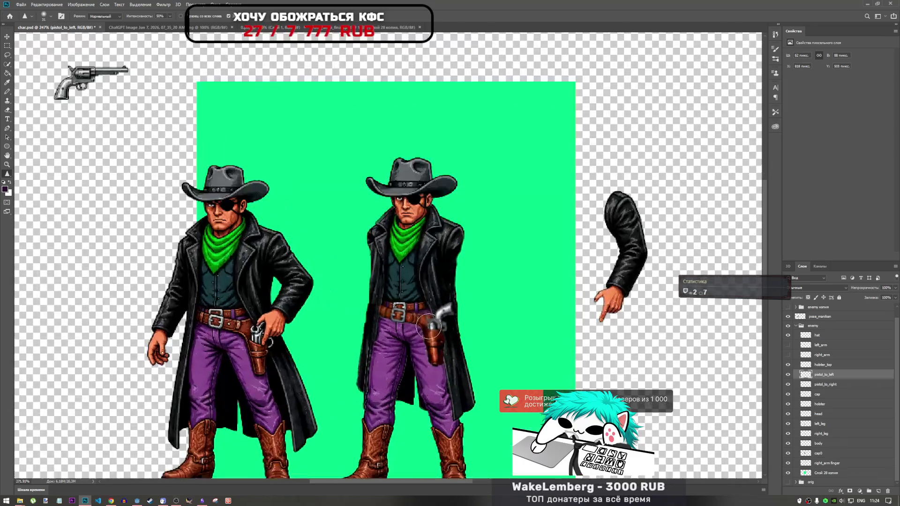
scroll(428, 327, up, 3)
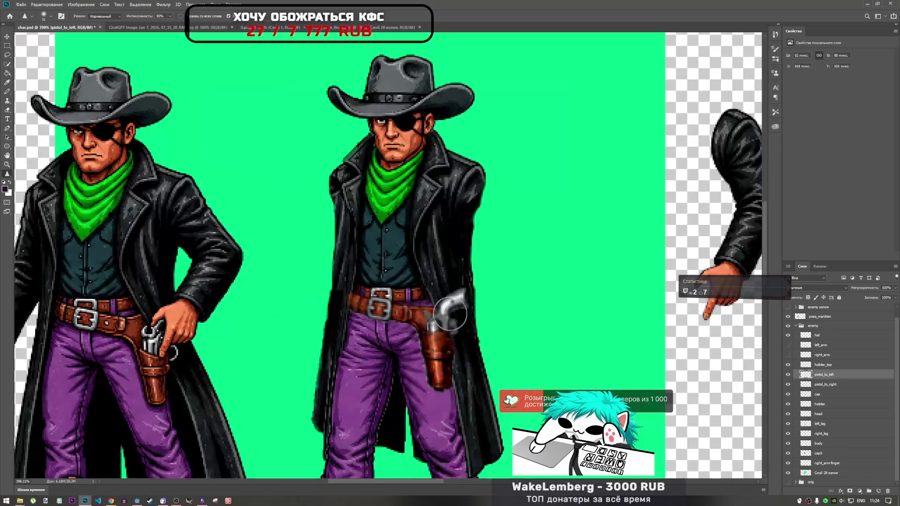
click(787, 366)
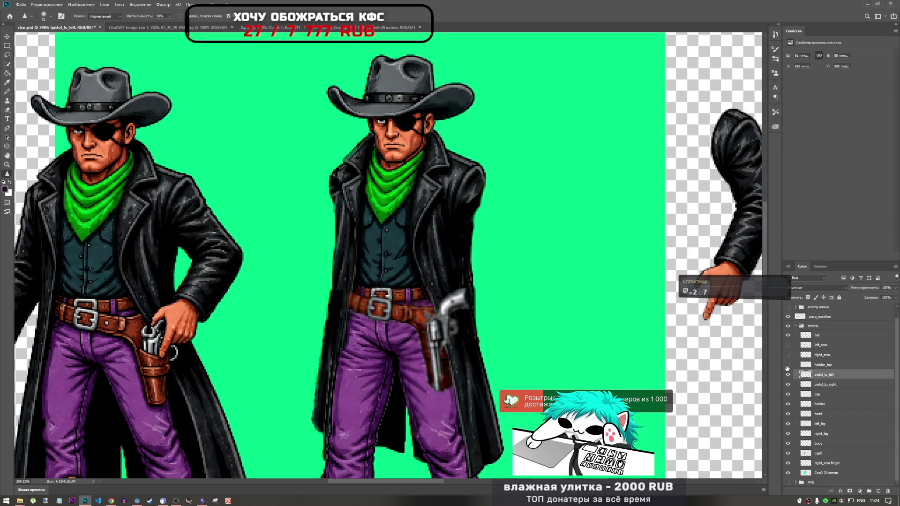
click(788, 366)
click(788, 366)
click(787, 366)
click(788, 366)
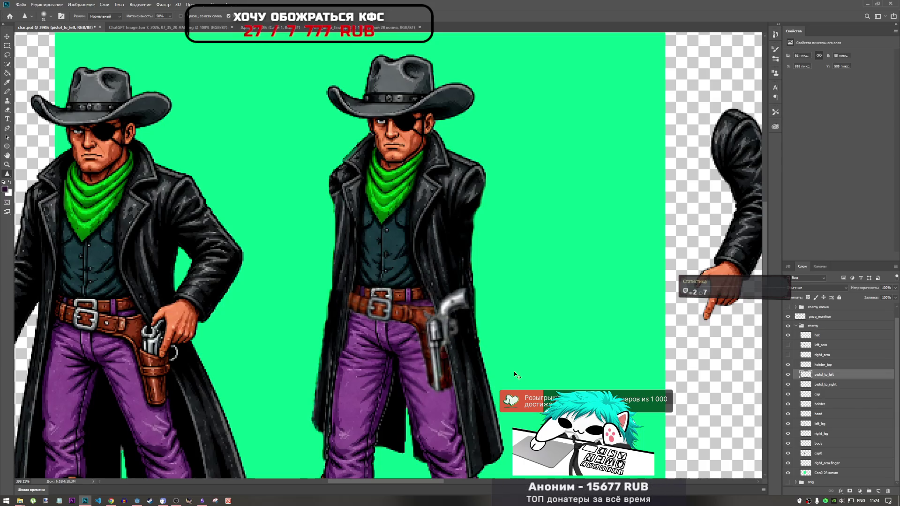
Undo and redo the change to compare, ending with holster_top still hidden.
key(ctrl+z)
key(ctrl+z)
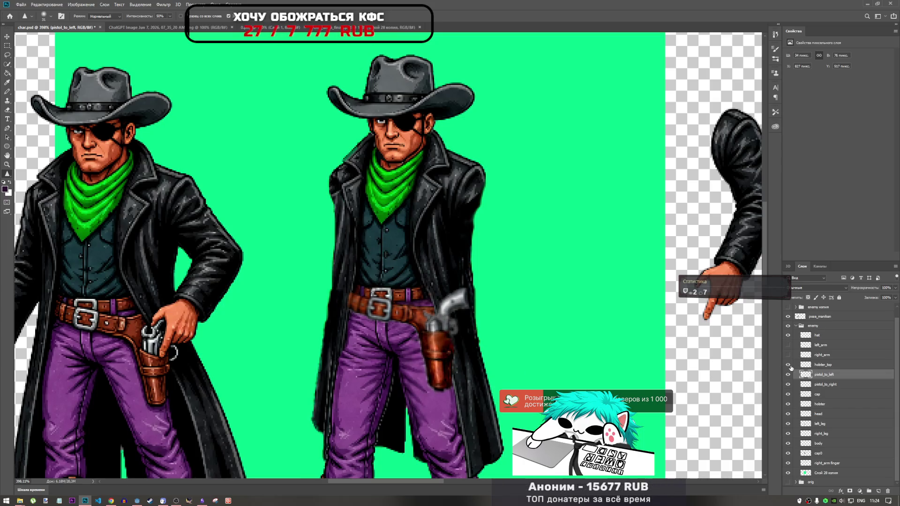
key(ctrl+shift+z)
key(ctrl+shift+z)
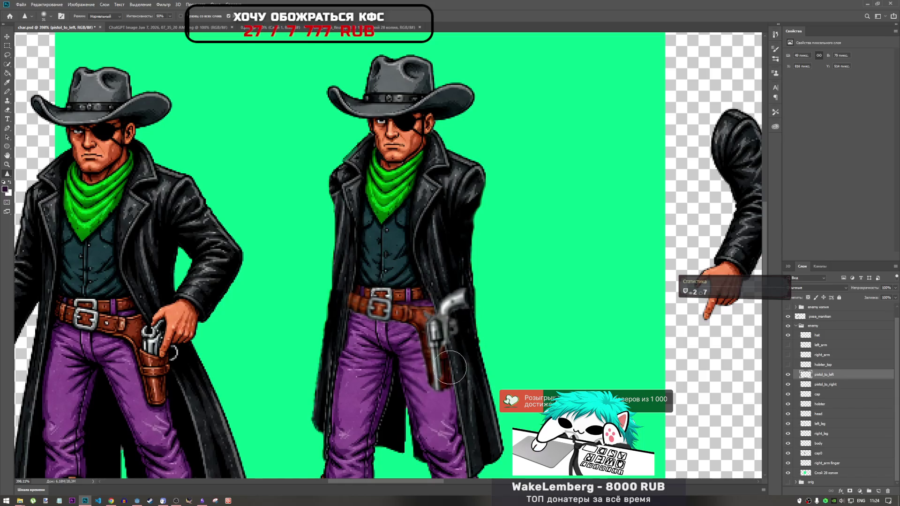
scroll(445, 357, down, 6)
scroll(433, 346, up, 8)
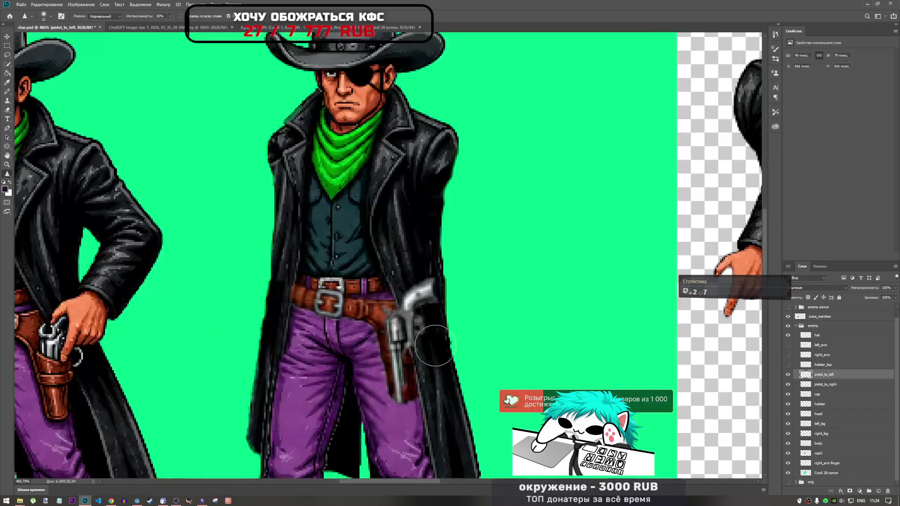
key(ctrl+z)
key(ctrl+shift+z)
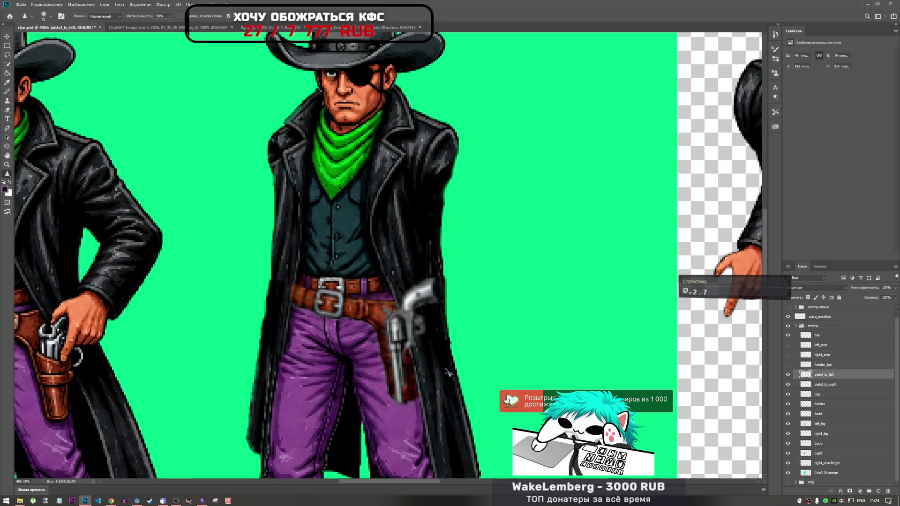
key(ctrl+z)
key(ctrl+shift+z)
scroll(438, 349, down, 5)
scroll(437, 348, up, 2)
scroll(441, 353, down, 2)
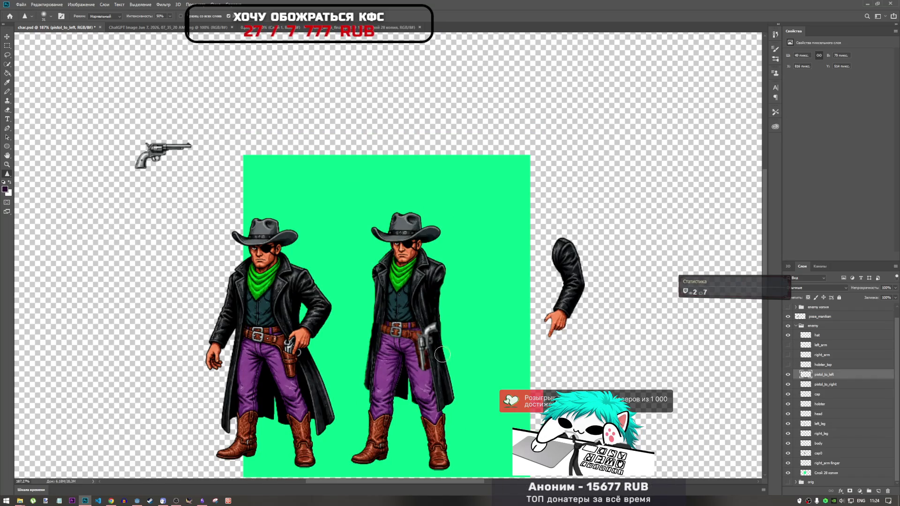
Show holster_top over the gun again and flick the arm layers' visibility to identify them.
scroll(474, 287, down, 3)
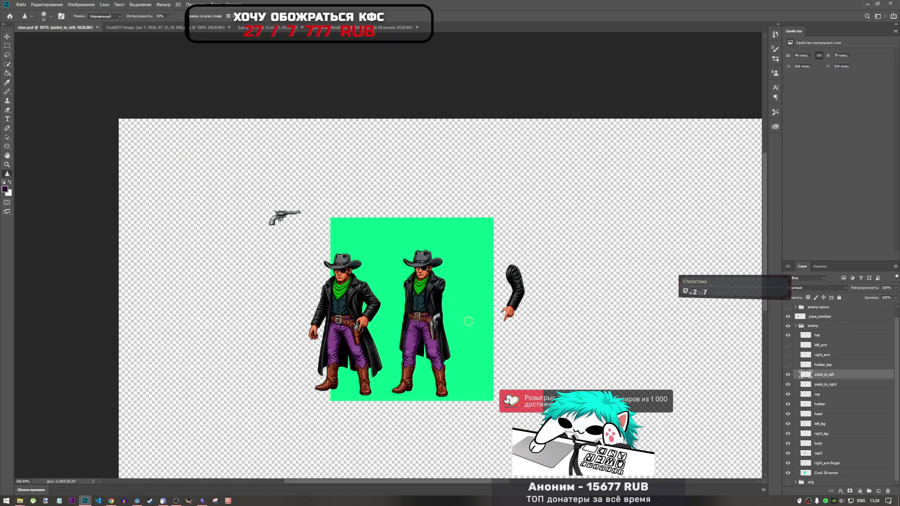
scroll(468, 321, up, 3)
click(788, 365)
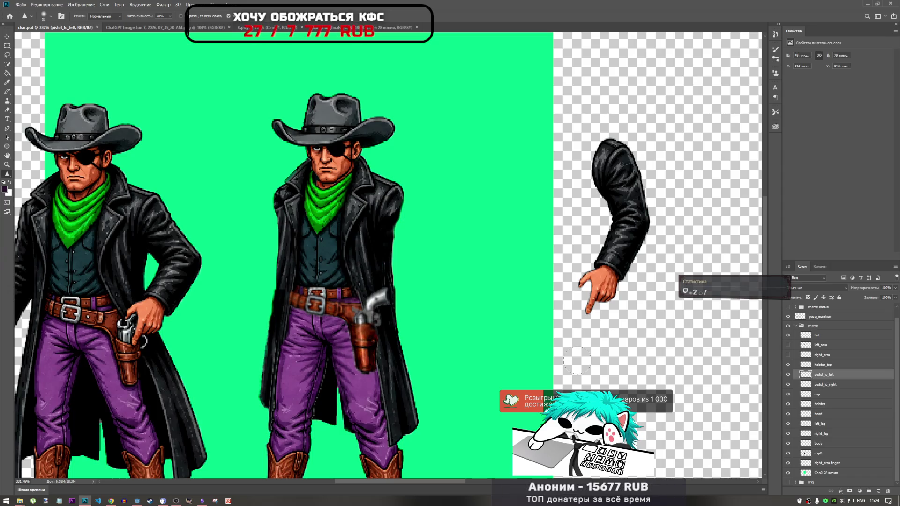
click(787, 354)
click(788, 354)
click(788, 355)
click(789, 361)
click(789, 361)
click(788, 355)
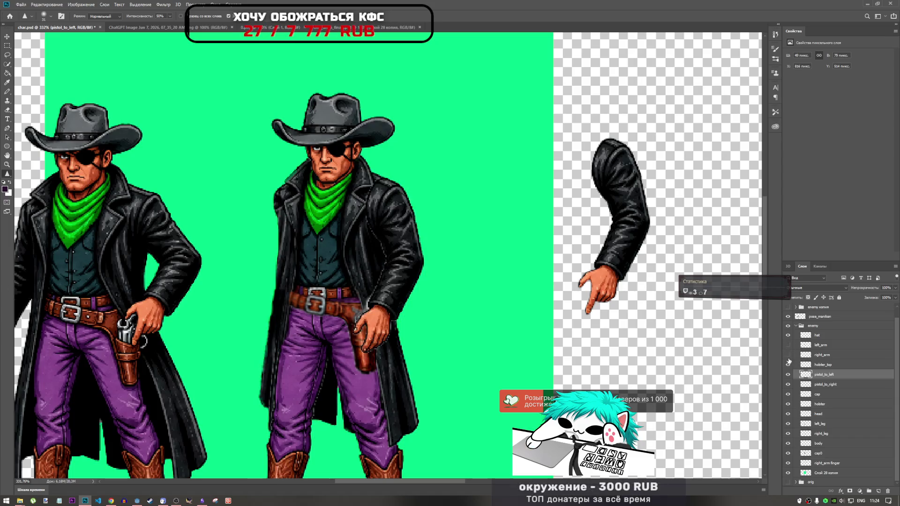
Turn on left_arm and right_arm, then bring up the ChatGPT Image reference document.
scroll(465, 291, down, 2)
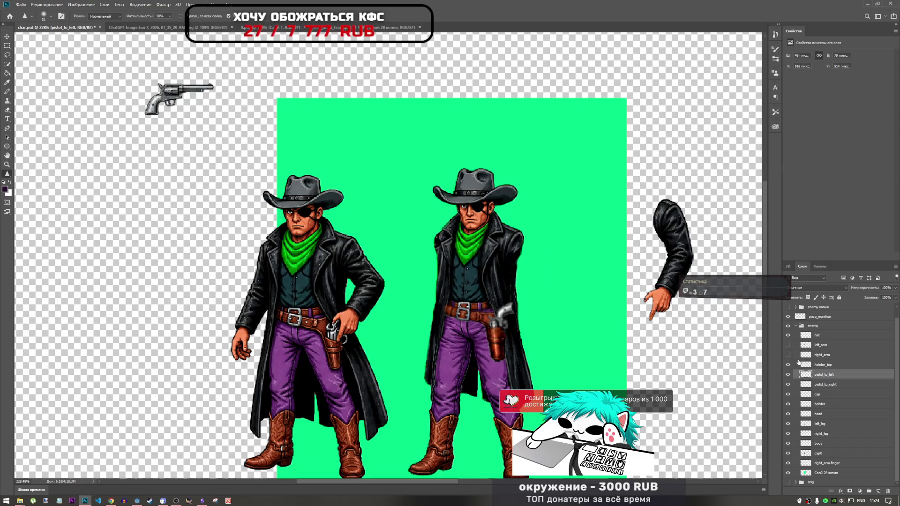
click(788, 345)
click(788, 355)
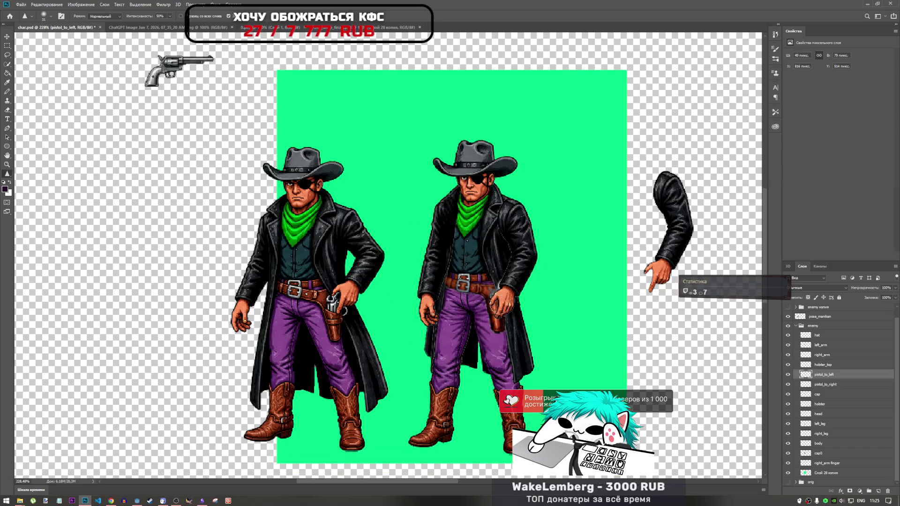
scroll(410, 261, down, 4)
scroll(304, 230, up, 2)
scroll(304, 230, up, 2)
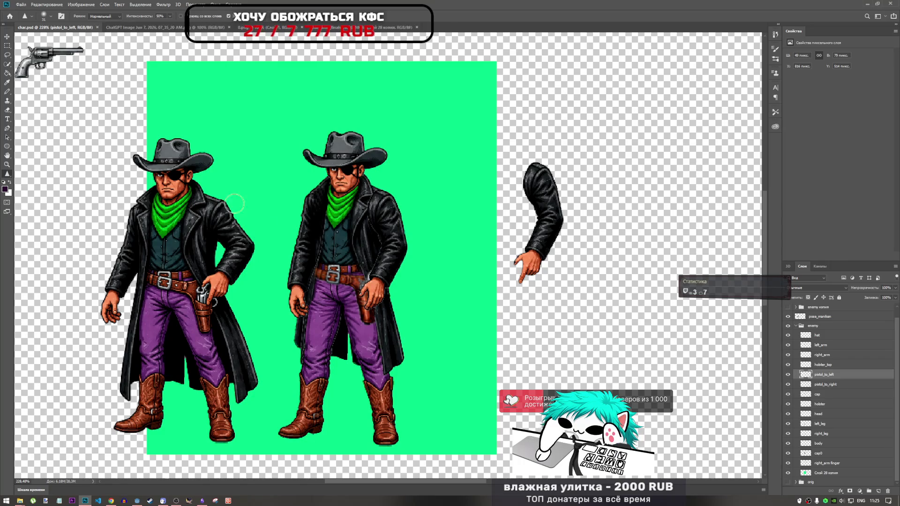
click(209, 28)
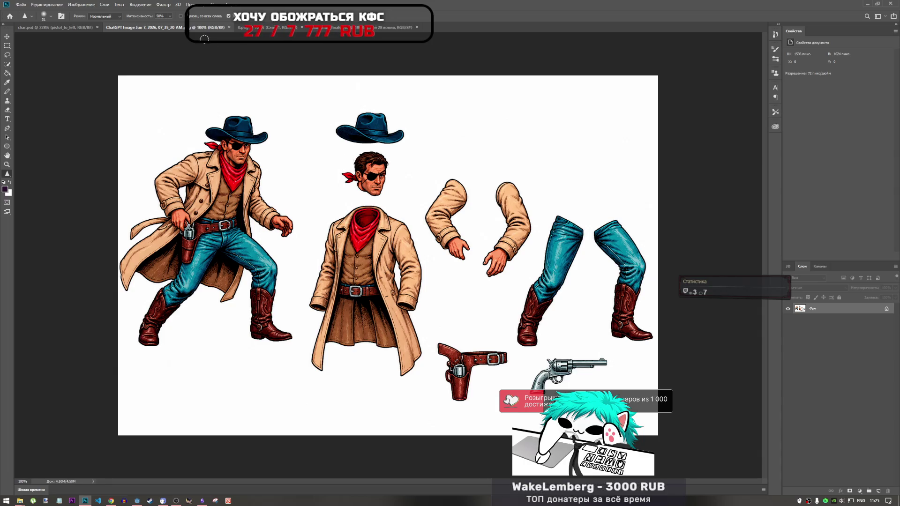
Return to the char.psd document and zoom out on the cowboys.
click(54, 27)
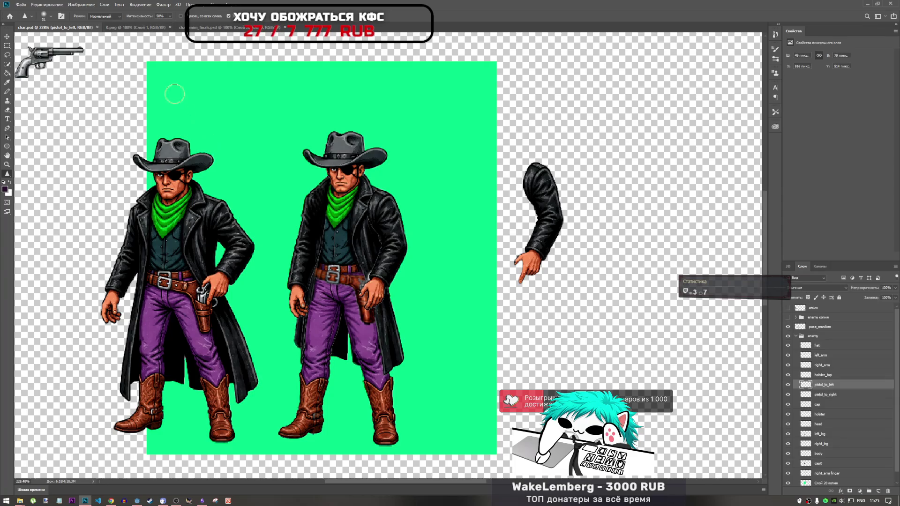
scroll(458, 277, down, 5)
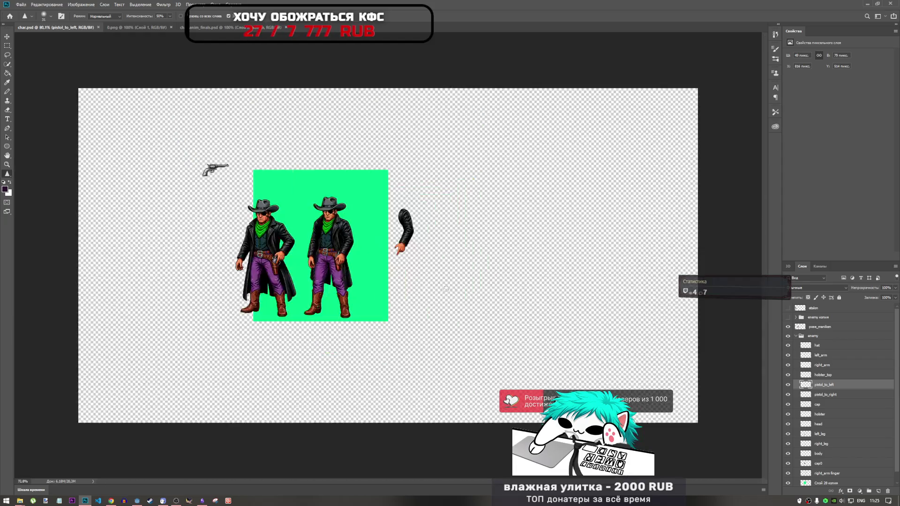
scroll(339, 228, up, 3)
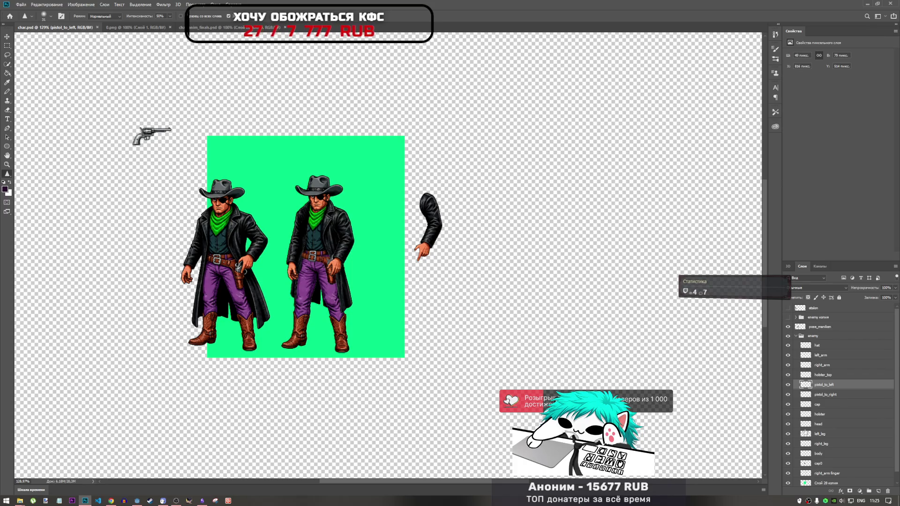
Flick the hat and left_arm layers' visibility on the second cowboy to check them.
click(818, 346)
click(787, 346)
click(787, 346)
click(787, 346)
click(788, 346)
click(788, 355)
click(788, 356)
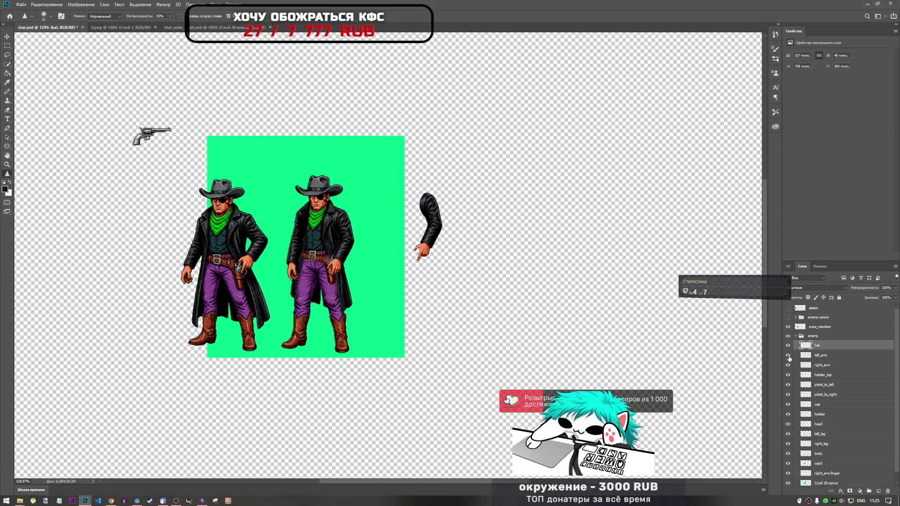
scroll(288, 247, up, 5)
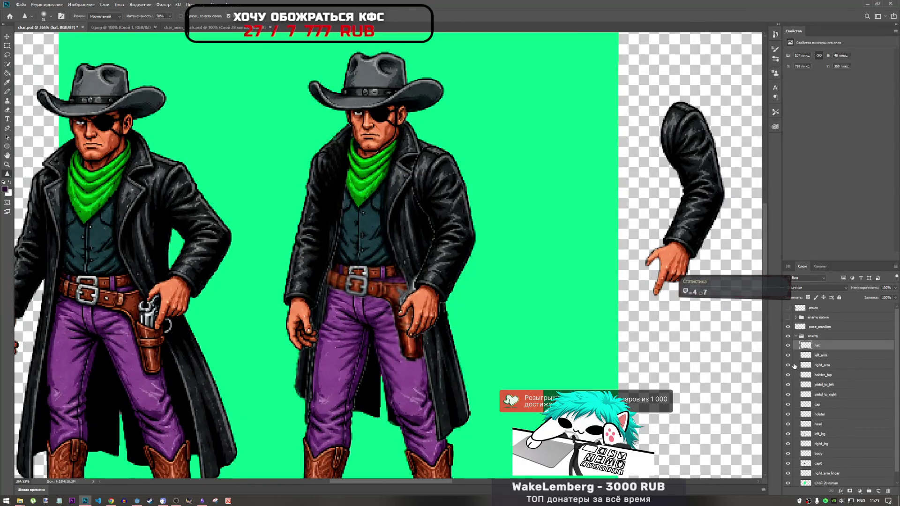
Select left_arm and drag it down the enemy group to sit just above right_arm-finger.
click(821, 356)
mouse_move(334, 229)
mouse_down()
mouse_move(285, 244)
mouse_move(329, 235)
mouse_up()
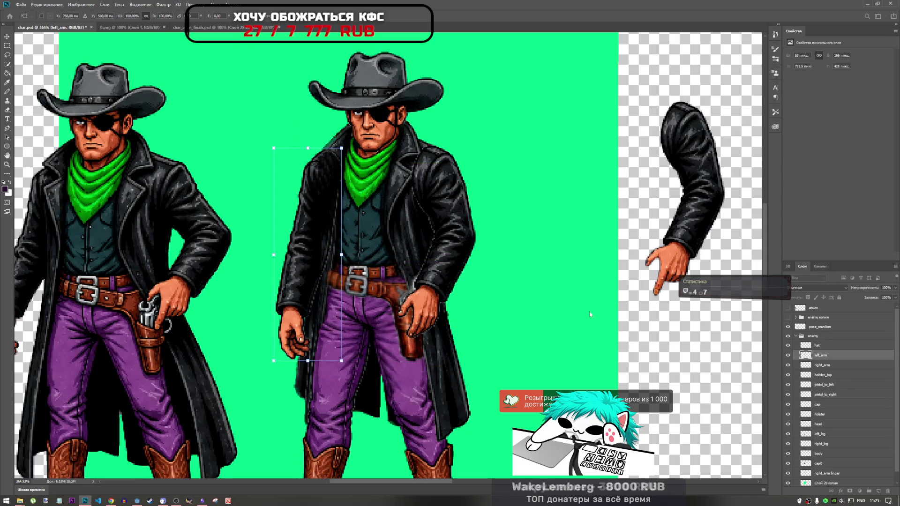
mouse_move(828, 359)
mouse_down()
mouse_move(842, 474)
mouse_move(821, 449)
mouse_move(839, 454)
mouse_up()
scroll(837, 392, down, 1)
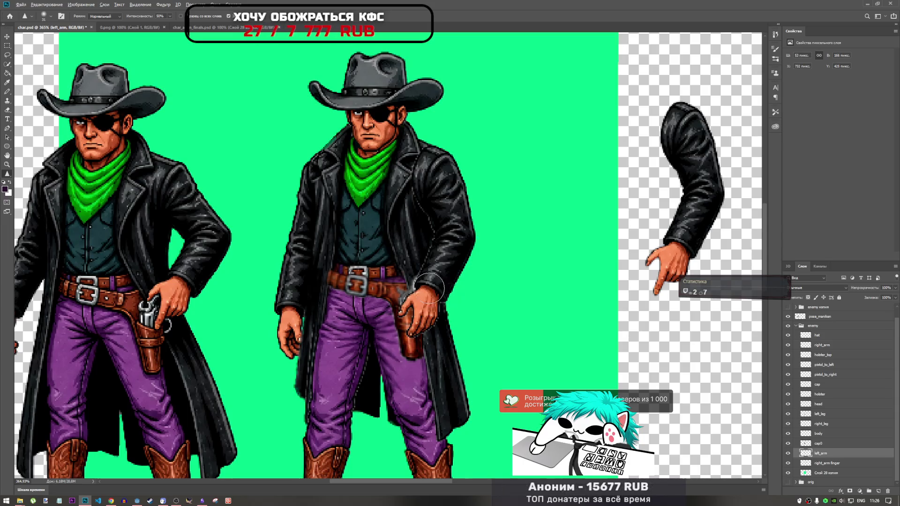
scroll(435, 293, down, 3)
scroll(364, 294, up, 5)
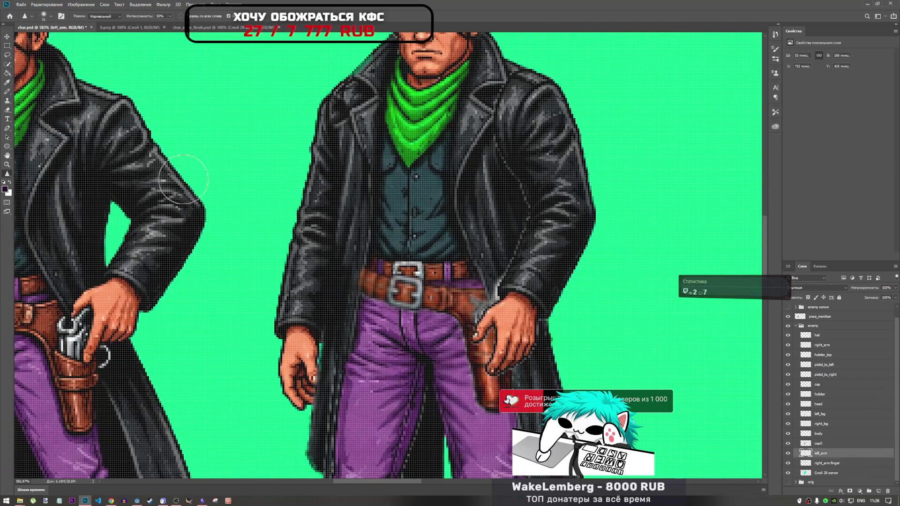
click(820, 395)
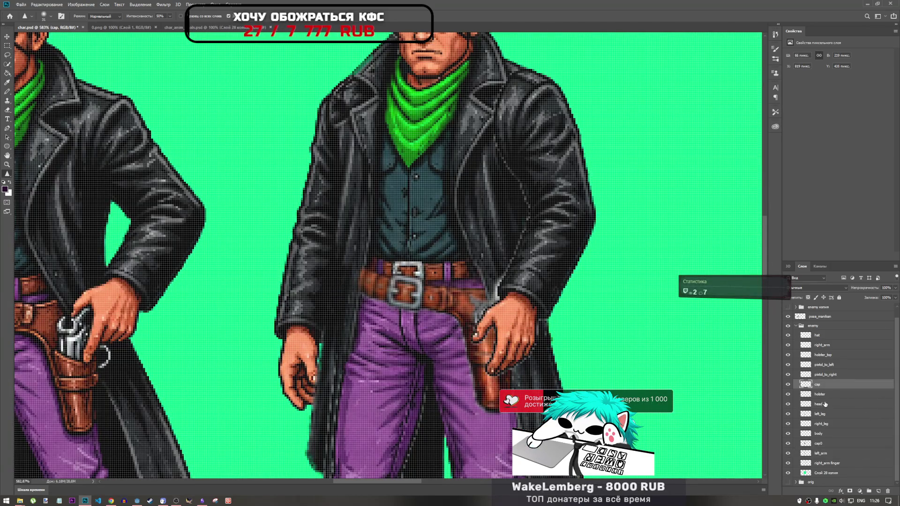
click(788, 394)
click(788, 394)
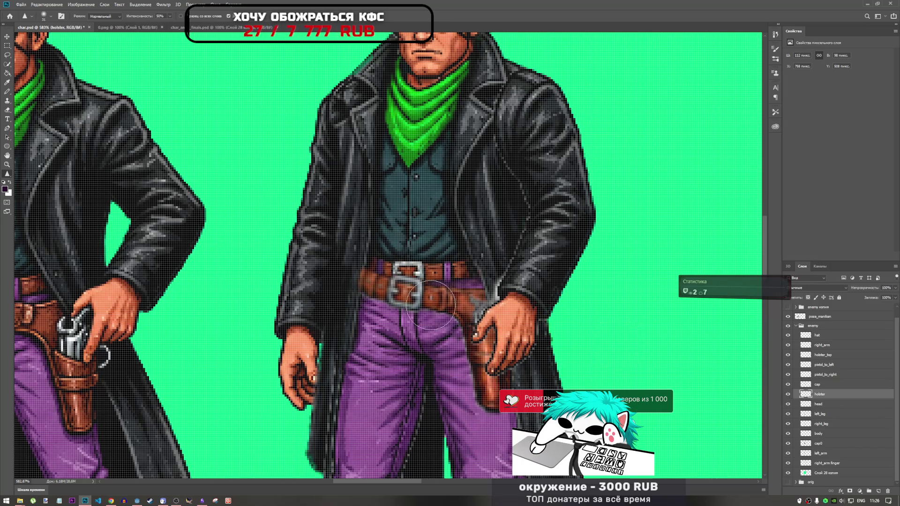
scroll(413, 287, down, 5)
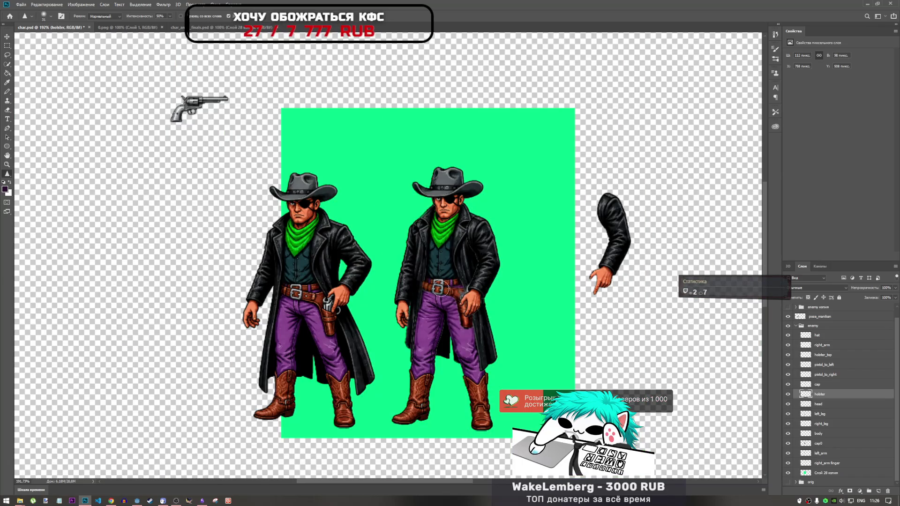
scroll(474, 305, up, 3)
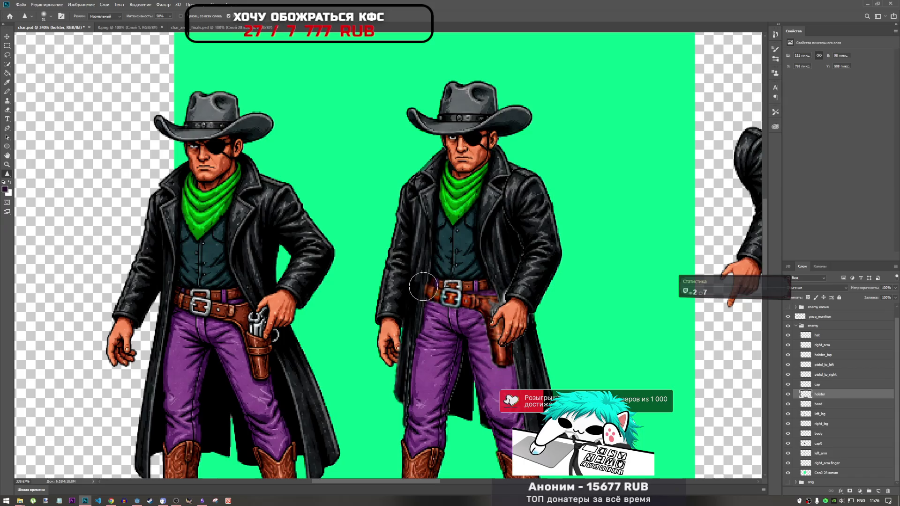
scroll(435, 315, down, 2)
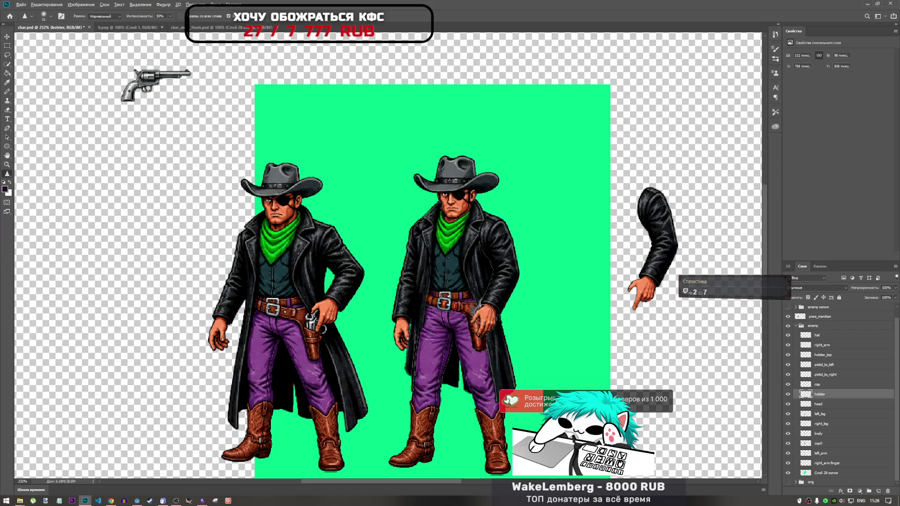
scroll(484, 319, down, 3)
scroll(484, 318, up, 3)
scroll(484, 319, down, 2)
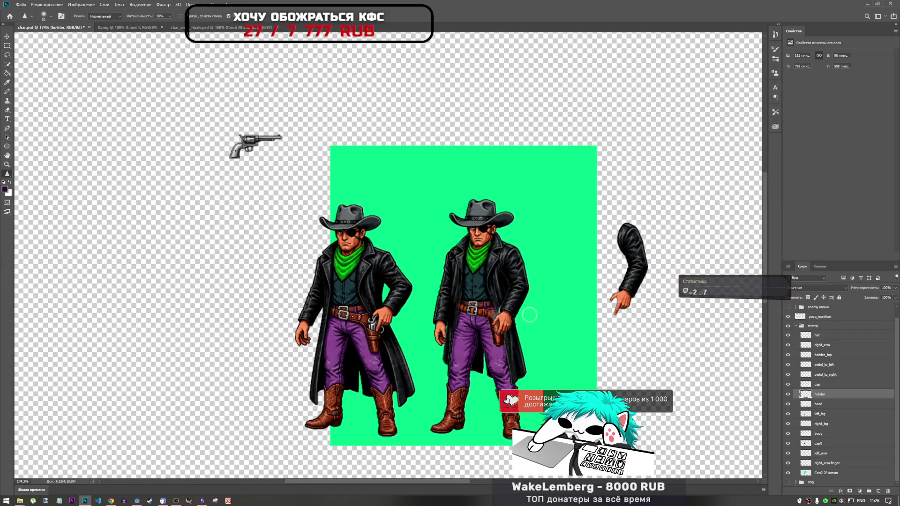
click(821, 386)
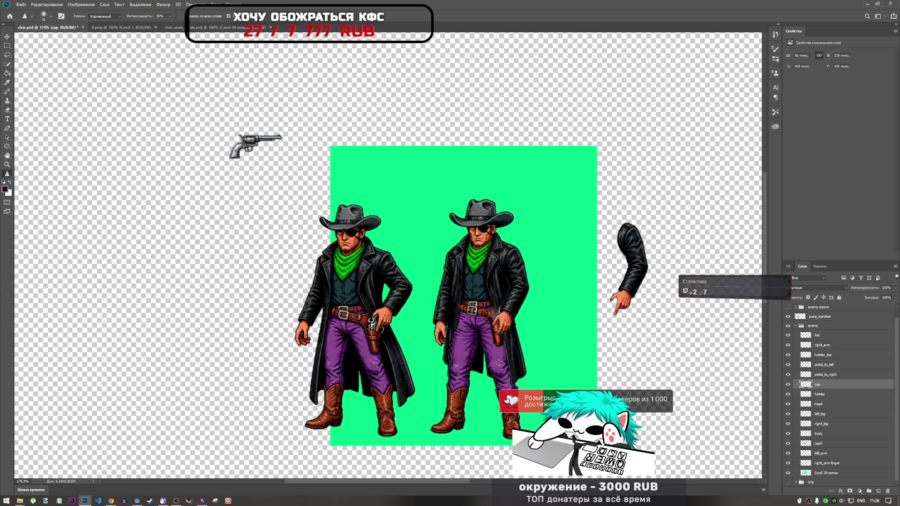
In YouTube, play Macklemore's Thrift Shop from the playlist and skip ahead to about 0:27.
click(111, 501)
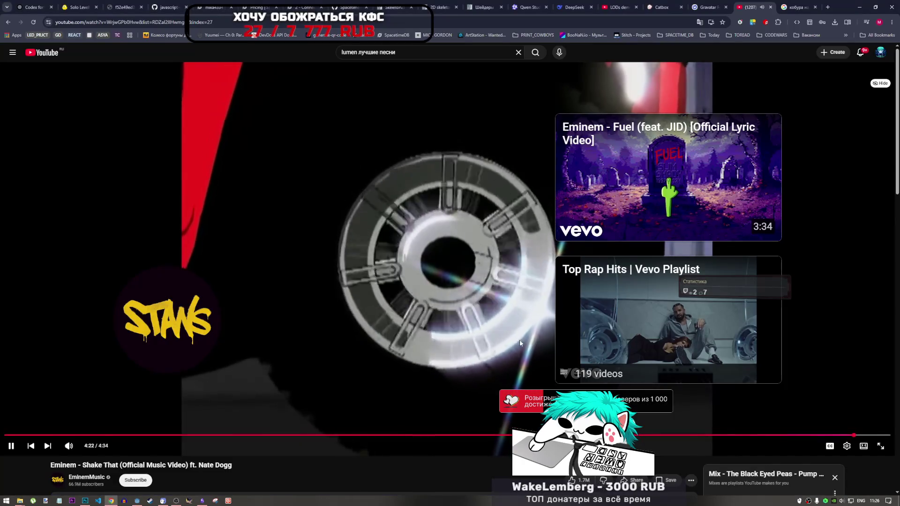
scroll(732, 444, down, 2)
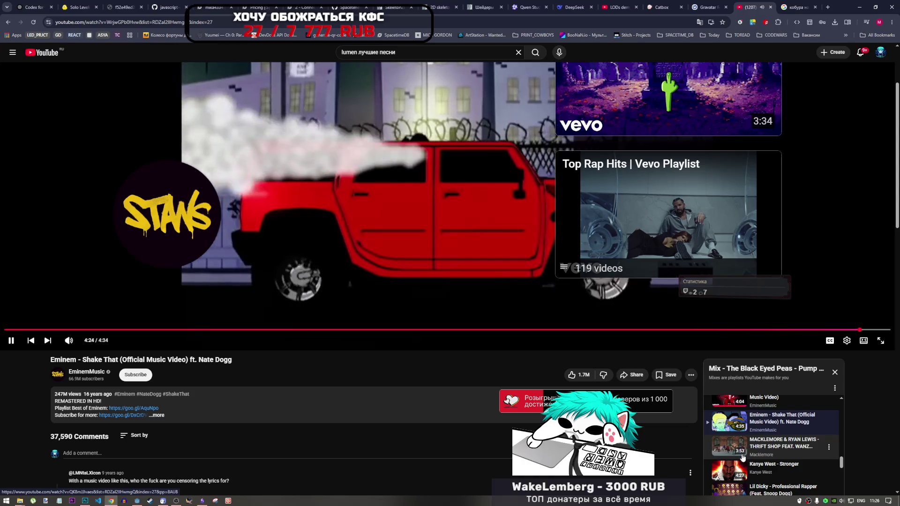
scroll(753, 469, down, 2)
scroll(762, 464, up, 3)
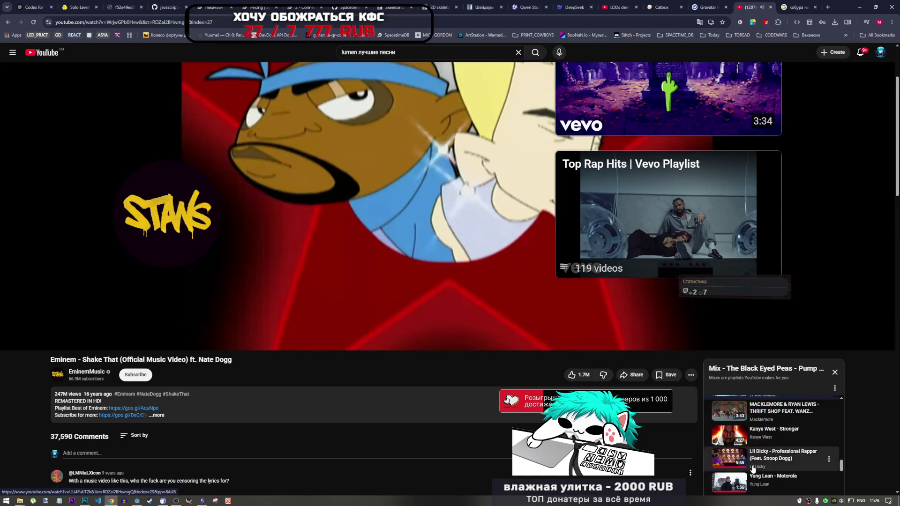
click(773, 454)
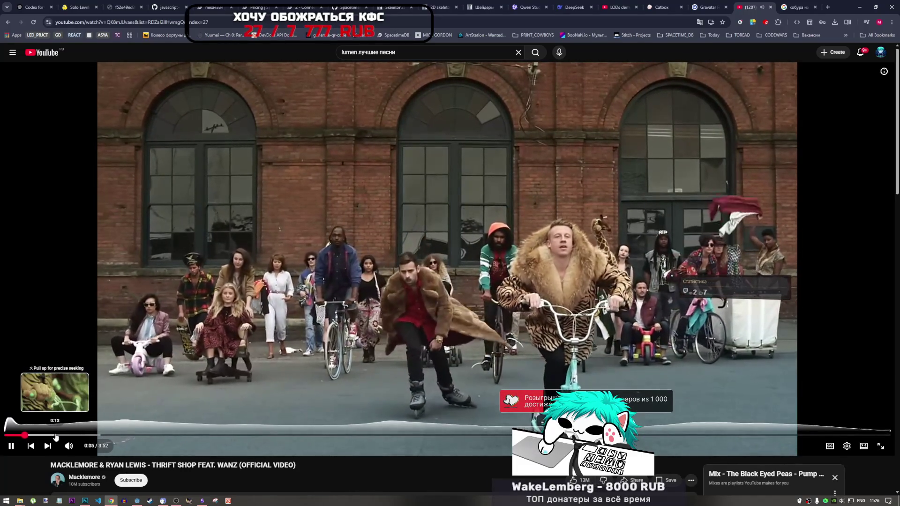
click(56, 436)
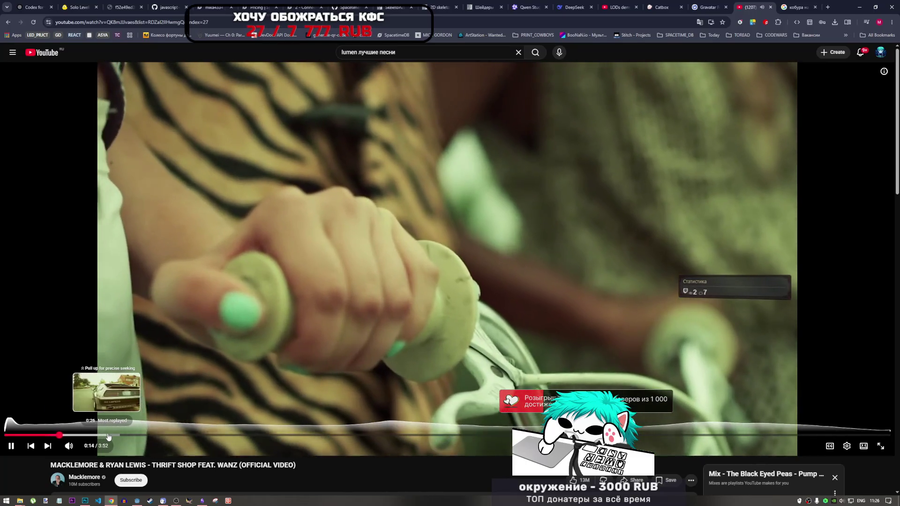
click(108, 436)
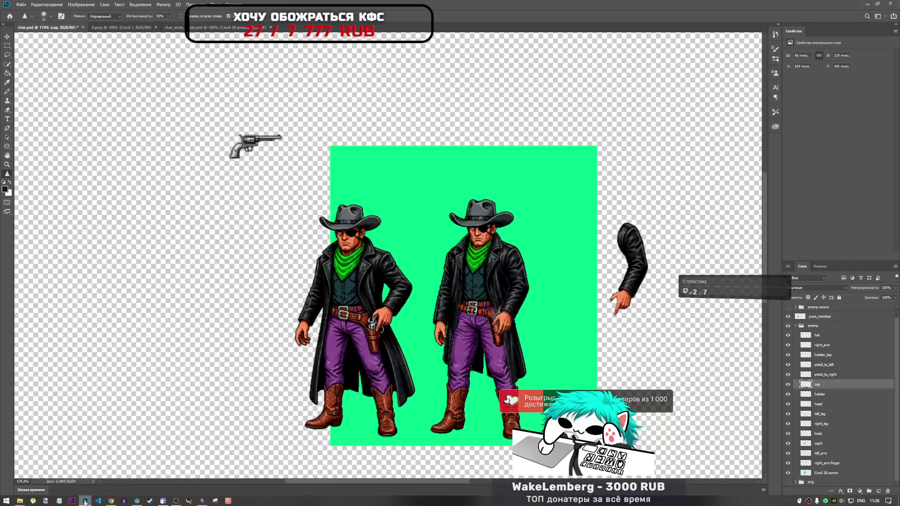
Return to the char.psd document in Photoshop.
click(84, 501)
scroll(486, 287, down, 3)
scroll(299, 245, up, 5)
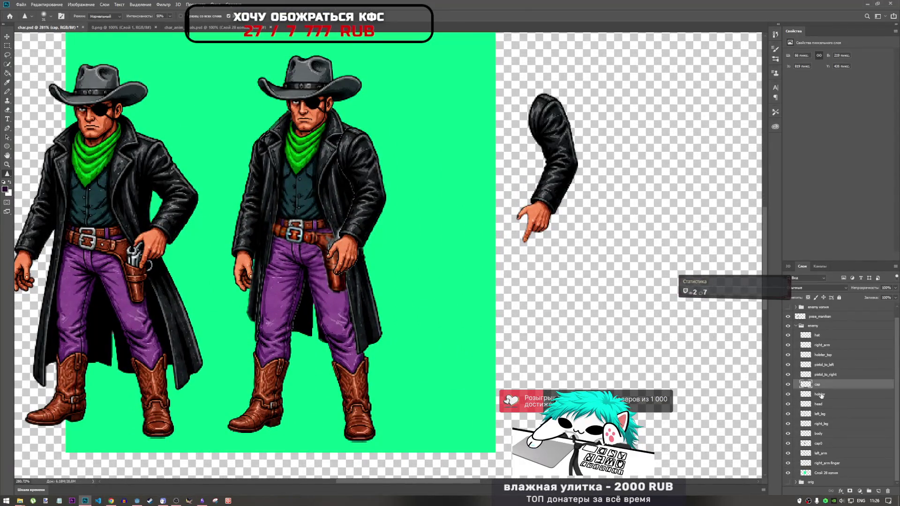
Close the 0.png document.
click(820, 395)
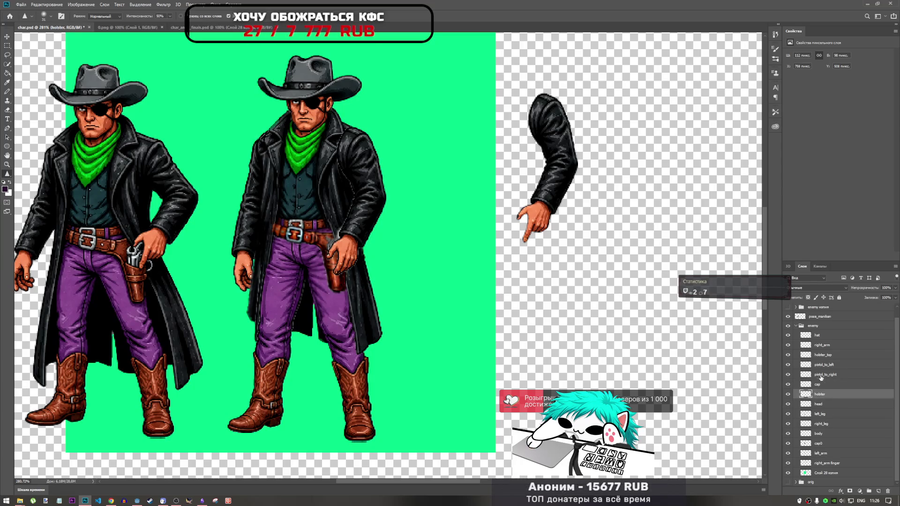
click(146, 28)
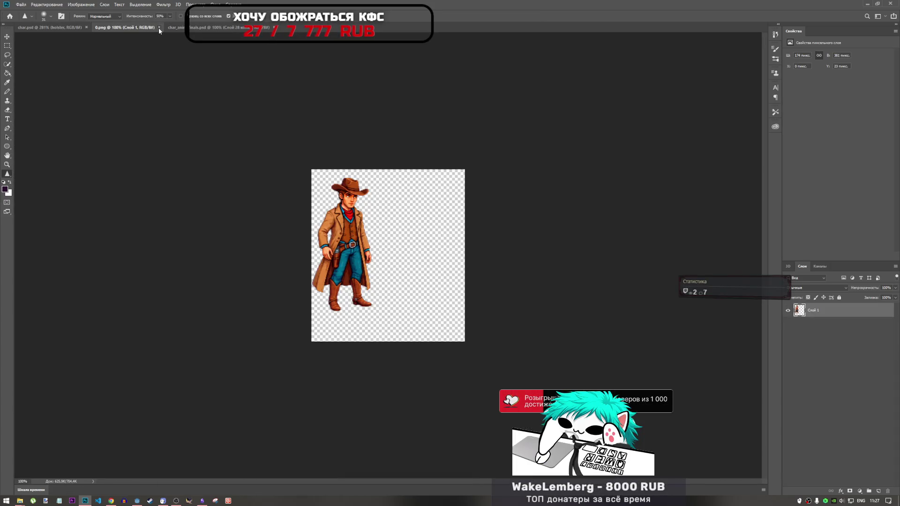
key(ctrl+w)
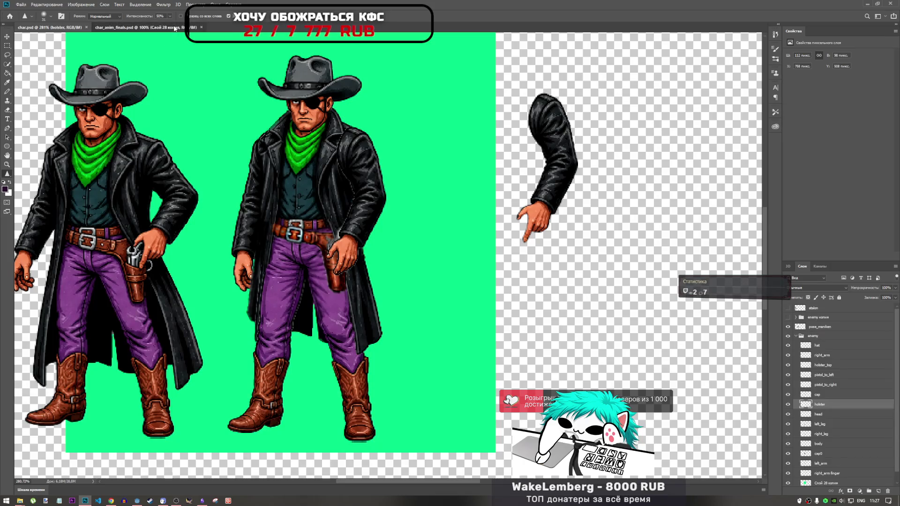
Close char_anim_finals.psd, leaving only char.psd open.
click(194, 27)
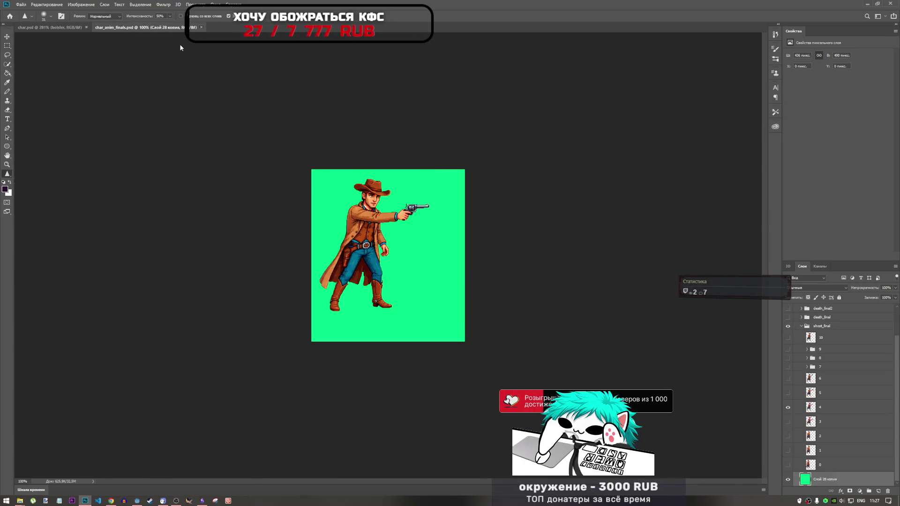
key(ctrl+w)
scroll(613, 331, down, 2)
scroll(613, 332, up, 1)
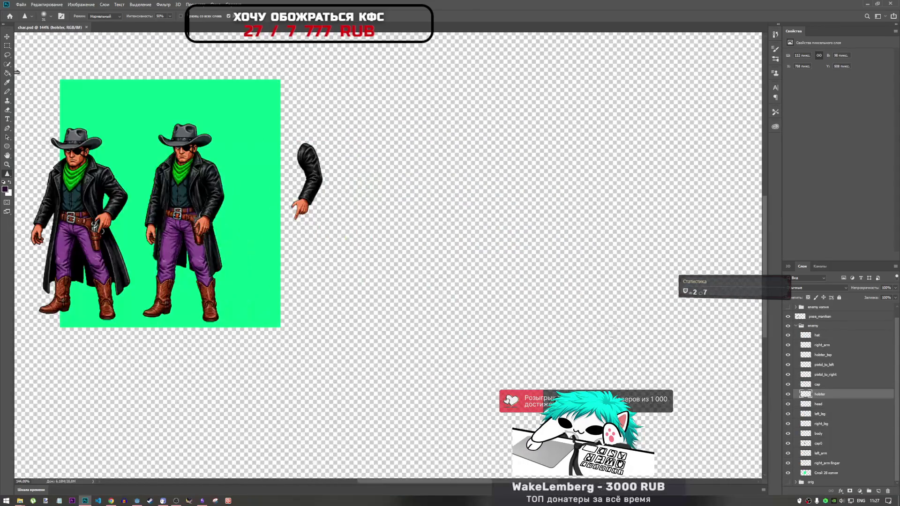
scroll(535, 371, down, 1)
scroll(306, 241, up, 3)
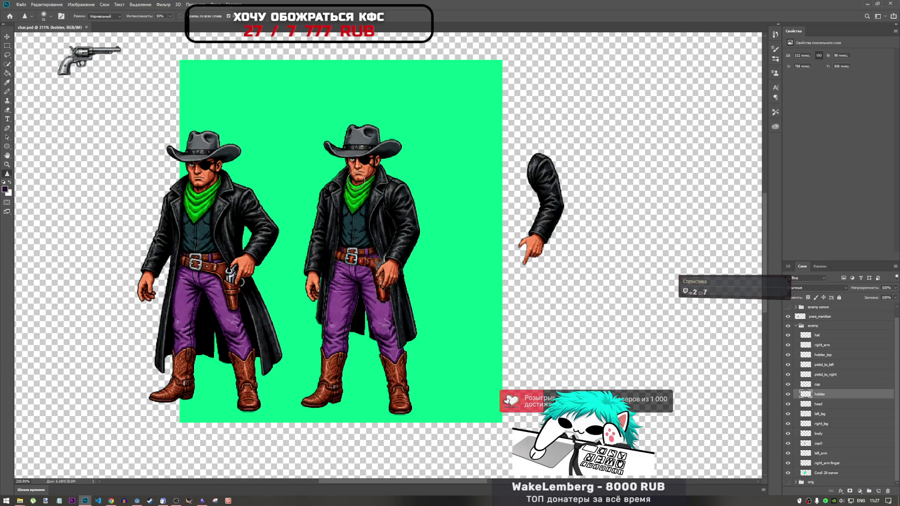
Hide the hat, flick the head layer's visibility, and bring the left cowboy's face into view.
scroll(329, 164, up, 3)
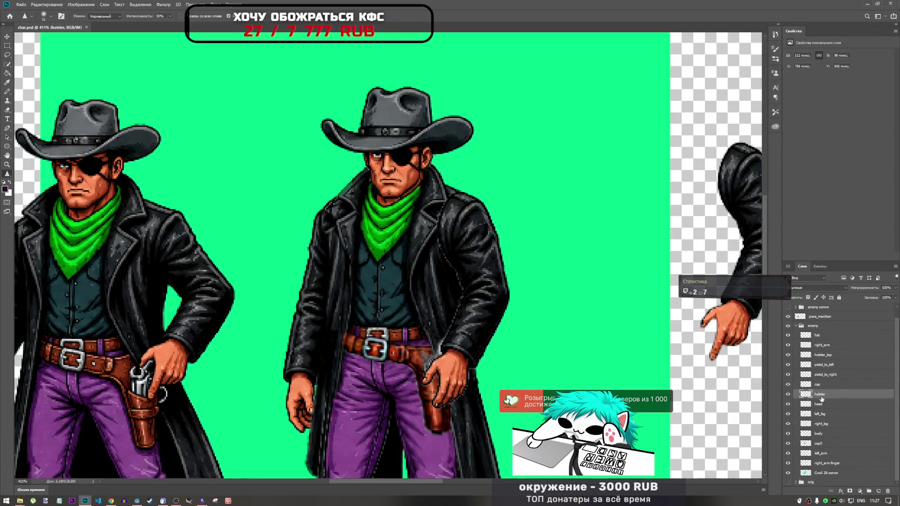
click(788, 404)
click(788, 404)
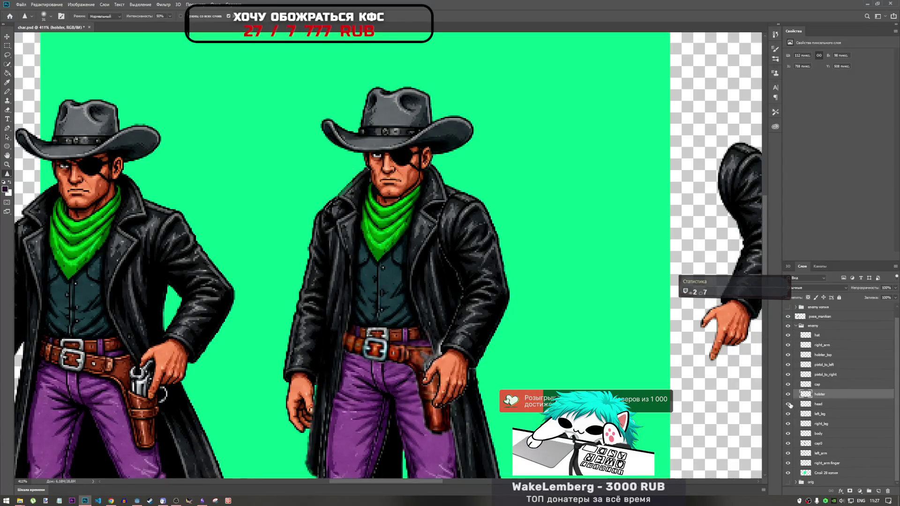
click(787, 335)
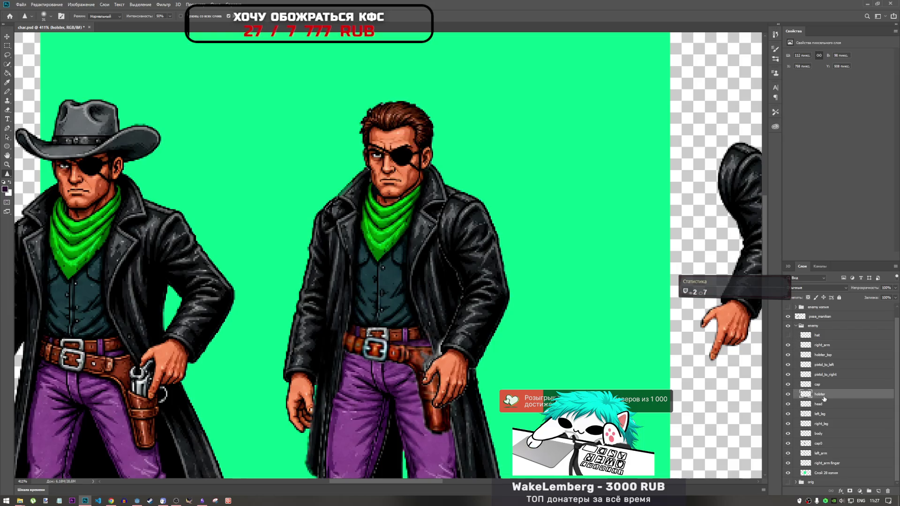
click(788, 405)
click(788, 404)
mouse_move(413, 154)
mouse_down()
mouse_move(281, 197)
mouse_move(154, 150)
mouse_up()
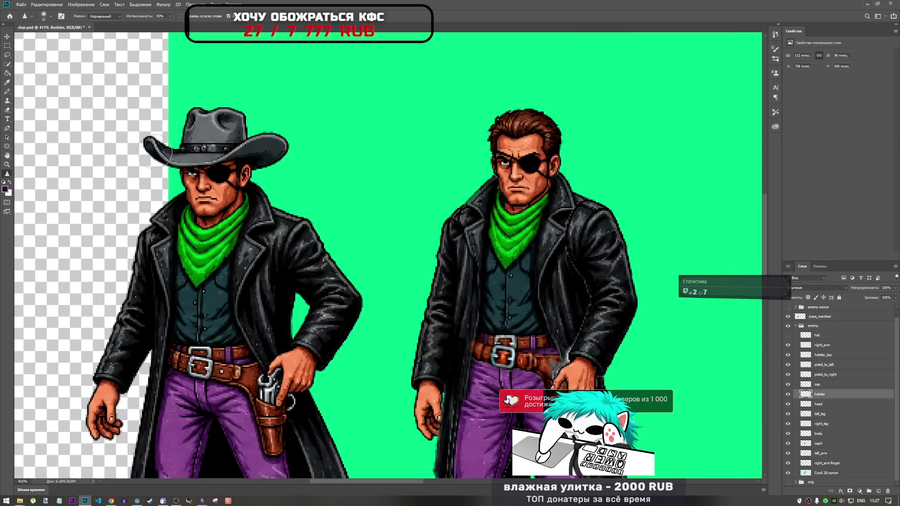
scroll(187, 180, up, 2)
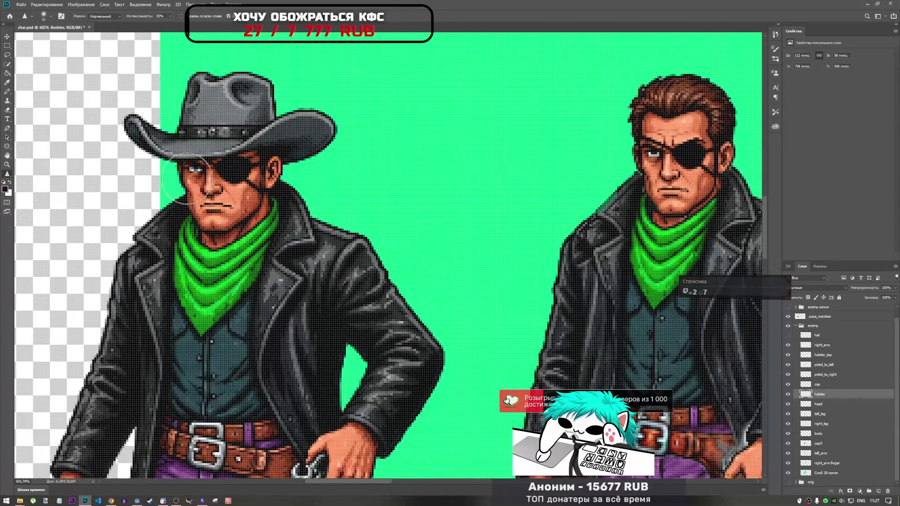
scroll(187, 179, down, 1)
scroll(277, 163, up, 2)
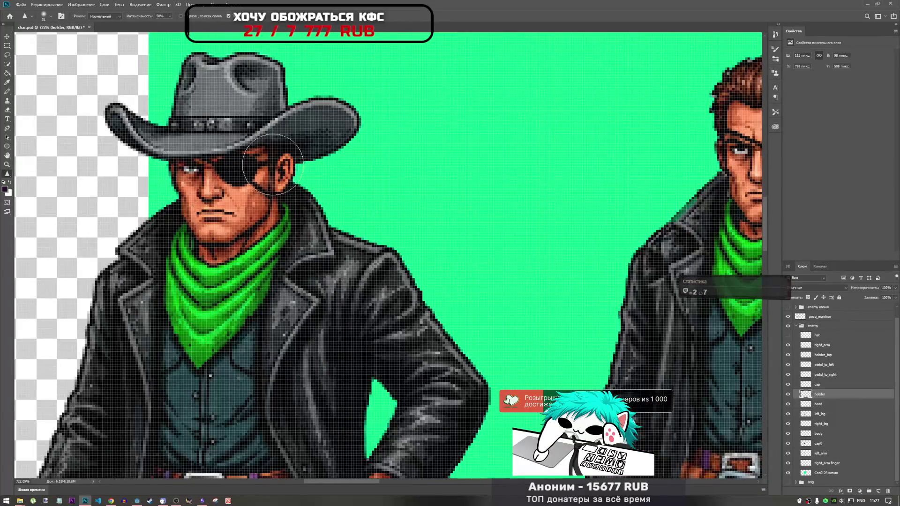
scroll(277, 162, down, 2)
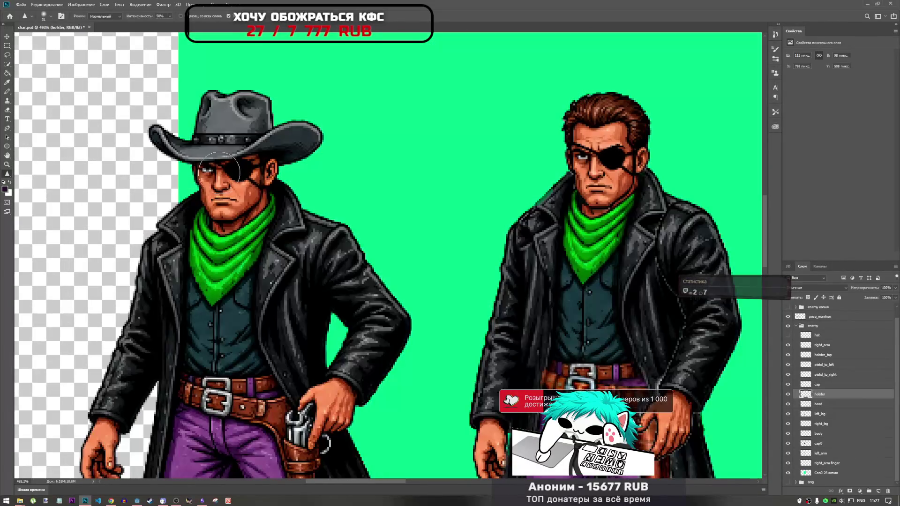
Lasso the left cowboy's eye area and copy it from the head layer onto a new layer.
click(8, 56)
scroll(190, 215, up, 4)
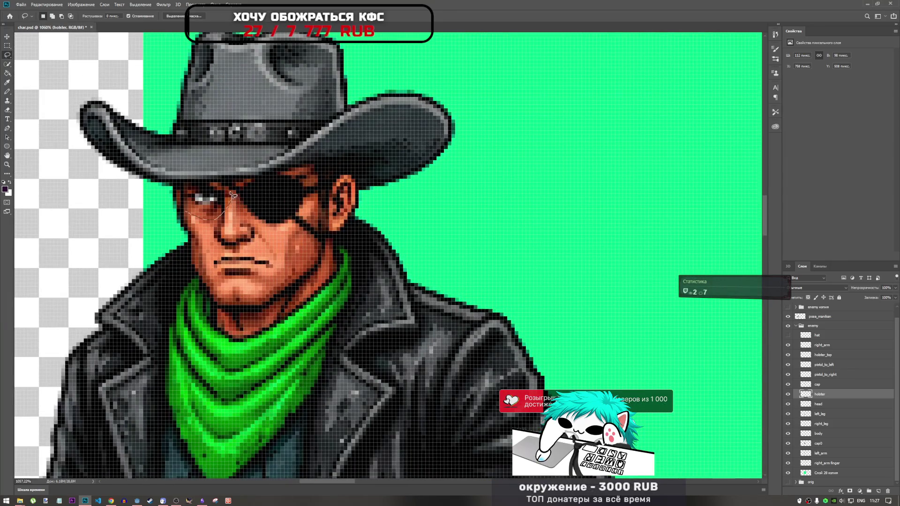
drag(188, 210, 190, 212)
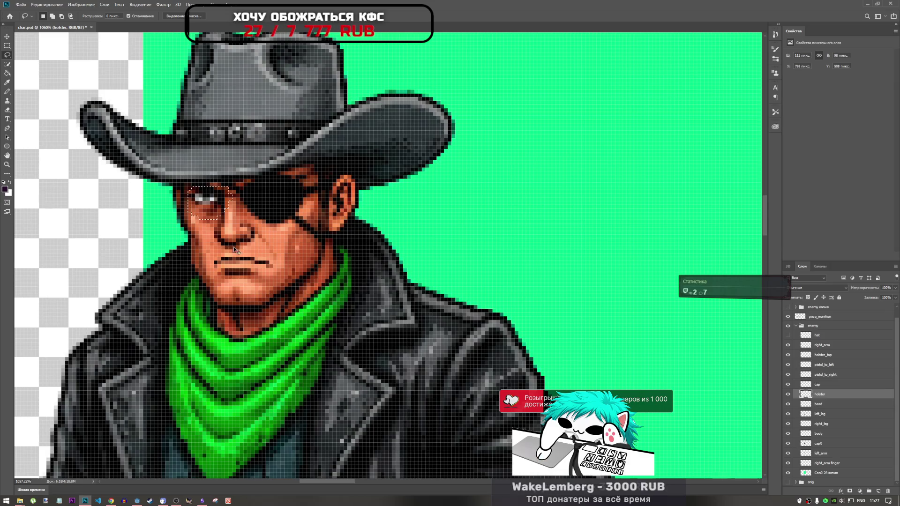
key(ctrl+j)
key(Return)
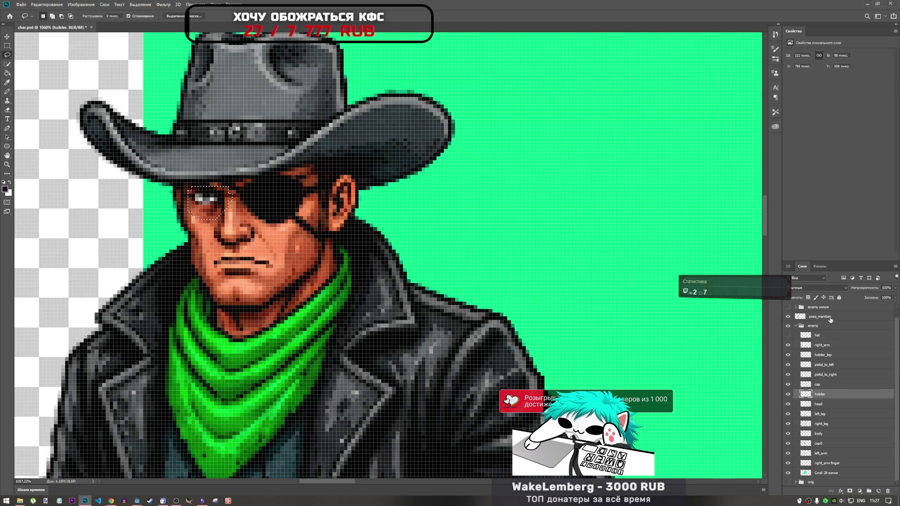
click(830, 317)
click(821, 404)
key(ctrl+j)
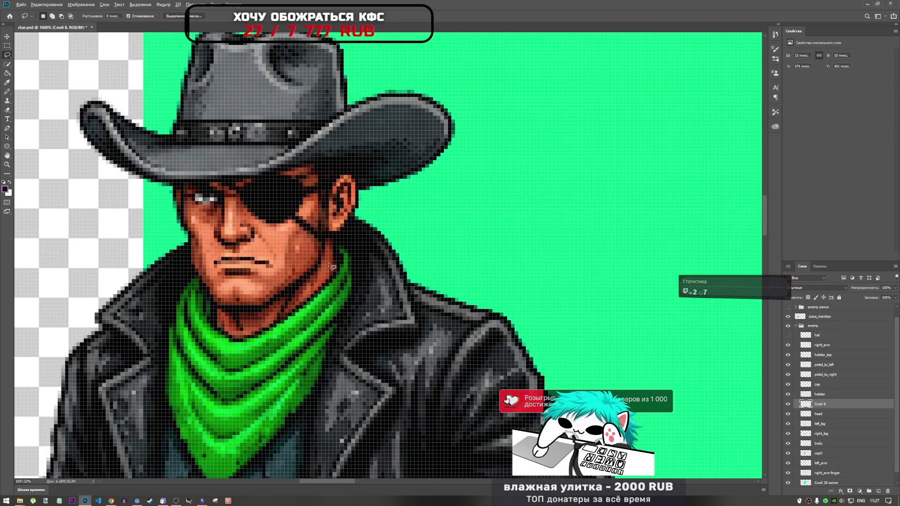
scroll(349, 274, down, 5)
key(ctrl+t)
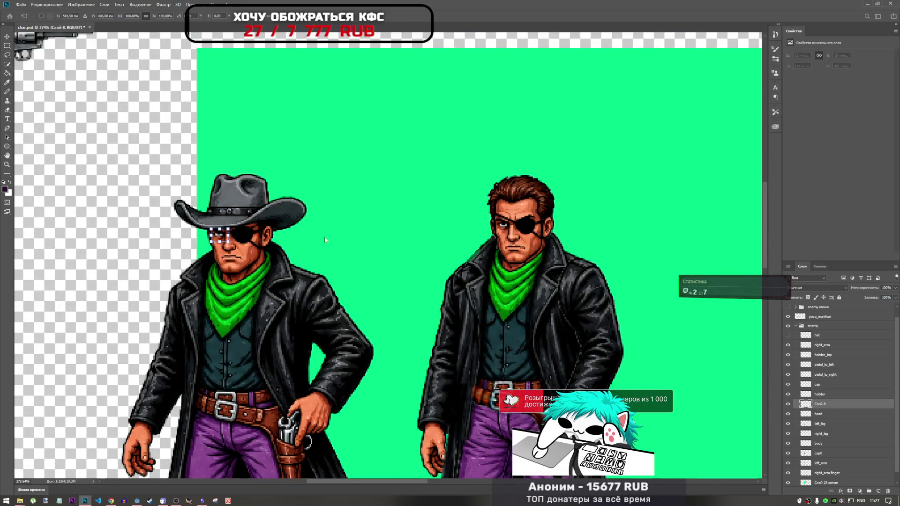
Move the copied eye piece over the right cowboy's eye and commit it.
mouse_move(218, 239)
mouse_down()
mouse_move(525, 229)
mouse_move(462, 236)
mouse_move(504, 236)
mouse_up()
scroll(509, 220, up, 3)
scroll(509, 219, up, 2)
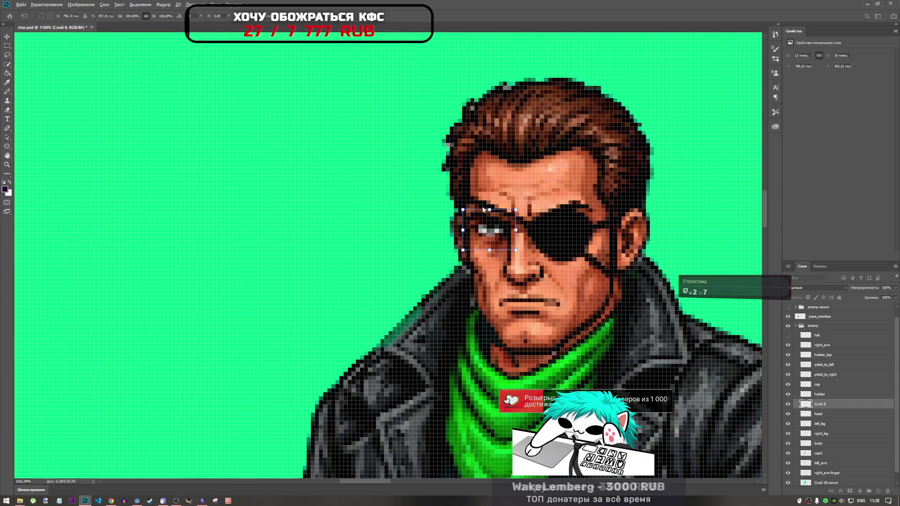
key(Return)
key(l)
scroll(539, 280, down, 5)
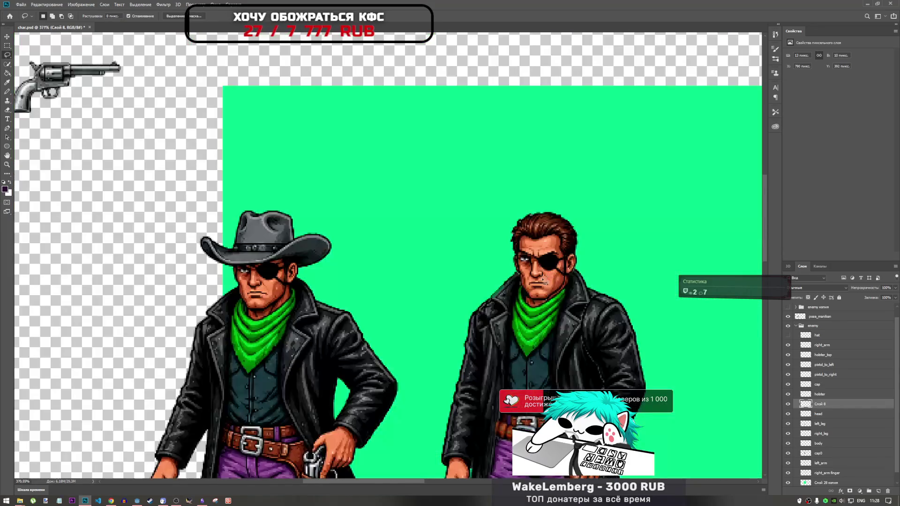
scroll(559, 284, up, 2)
Nudge the eye piece 1 px right and commit it.
key(ctrl+t)
key(Right)
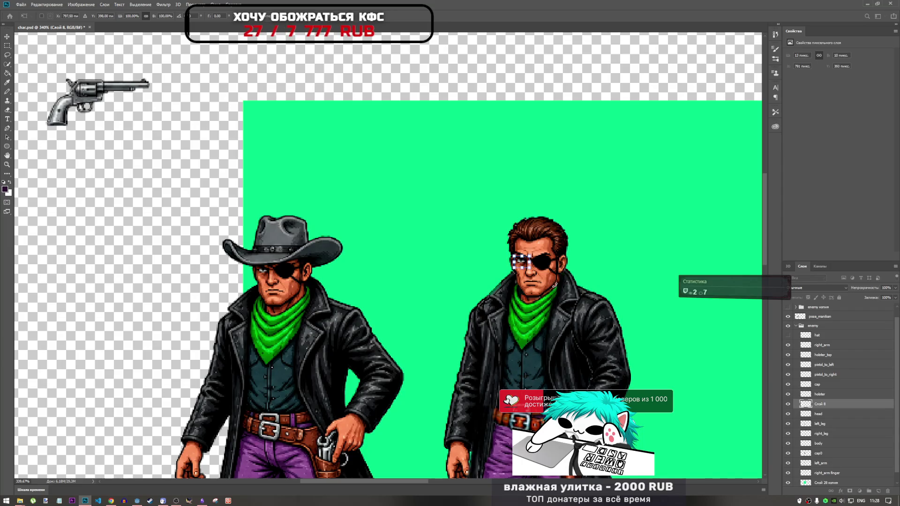
key(Return)
key(l)
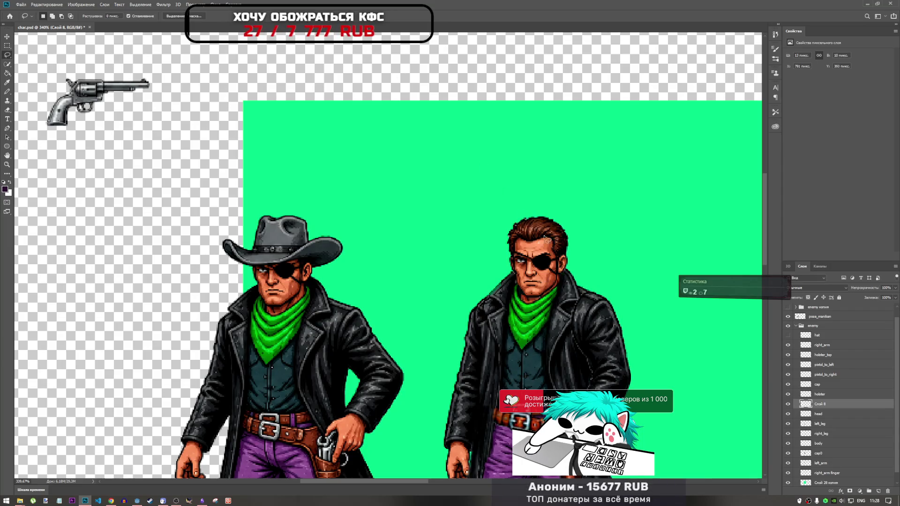
scroll(539, 222, down, 4)
scroll(464, 194, up, 7)
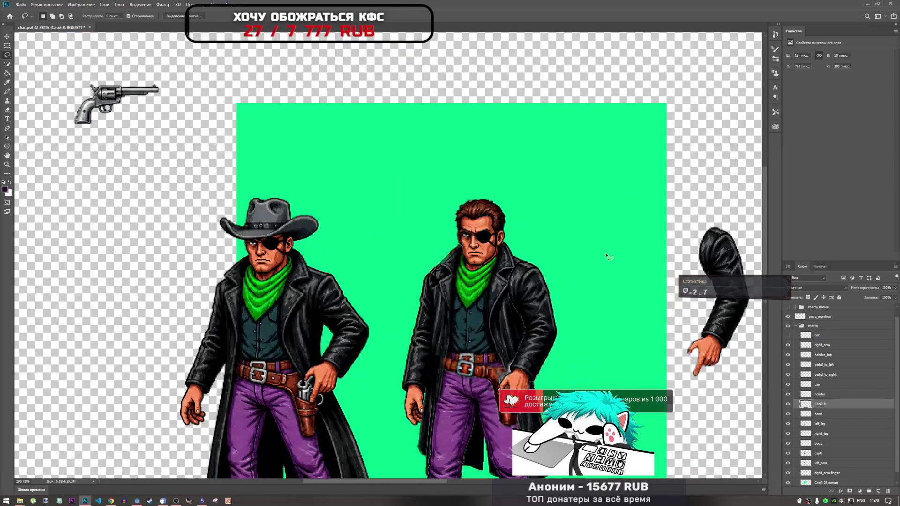
scroll(464, 194, down, 5)
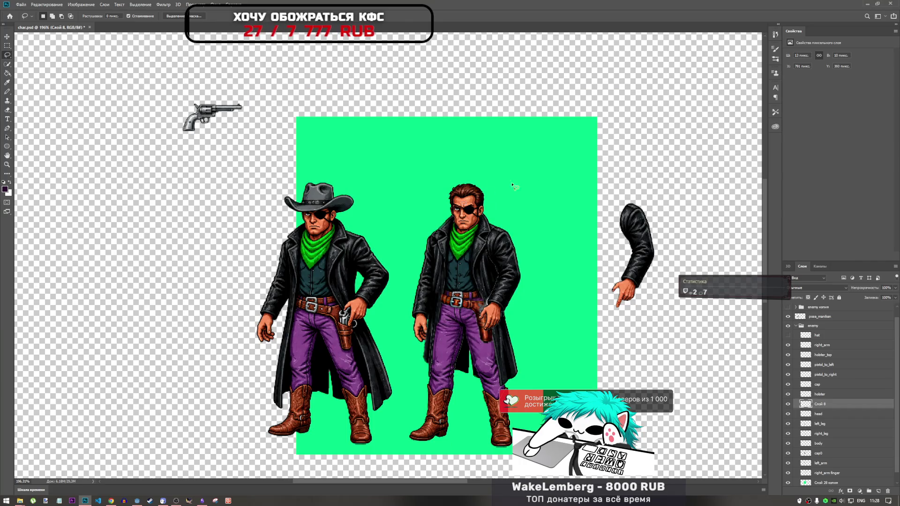
Merge Слой 8 into the head layer and name the merged layer 'head'.
ctrl+click(825, 413)
click(788, 414)
click(788, 414)
right_click(827, 413)
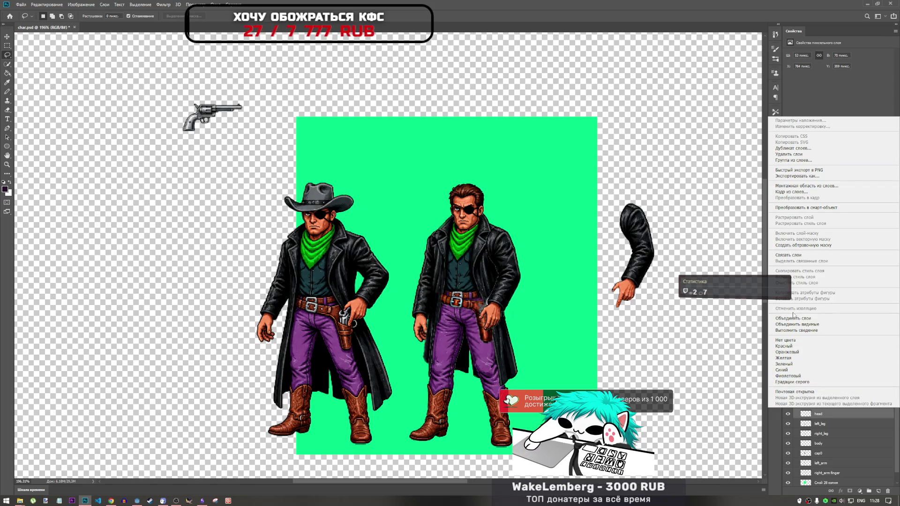
click(793, 318)
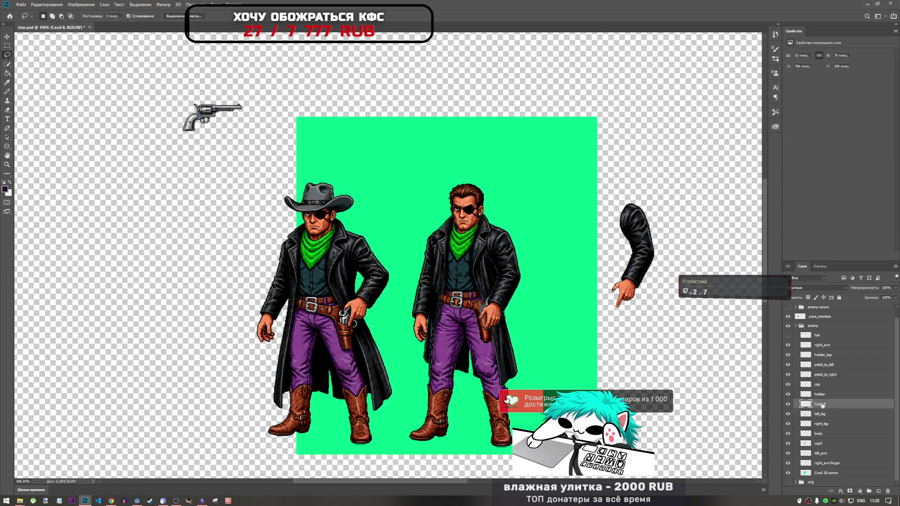
double_click(825, 407)
click(850, 50)
text(head)
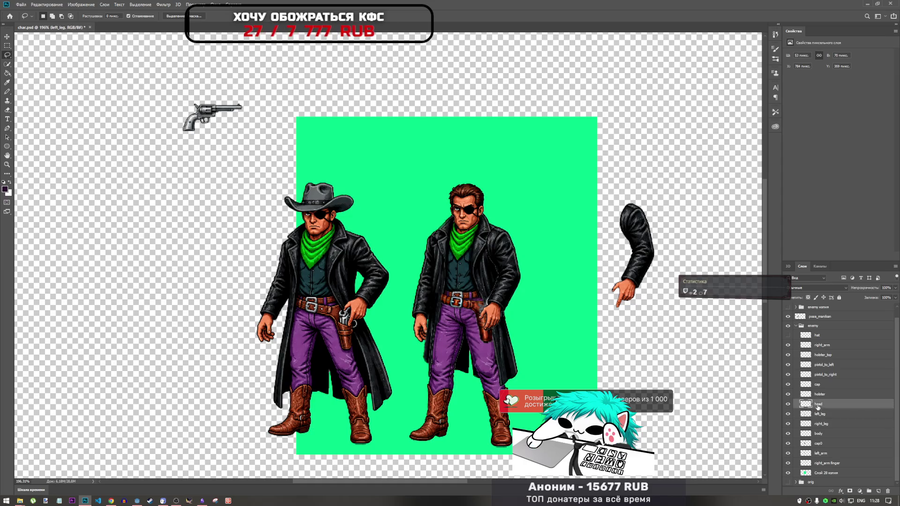
Turn the hat layer back on so the right cowboy wears his hat.
click(805, 345)
click(789, 336)
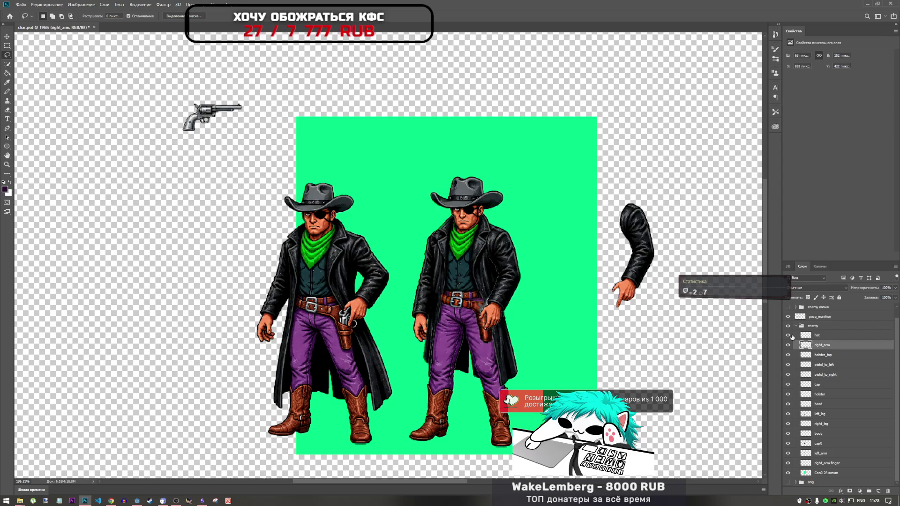
scroll(818, 394, down, 3)
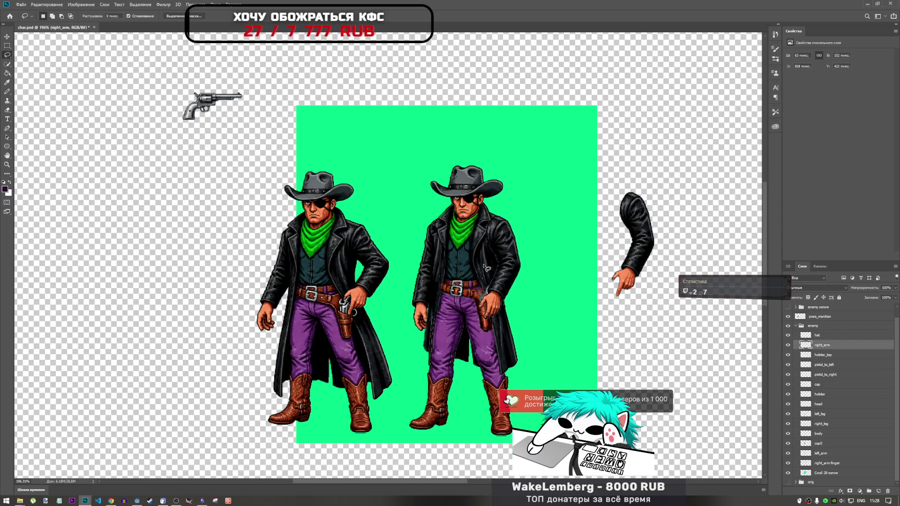
click(807, 397)
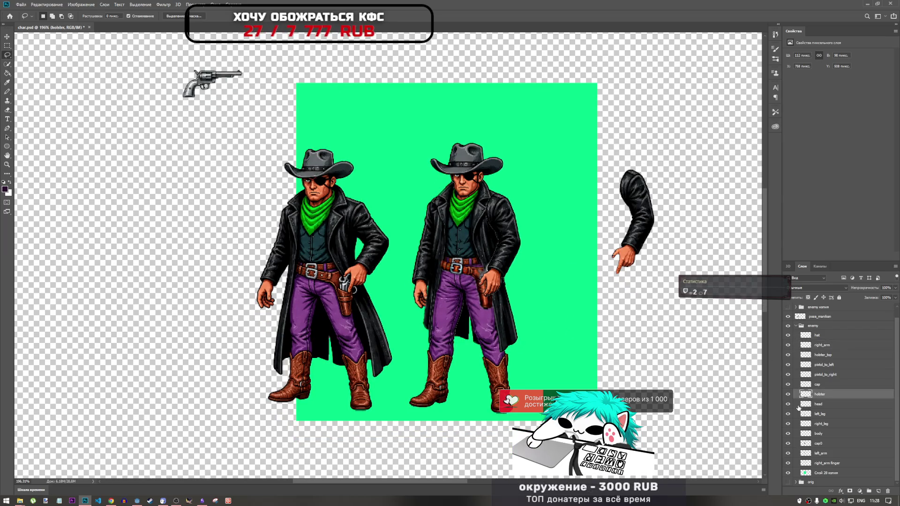
Move the left_leg and right_leg layers higher in the layer stack.
click(789, 384)
click(789, 385)
click(789, 385)
click(790, 385)
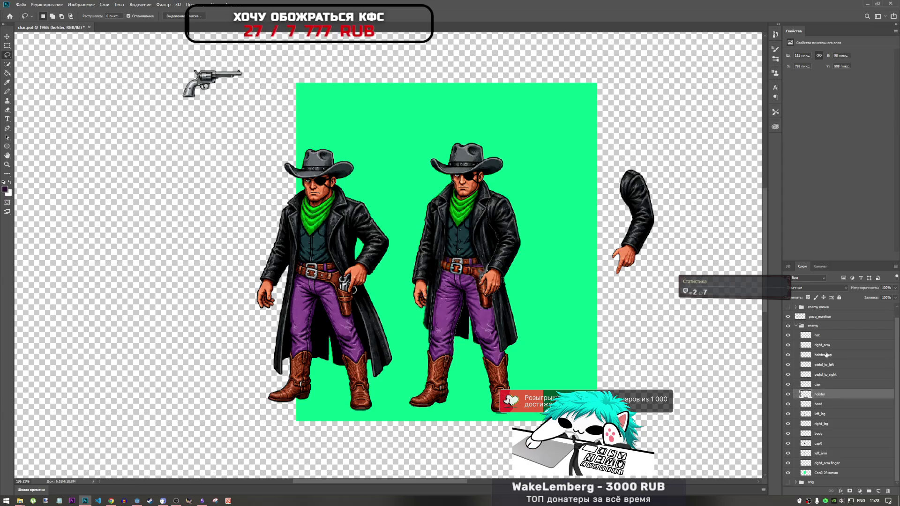
click(828, 415)
ctrl+click(830, 425)
mouse_move(831, 425)
mouse_down()
mouse_move(833, 359)
mouse_move(839, 382)
mouse_move(844, 361)
mouse_move(851, 401)
mouse_up()
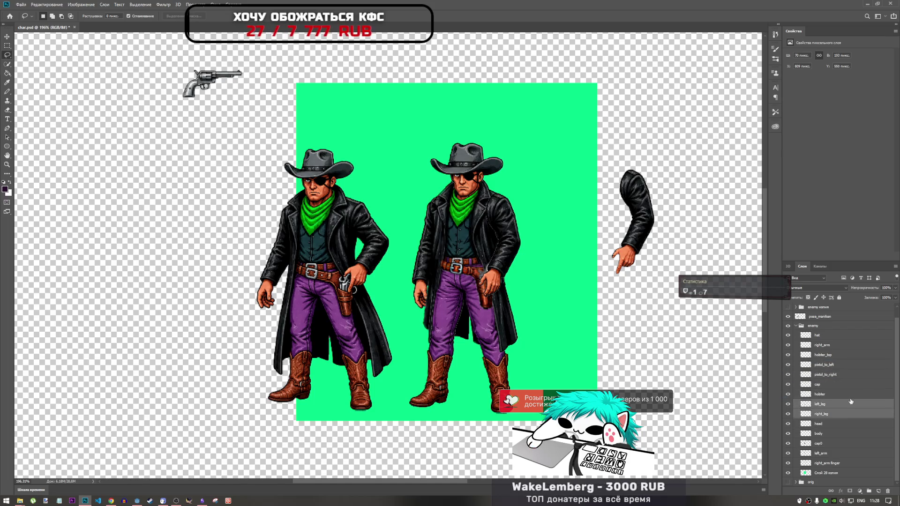
Move the head layer up to sit directly beneath hat, above right_arm.
click(826, 424)
click(788, 423)
click(788, 424)
drag(826, 426, 839, 339)
click(788, 346)
click(788, 345)
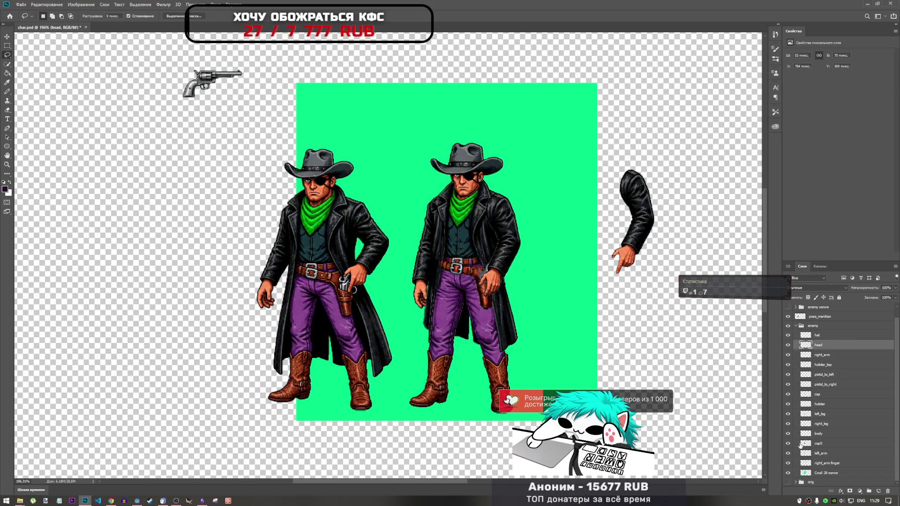
Hide the cap0 coat-tails layer on the right cowboy.
click(788, 444)
click(788, 444)
click(789, 444)
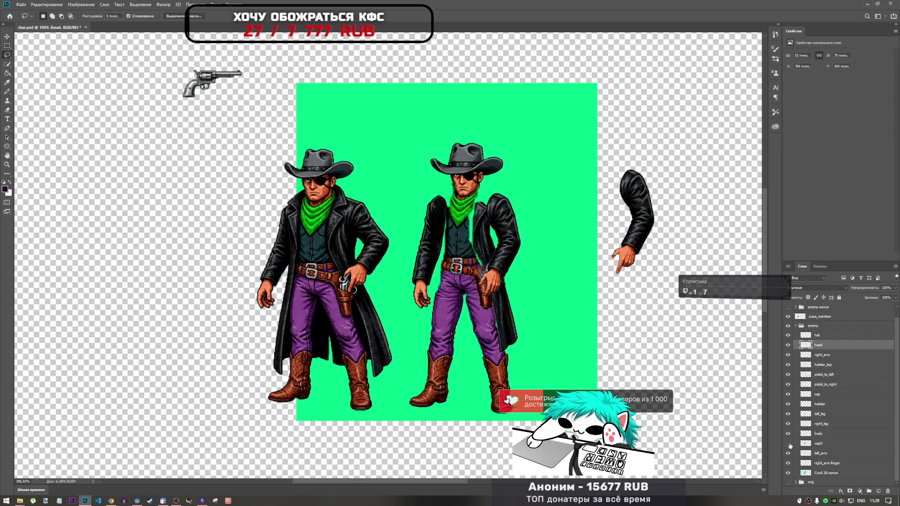
Zoom out to see both cowboys while checking the body and cap0 coat-tails layers.
scroll(465, 296, up, 5)
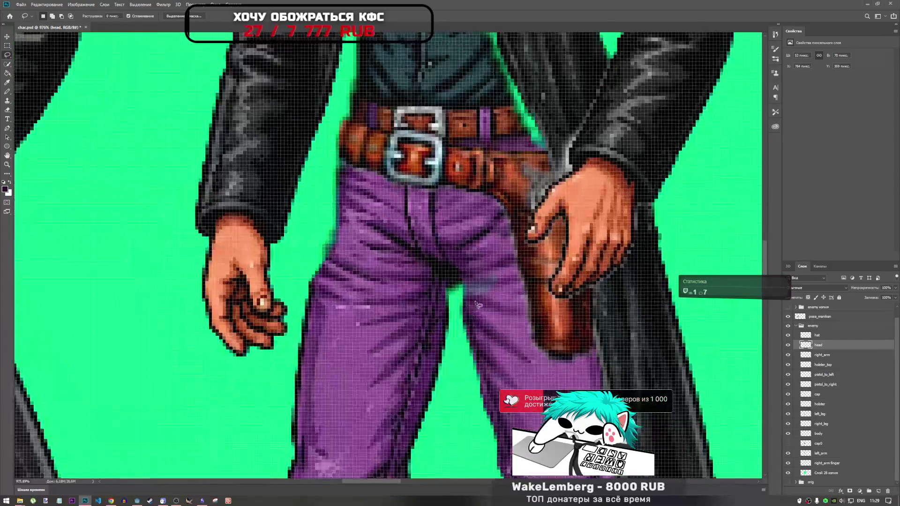
click(789, 435)
click(789, 437)
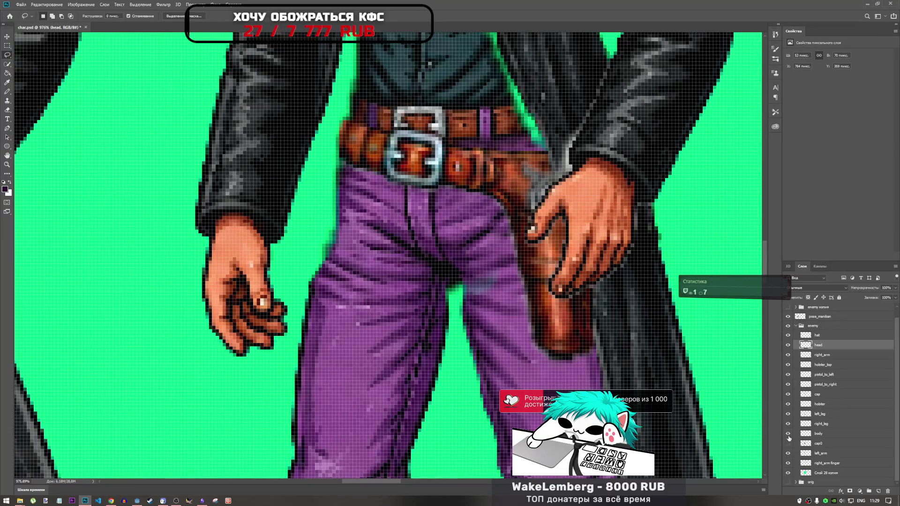
click(788, 444)
click(789, 444)
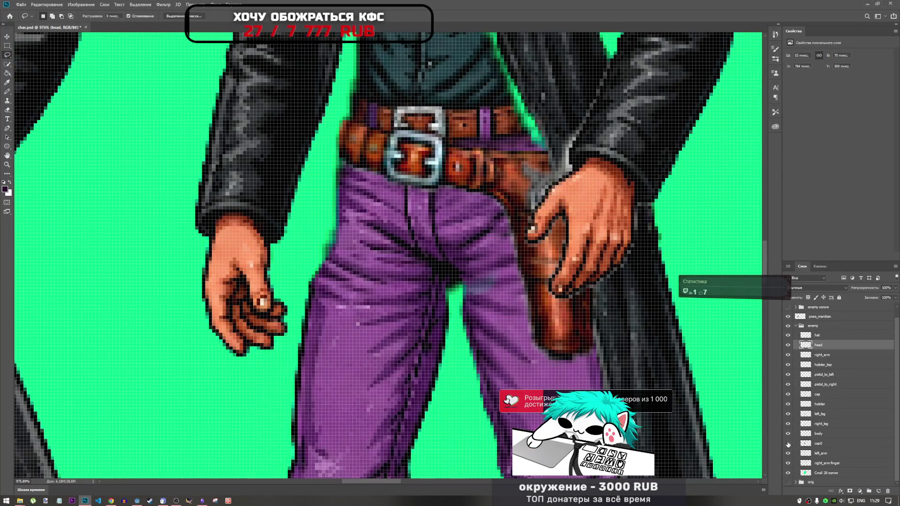
key(ctrl+minus)
click(788, 444)
key(ctrl+minus)
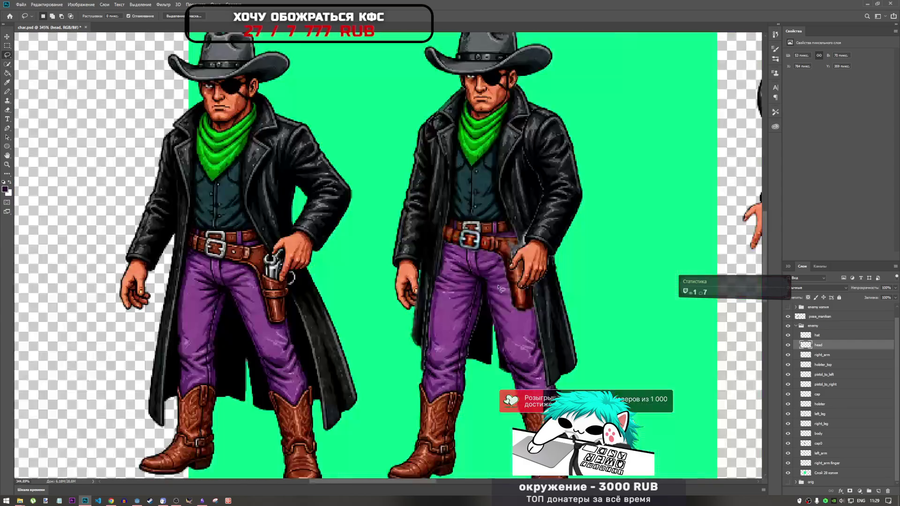
Compare the belt area by toggling the body and cap0 layers, leaving cap0 hidden.
click(789, 435)
click(789, 435)
click(789, 435)
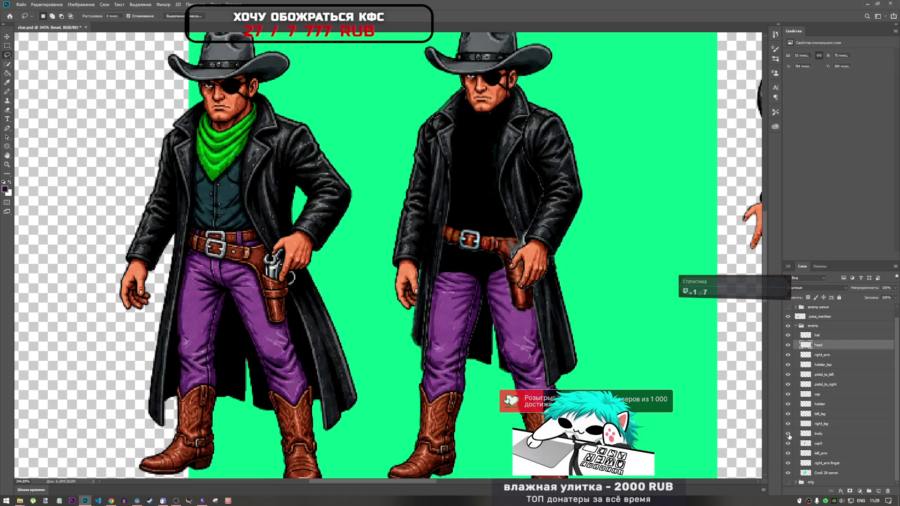
click(789, 435)
click(789, 435)
click(789, 435)
click(789, 444)
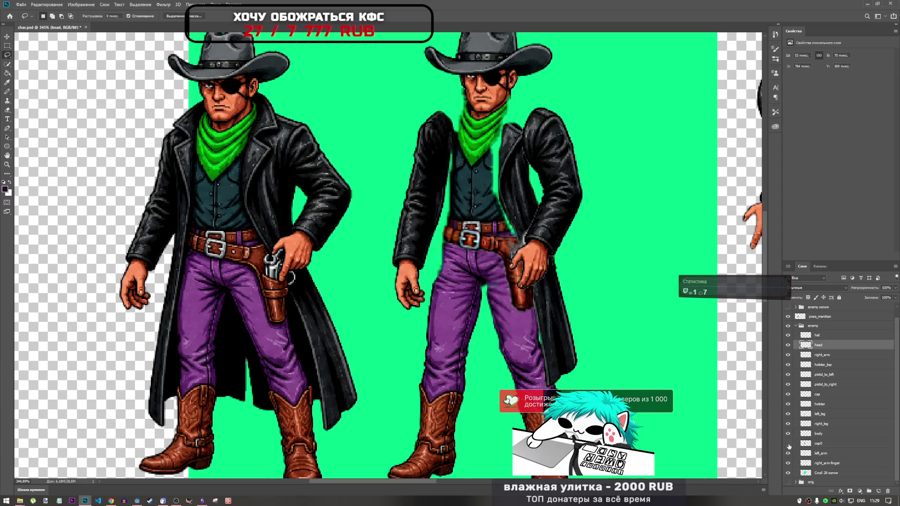
click(788, 444)
click(788, 444)
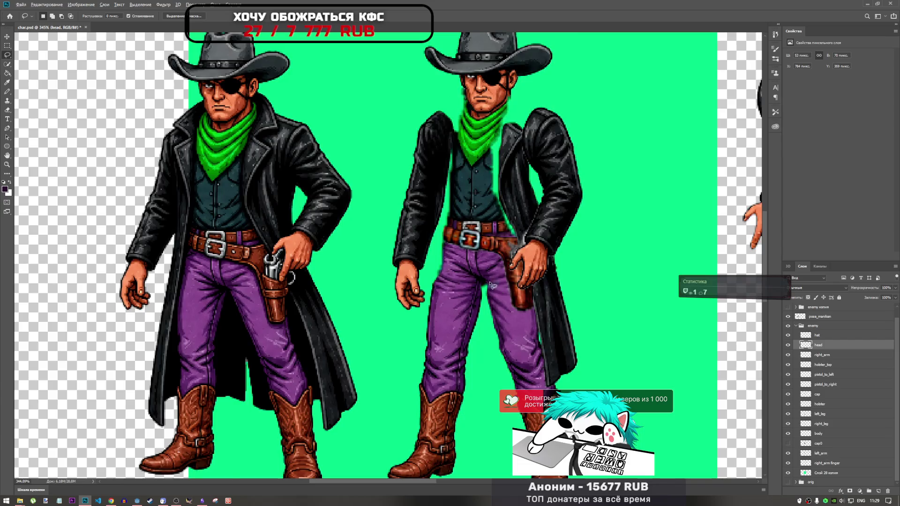
Check the right_leg layer's artwork by toggling its visibility.
scroll(506, 294, up, 5)
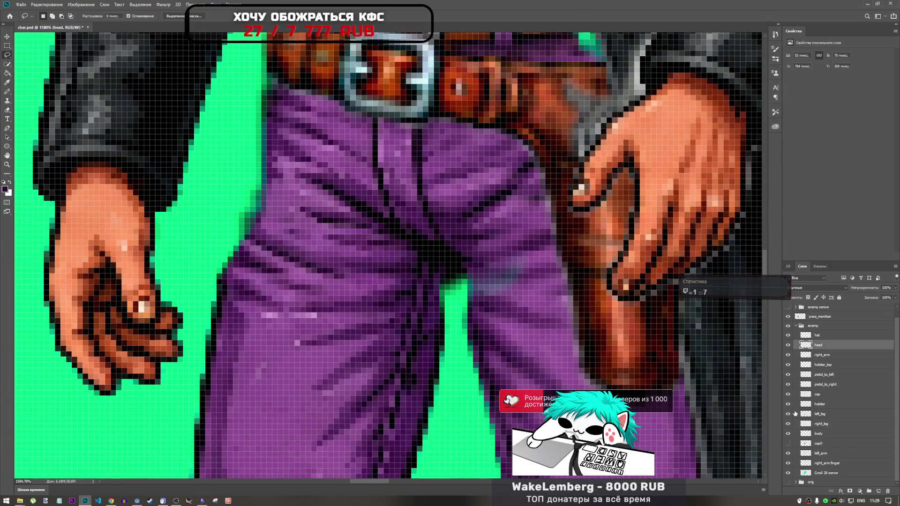
click(788, 423)
click(788, 424)
click(788, 424)
click(788, 423)
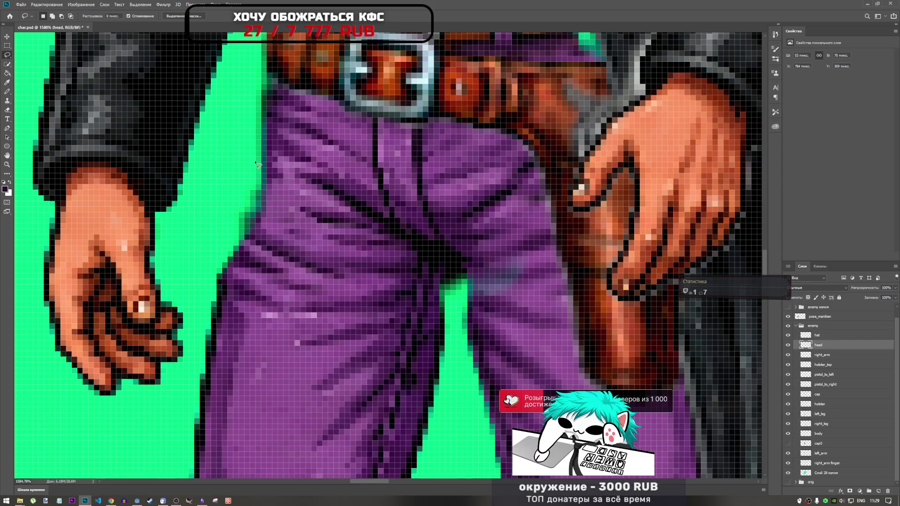
Clone-stamp over the stray pixels on the right_leg trouser leg, then review both sprites.
click(7, 100)
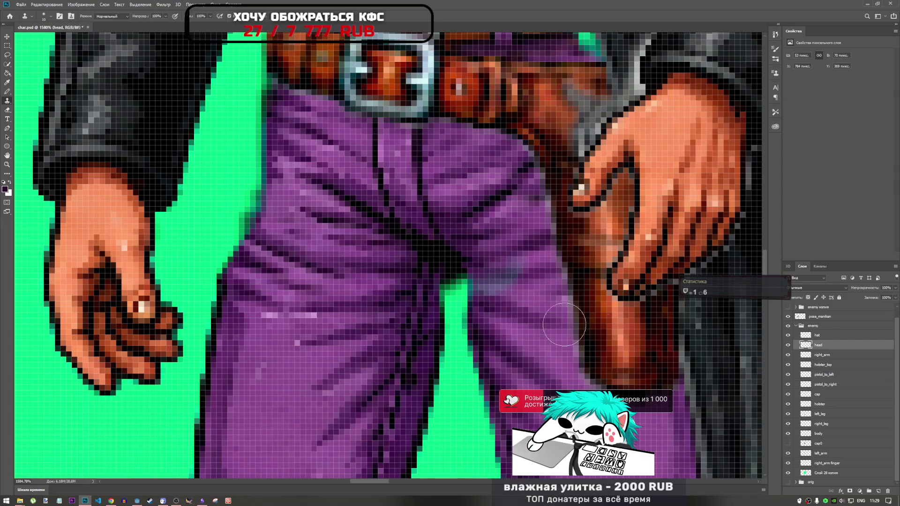
click(805, 424)
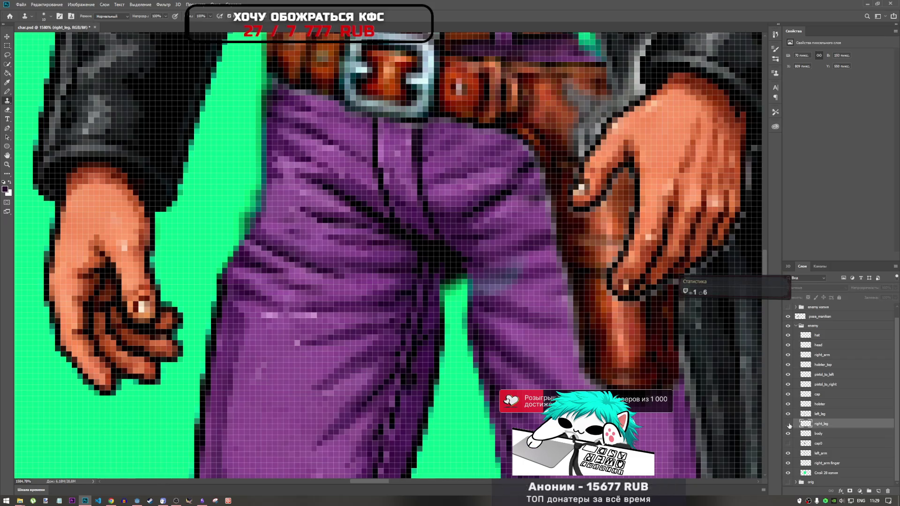
drag(533, 281, 488, 280)
drag(510, 348, 496, 340)
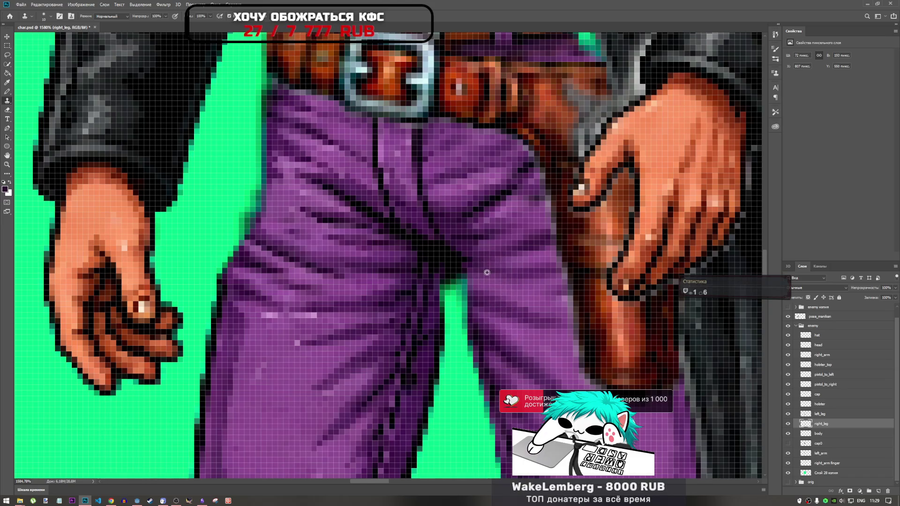
drag(484, 277, 489, 294)
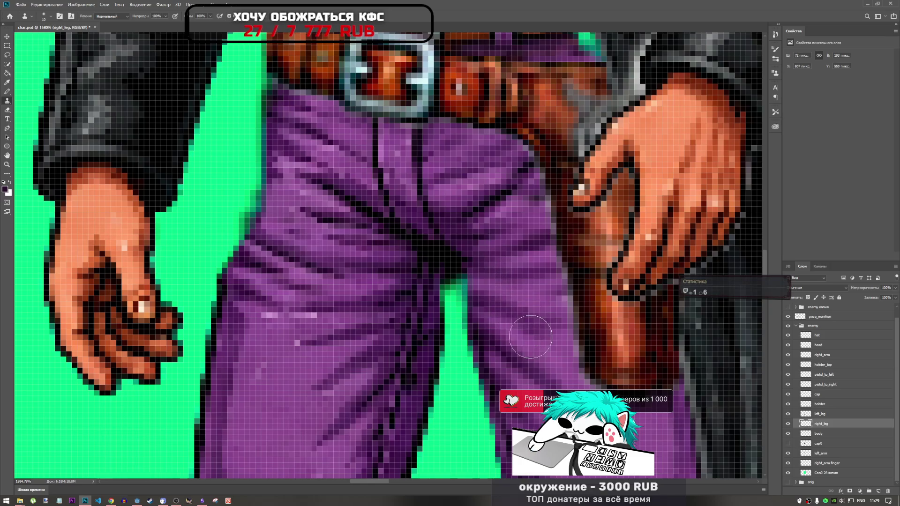
scroll(510, 339, down, 8)
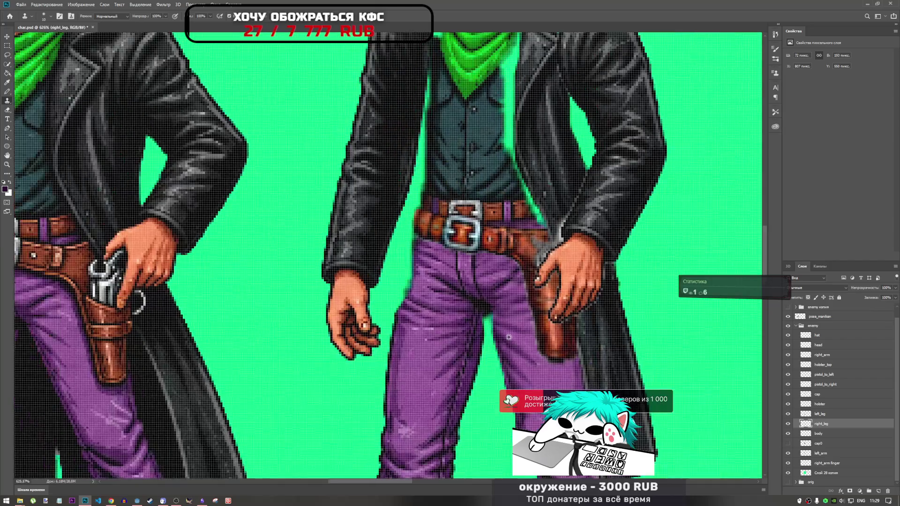
scroll(514, 328, up, 6)
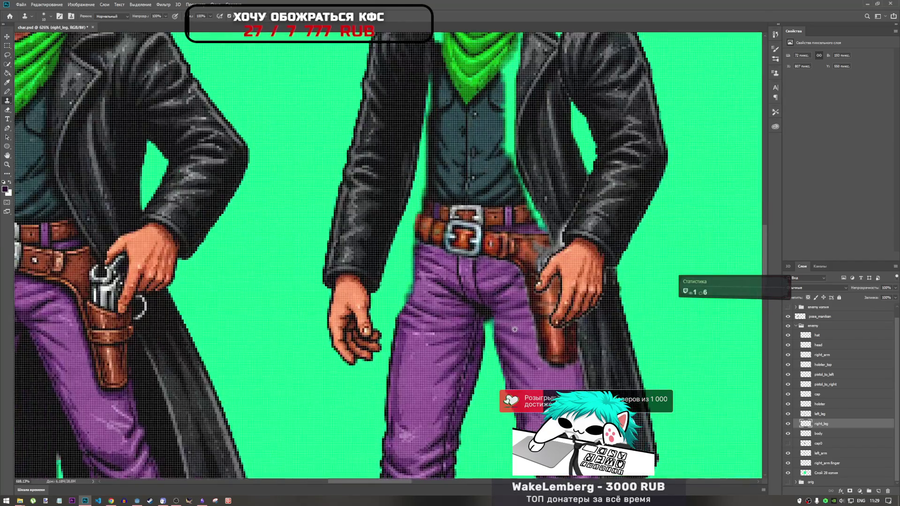
scroll(516, 317, down, 6)
scroll(516, 317, up, 2)
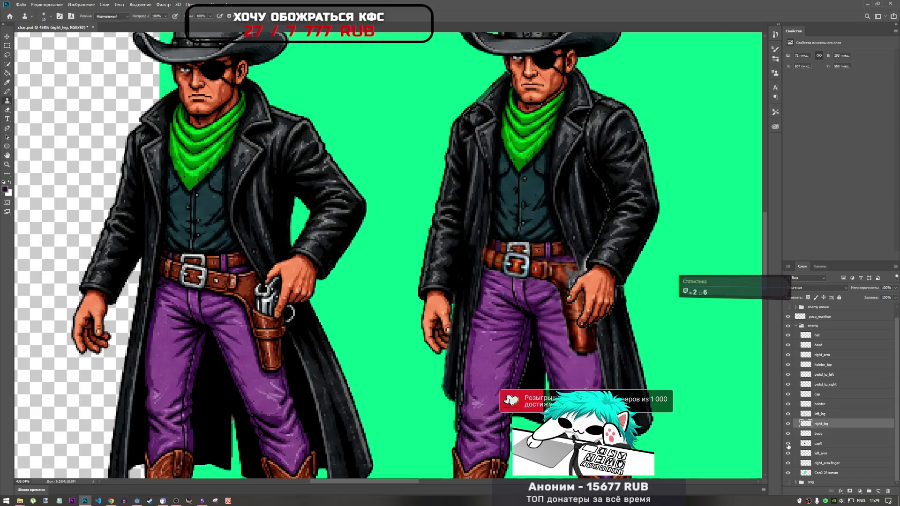
scroll(535, 304, down, 5)
scroll(554, 288, up, 3)
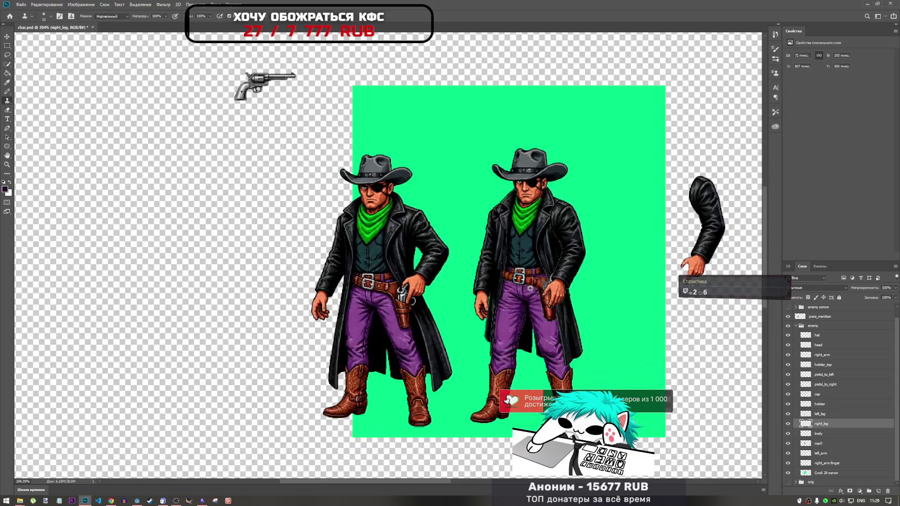
scroll(556, 277, up, 4)
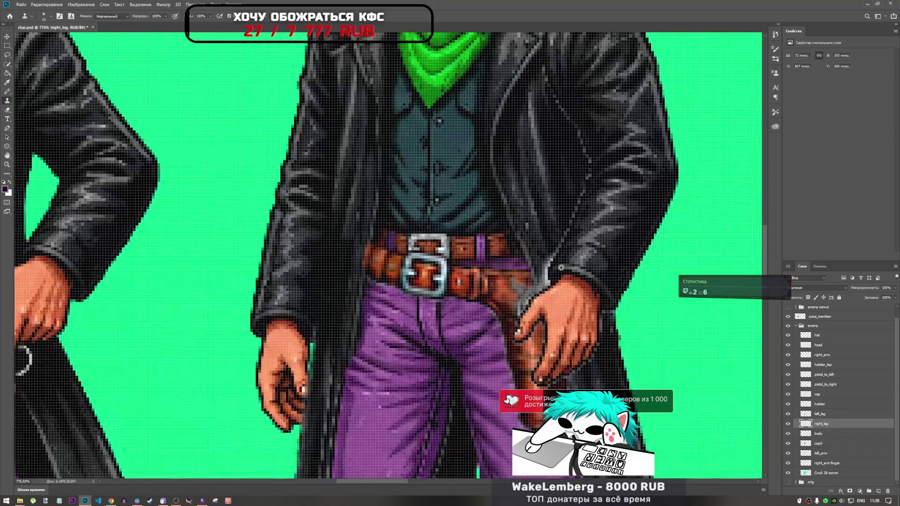
scroll(528, 259, down, 3)
scroll(528, 259, down, 5)
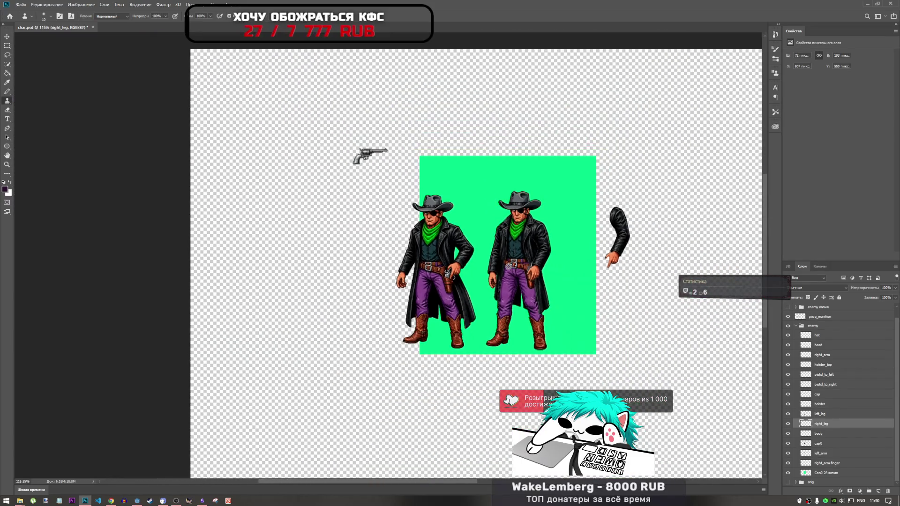
scroll(544, 272, up, 3)
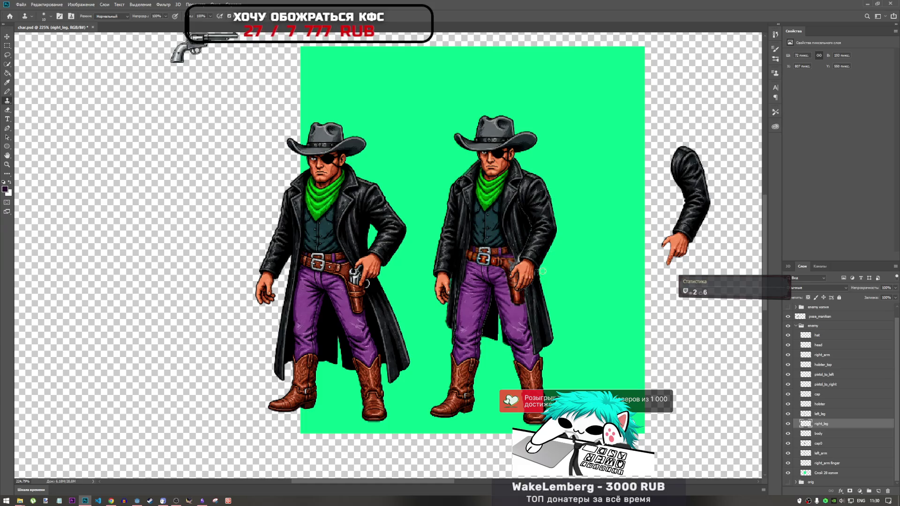
scroll(458, 299, down, 2)
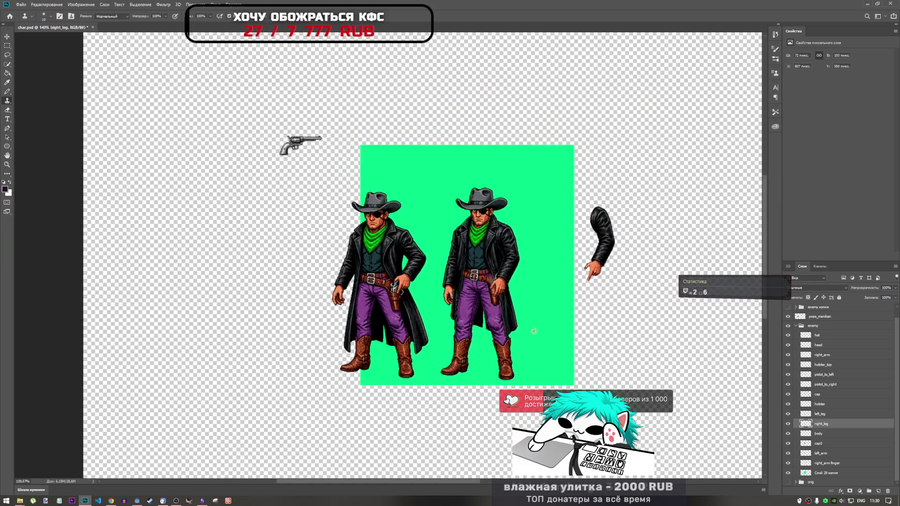
scroll(416, 332, up, 5)
scroll(416, 332, down, 3)
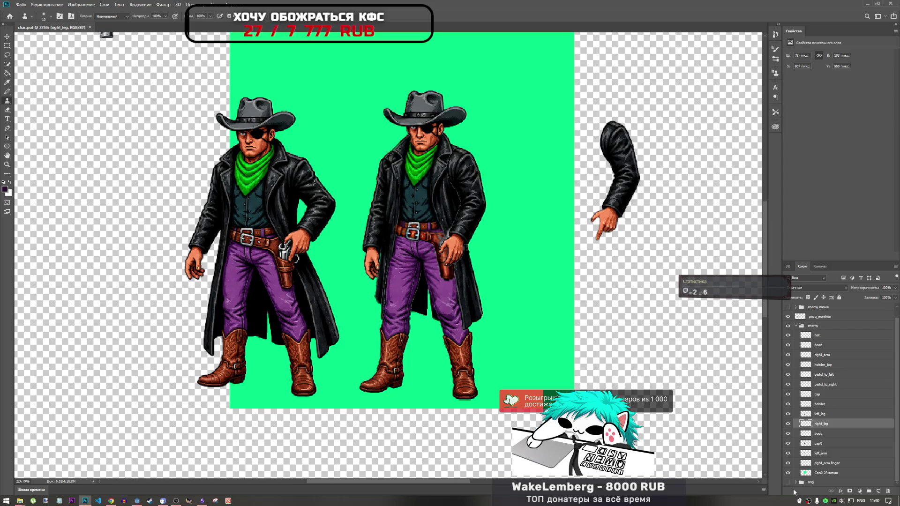
Hide the green background layer and rename the hat layer to 0_hat.
click(788, 473)
click(818, 464)
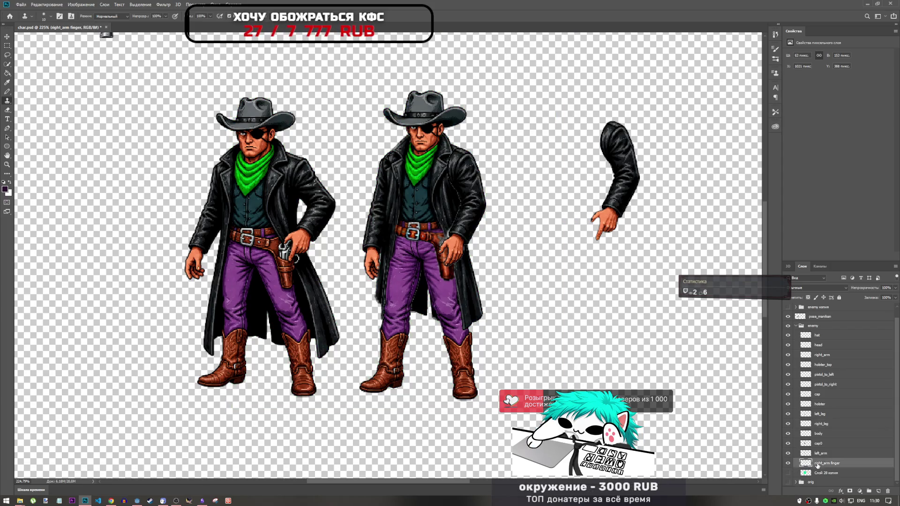
click(815, 336)
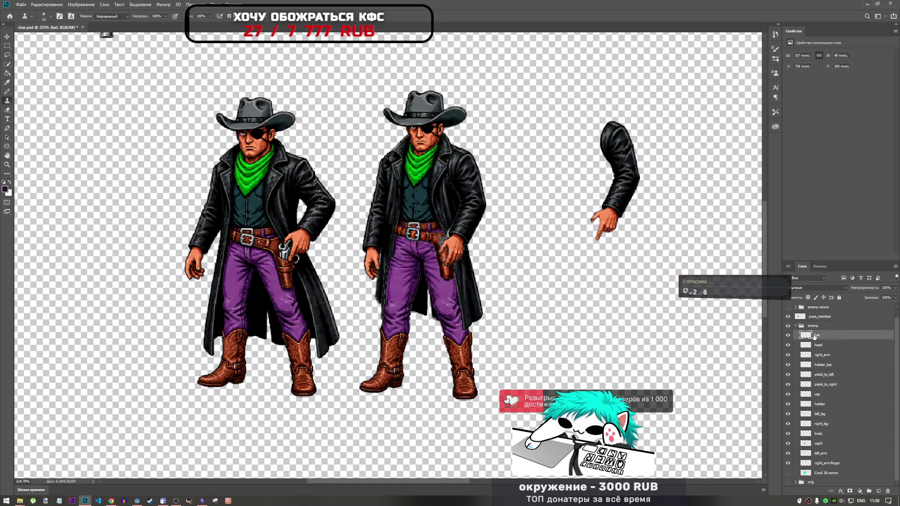
double_click(815, 336)
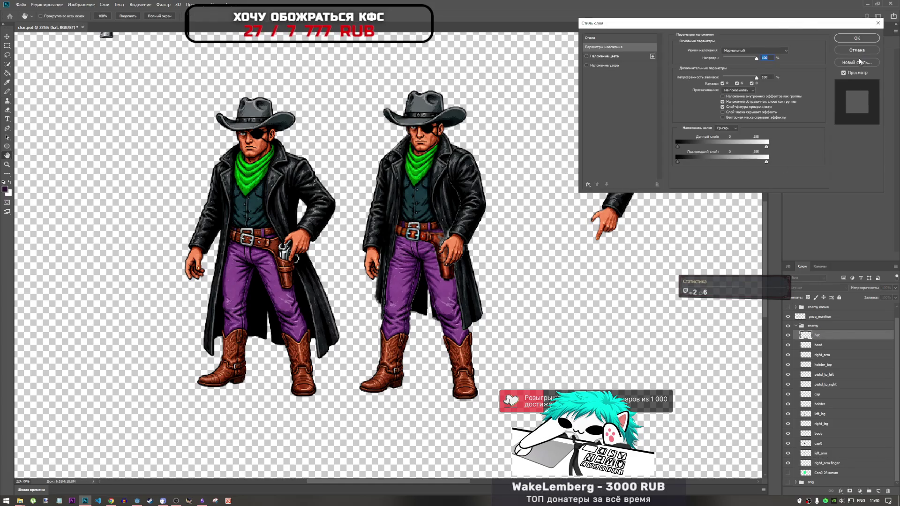
key(Escape)
double_click(817, 335)
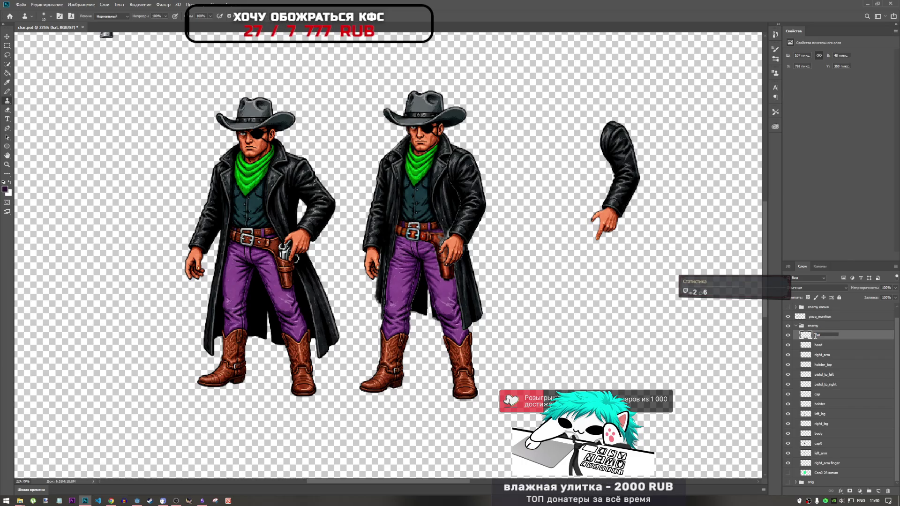
text(0_)
Rename the head layer to 1_head.
double_click(816, 347)
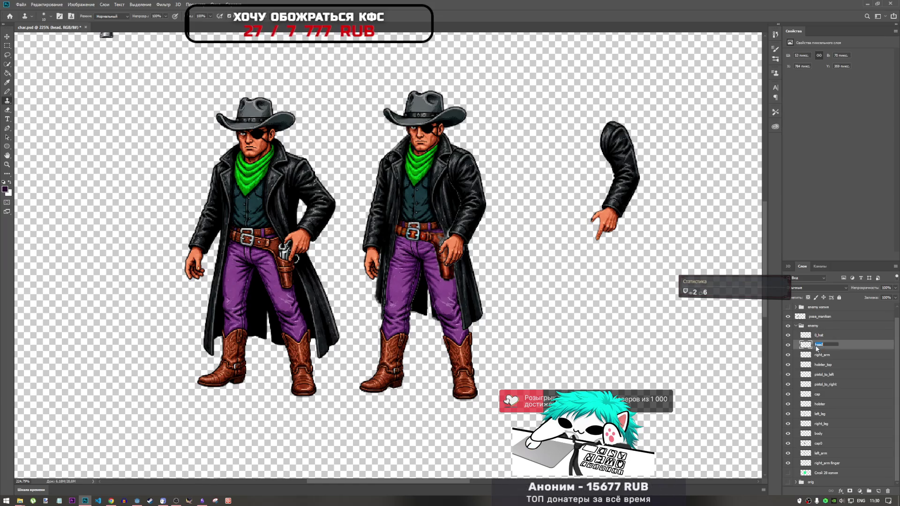
text(1_)
click(820, 355)
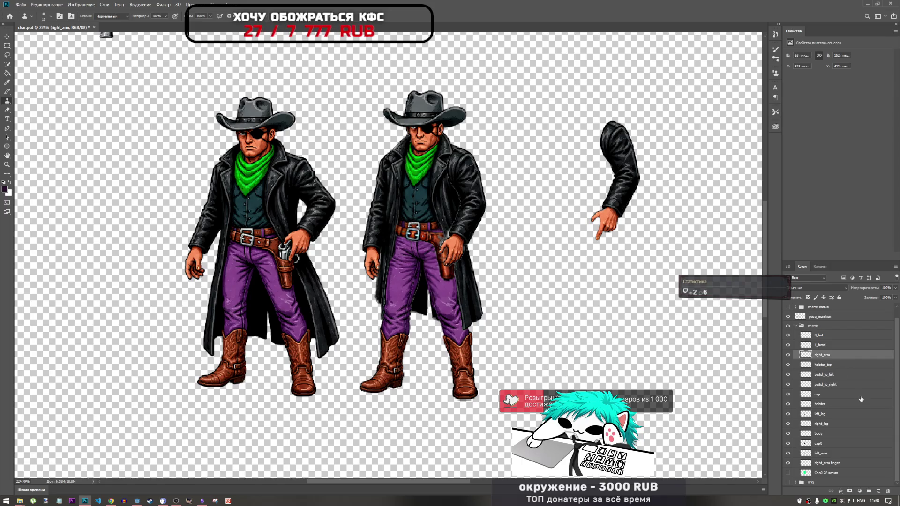
Place the cap layer above holster_top, then hide right_arm to identify it.
click(823, 397)
click(788, 395)
click(789, 394)
drag(823, 396, 829, 362)
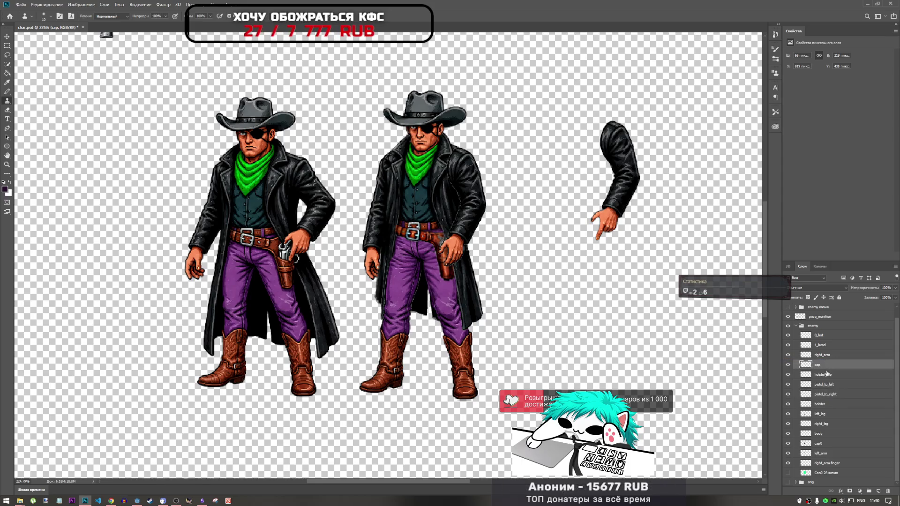
drag(830, 374, 834, 377)
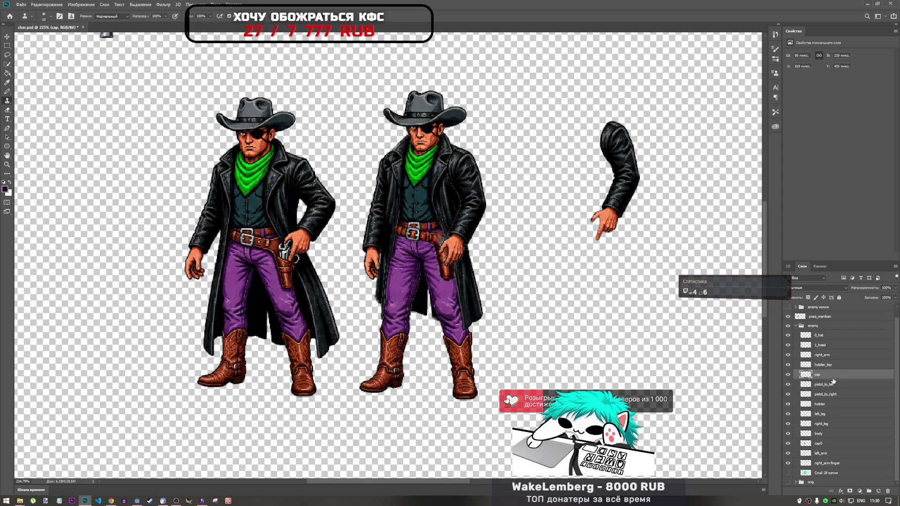
drag(833, 380, 834, 370)
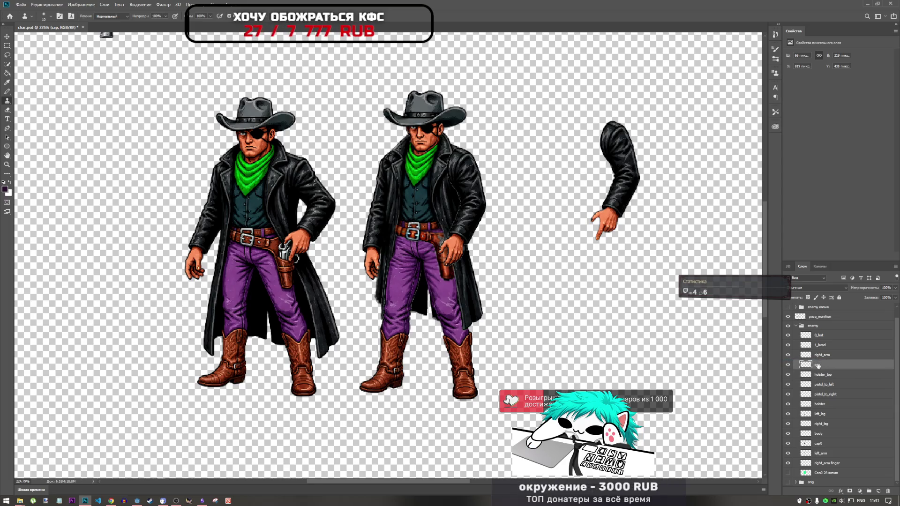
click(816, 356)
click(789, 356)
Rename layers to 0_right_arm, 1_hat and 2_head, moving 0_right_arm to the group top.
click(790, 355)
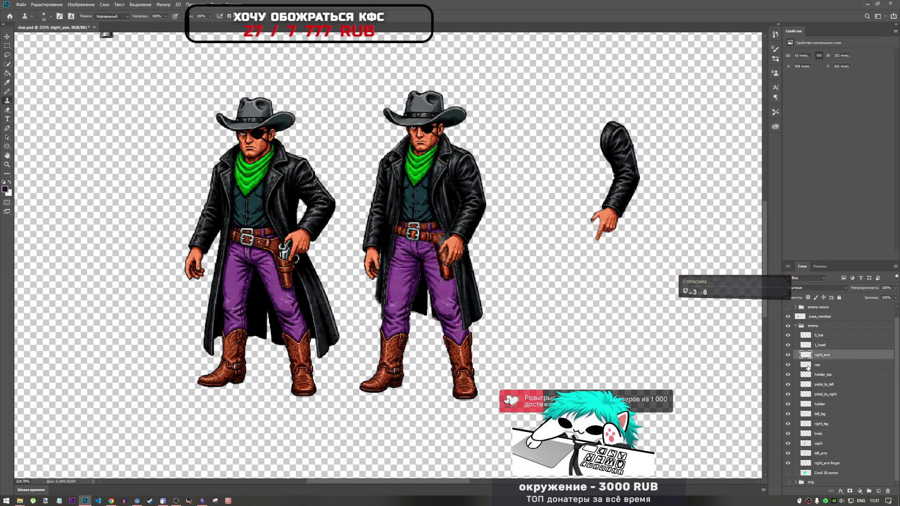
double_click(815, 356)
key(Return)
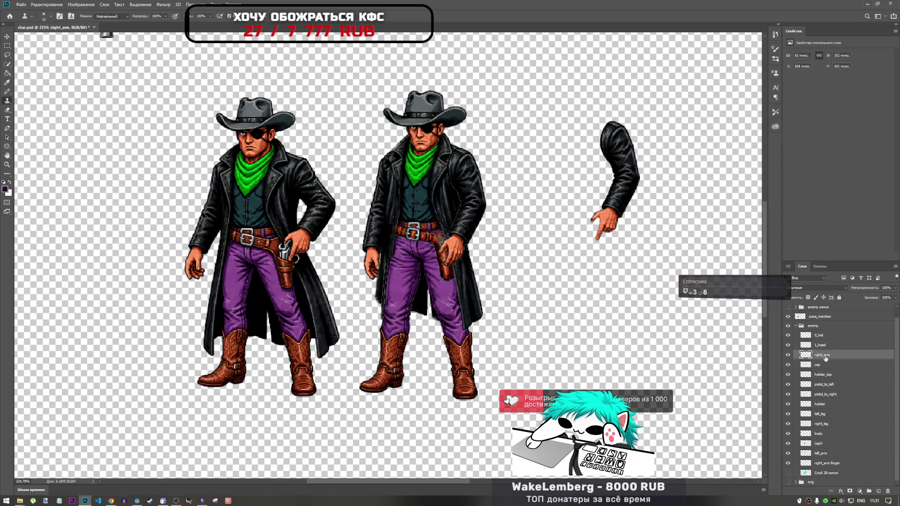
double_click(818, 334)
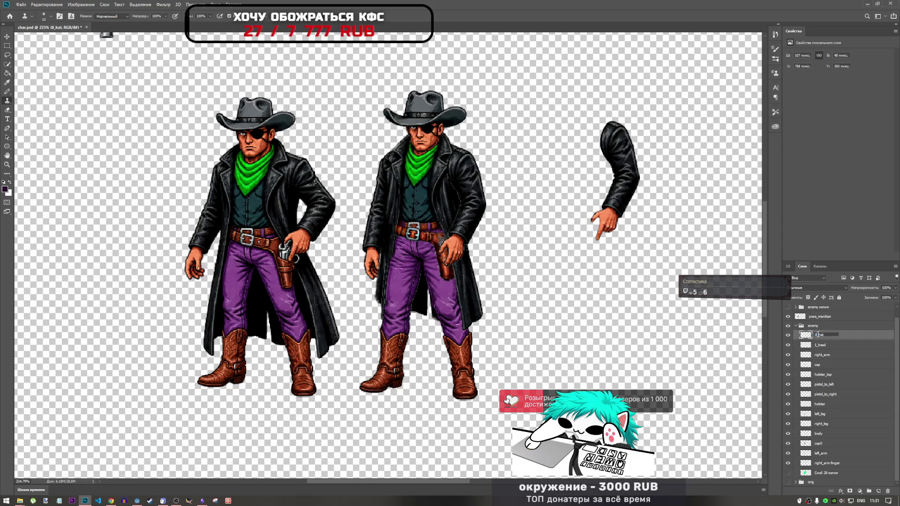
double_click(818, 346)
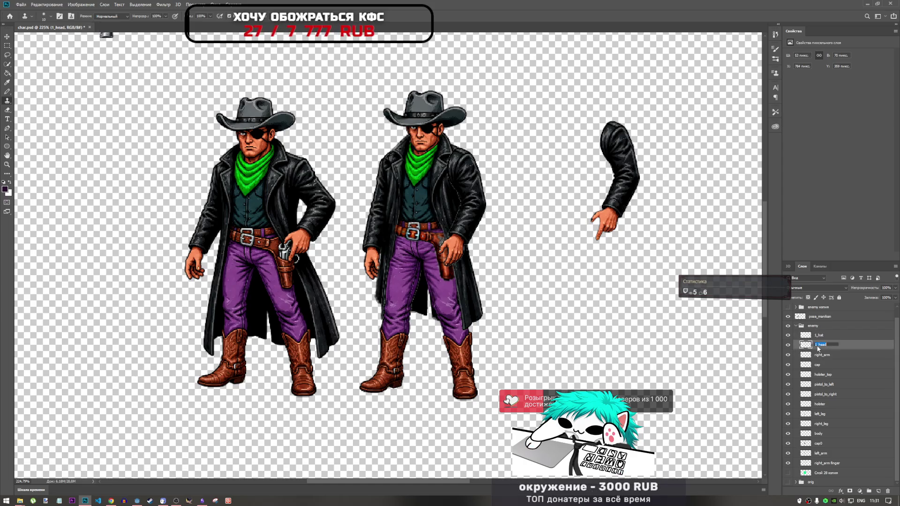
click(818, 346)
key(BackSpace)
text(2)
key(Tab)
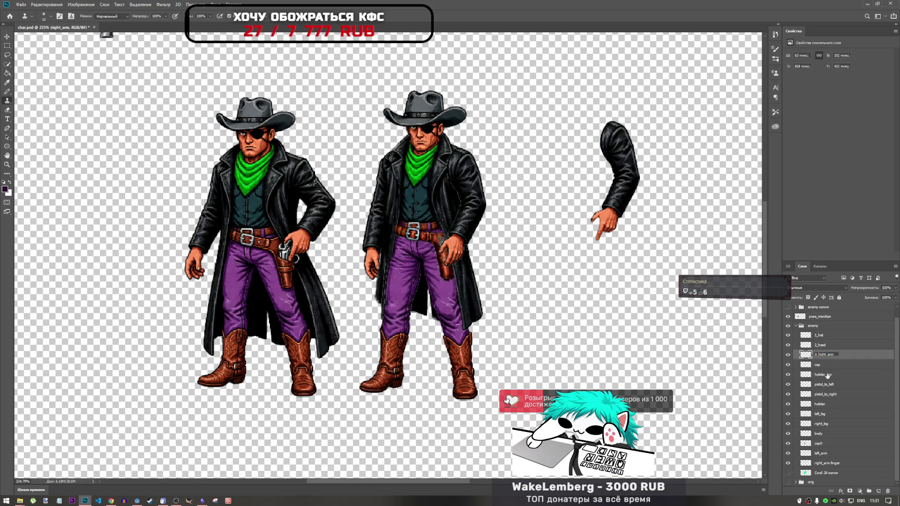
key(Return)
key(ctrl+bracketright)
key(ctrl+bracketright)
key(alt+bracketleft)
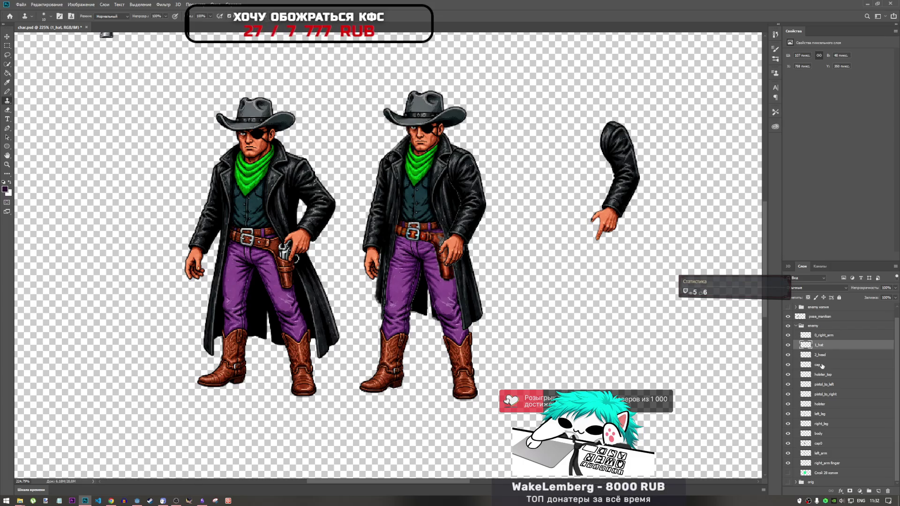
Prefix the cap and holster_top layers to make 3_cap and 4_holster_top.
click(820, 364)
click(788, 365)
click(789, 365)
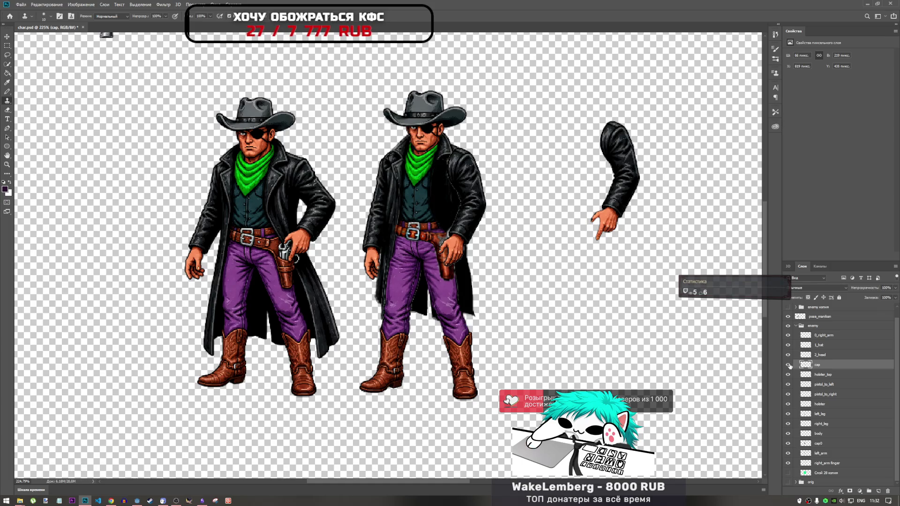
double_click(816, 366)
key(Home)
text(3_)
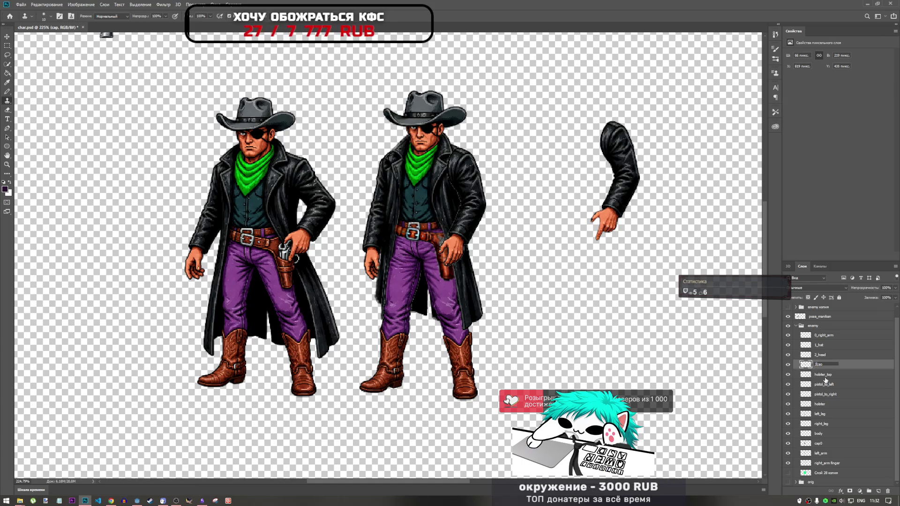
click(815, 375)
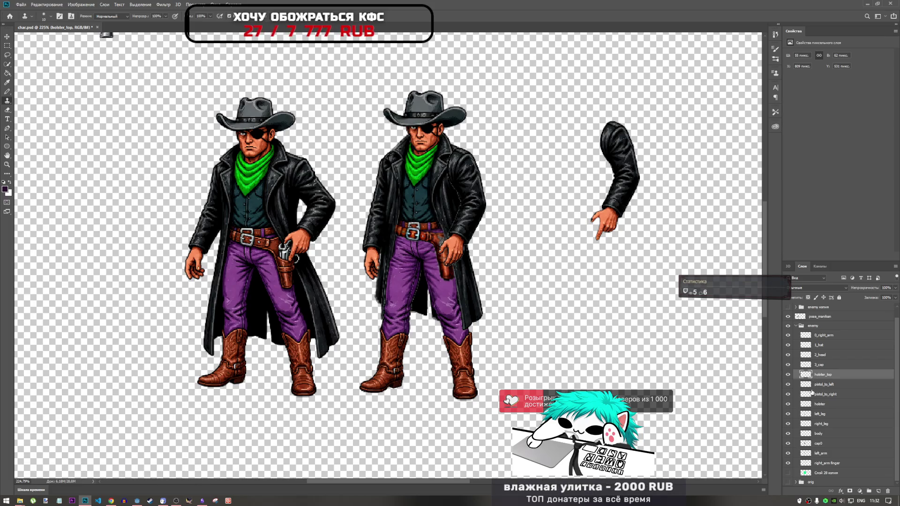
double_click(823, 374)
key(Home)
text(4)
click(819, 385)
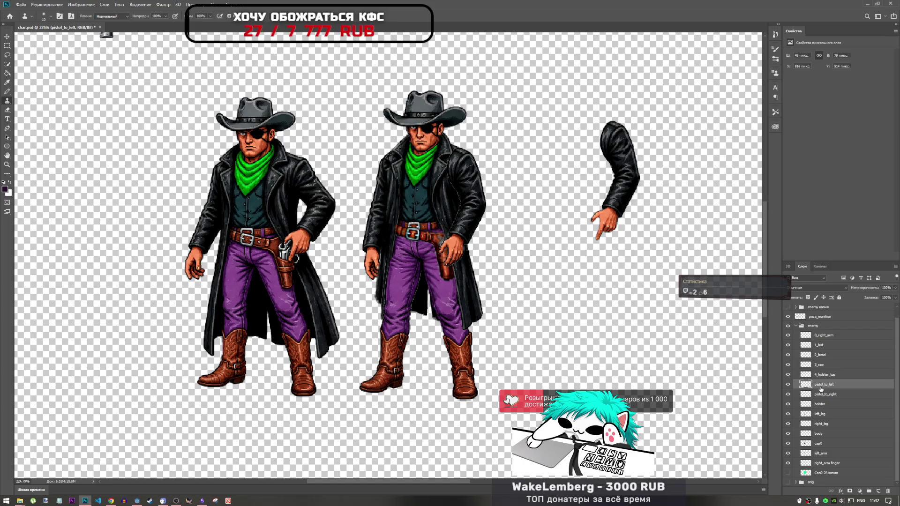
Rename pistol_to_left to 5_pistol_to_left and move pistol_to_right out of the enemy group.
click(788, 384)
click(789, 385)
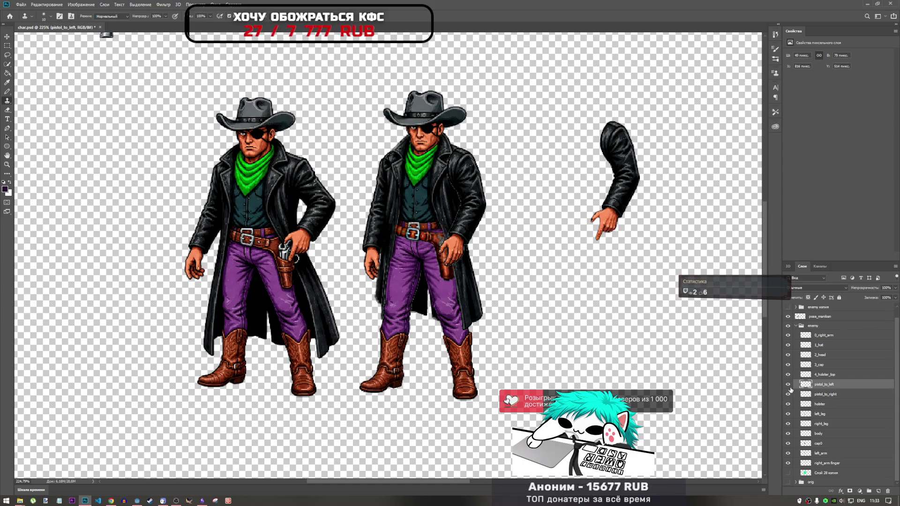
double_click(818, 384)
text(_)
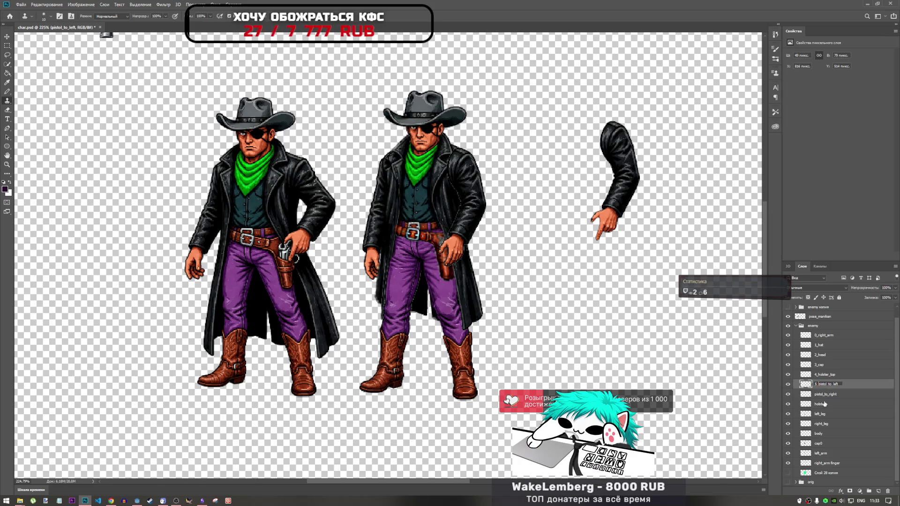
double_click(818, 394)
click(815, 394)
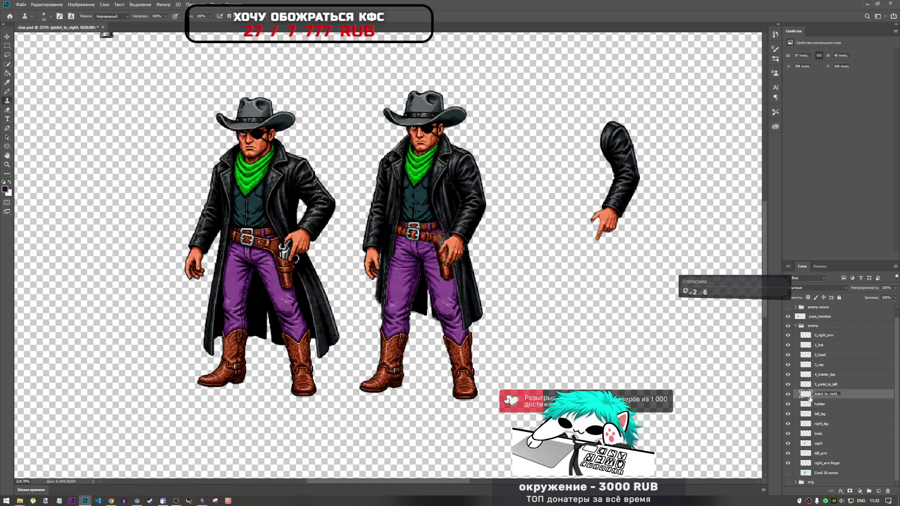
key(Return)
mouse_move(811, 402)
mouse_down()
mouse_move(830, 323)
mouse_move(831, 336)
mouse_up()
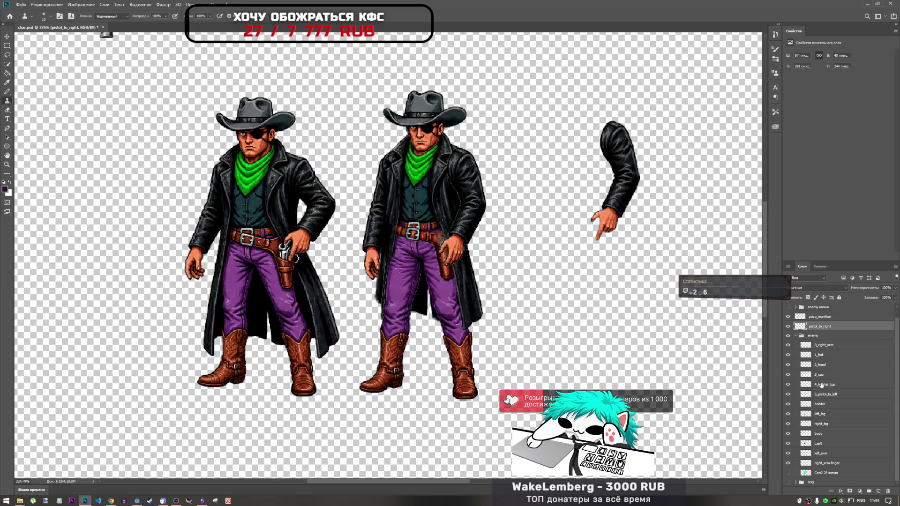
Rename the holster layer to 6_holster.
click(819, 404)
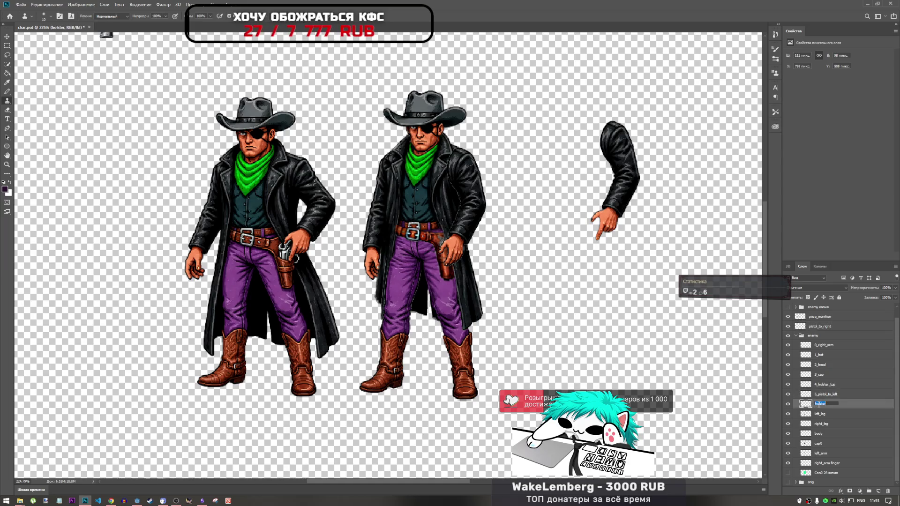
click(787, 404)
click(788, 405)
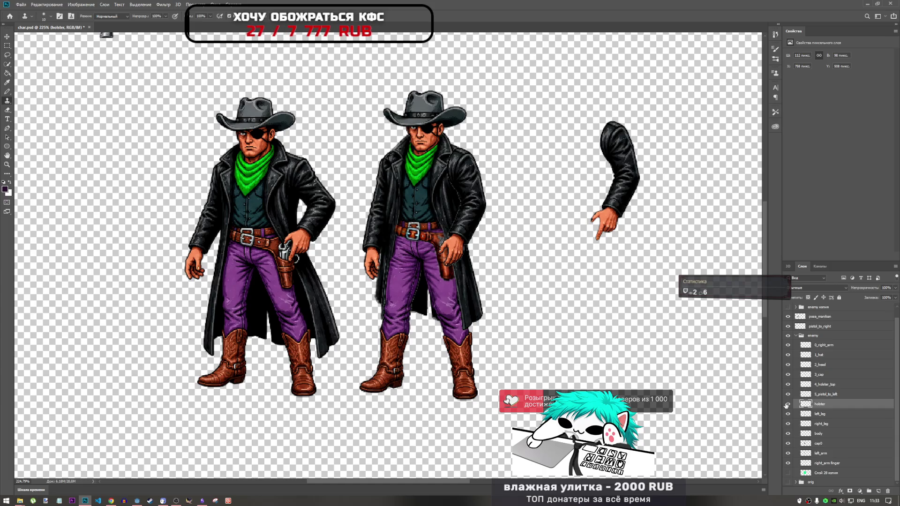
double_click(816, 406)
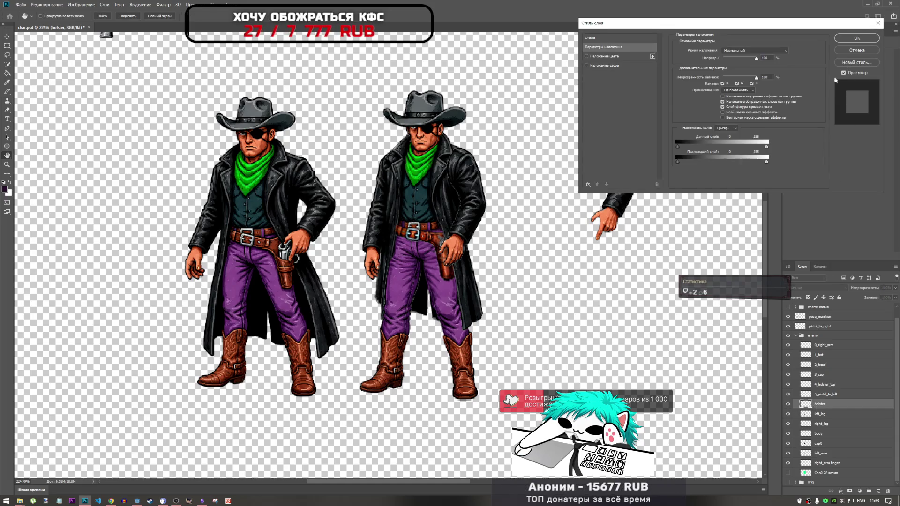
click(850, 52)
double_click(819, 405)
text(6_)
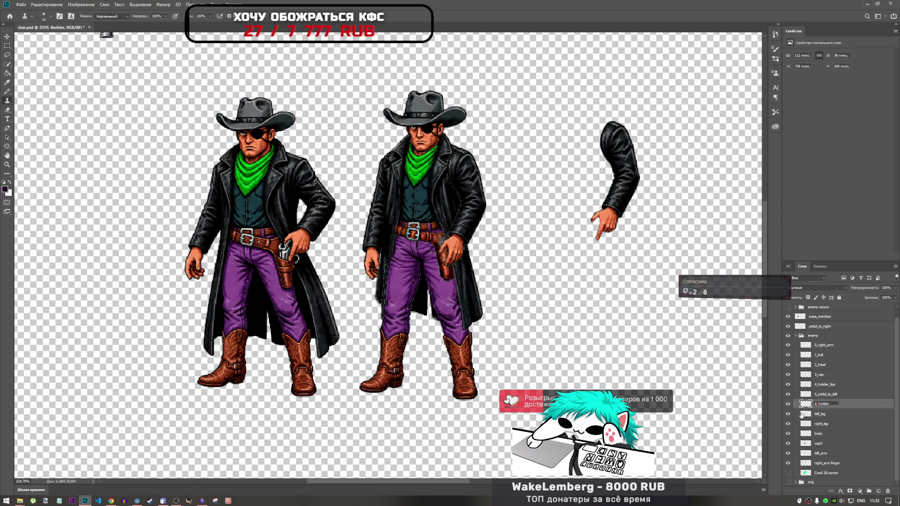
click(802, 415)
Rename the left_leg layer to 7_left_leg.
click(788, 414)
click(788, 414)
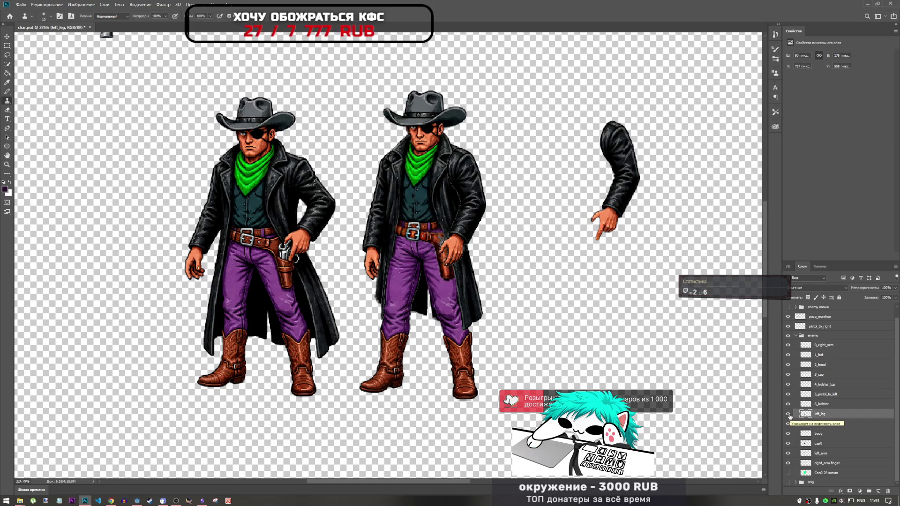
click(788, 415)
click(788, 414)
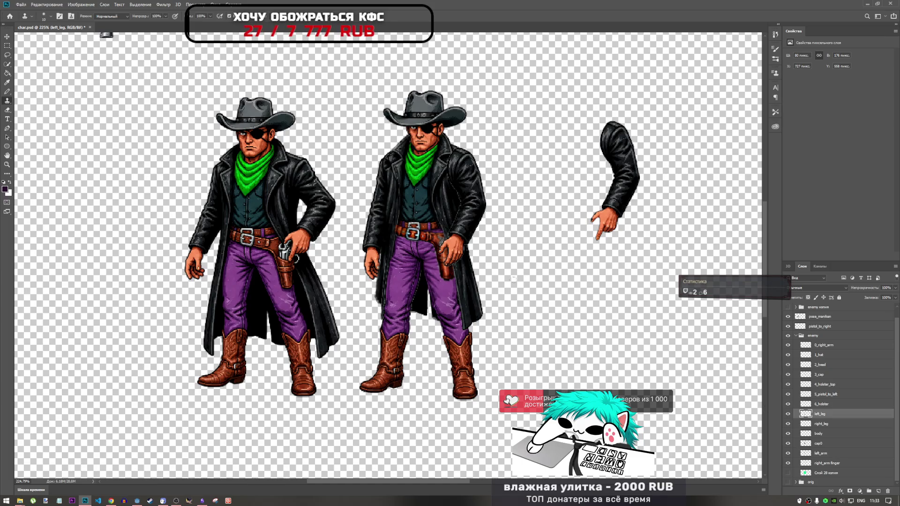
scroll(390, 260, up, 5)
scroll(390, 260, up, 5)
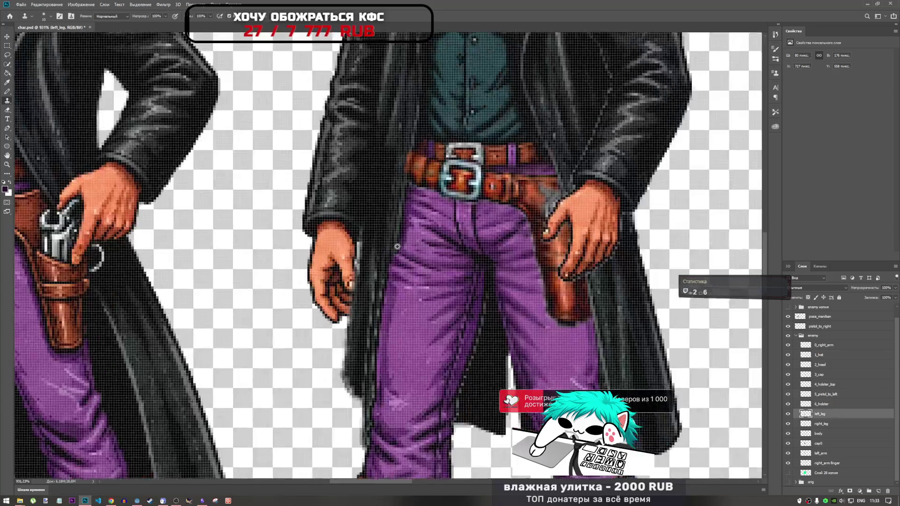
scroll(408, 262, down, 6)
scroll(408, 262, down, 4)
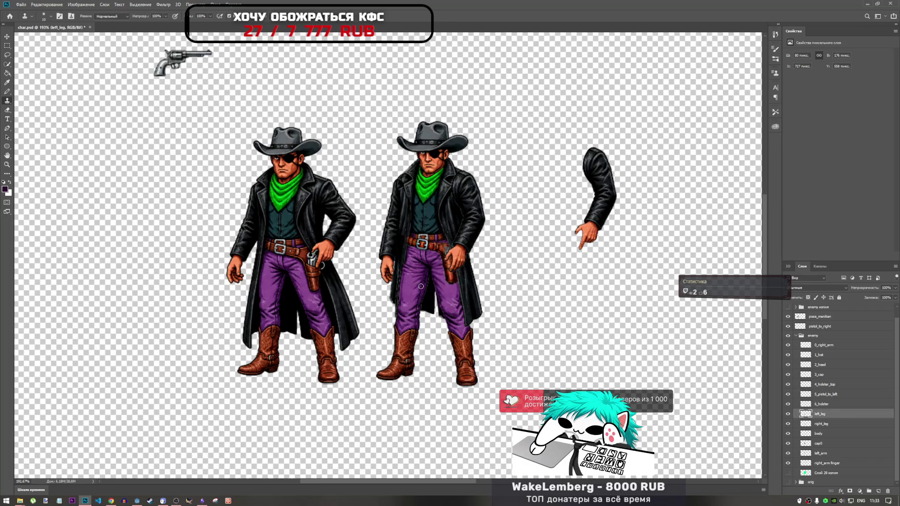
double_click(816, 415)
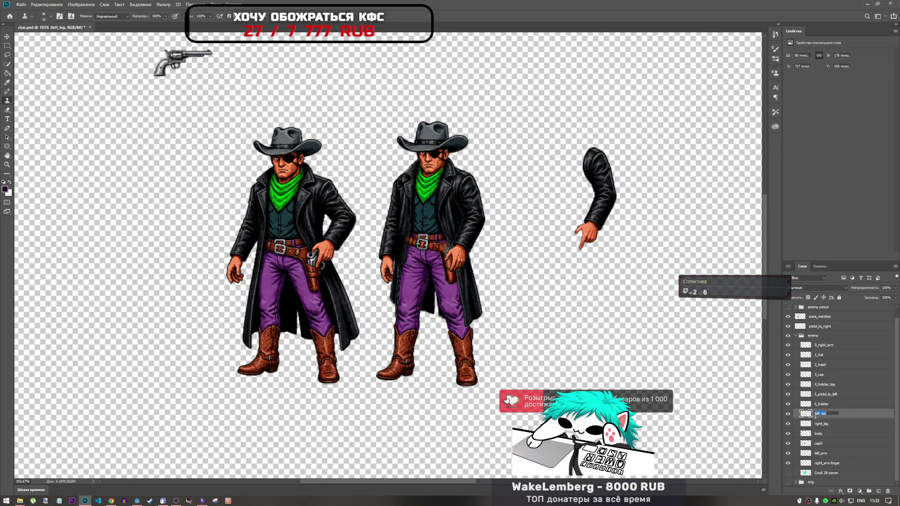
click(815, 414)
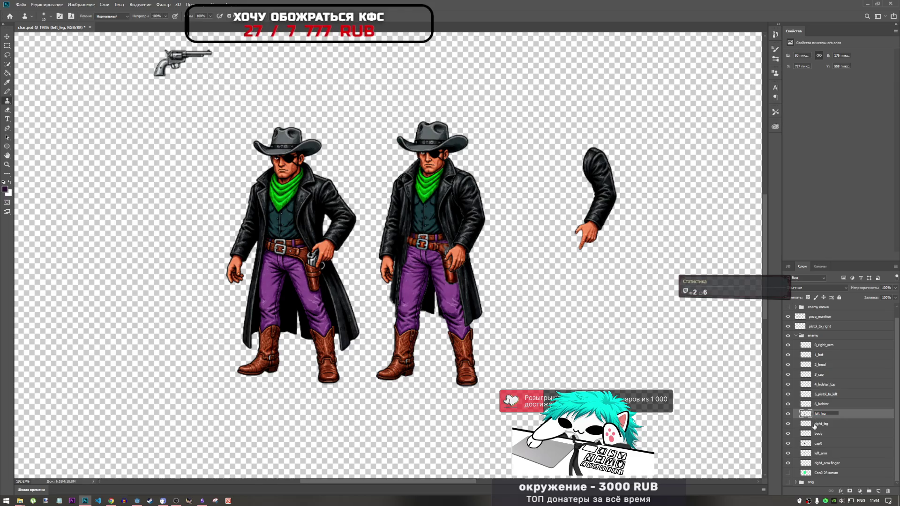
text(7_)
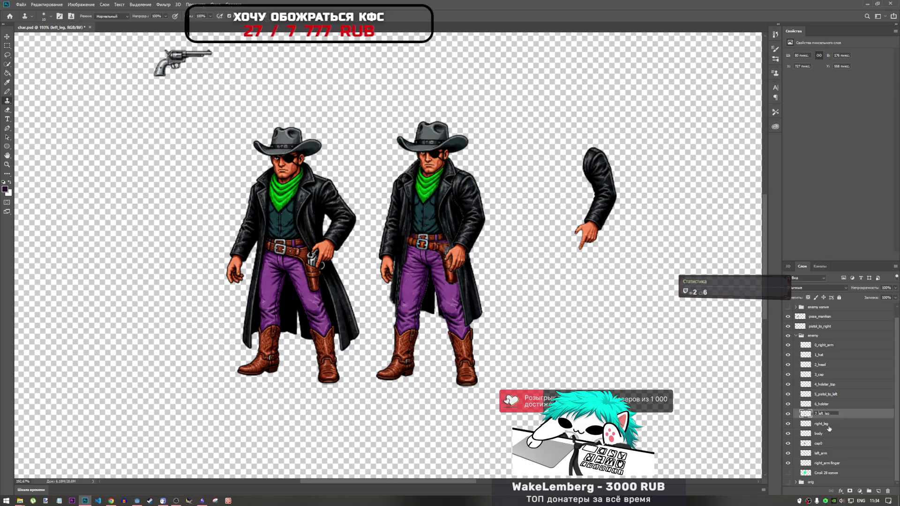
click(814, 427)
Rename right_leg and body to 8_right_leg and 9_body.
double_click(820, 423)
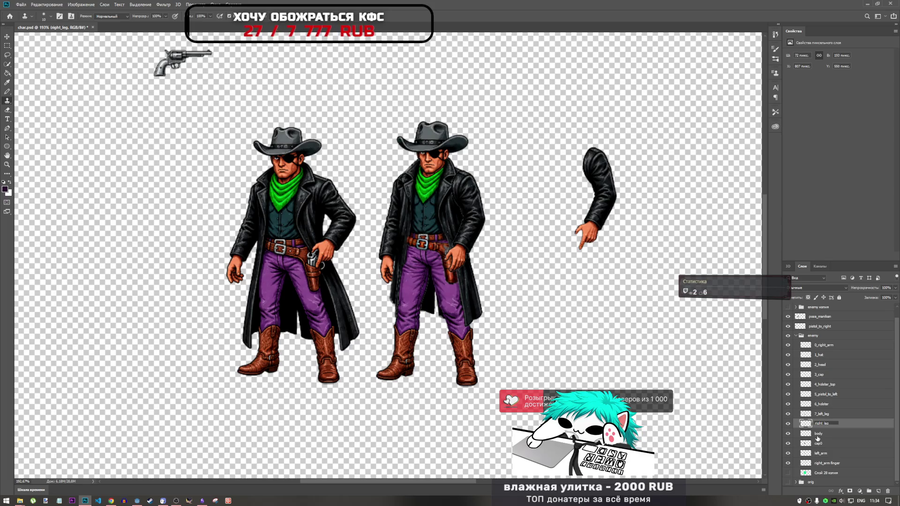
text(8_)
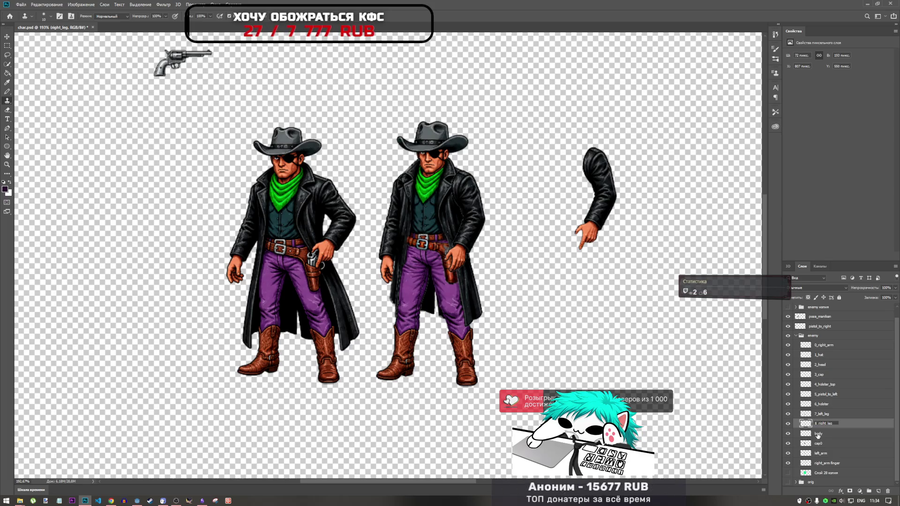
click(819, 436)
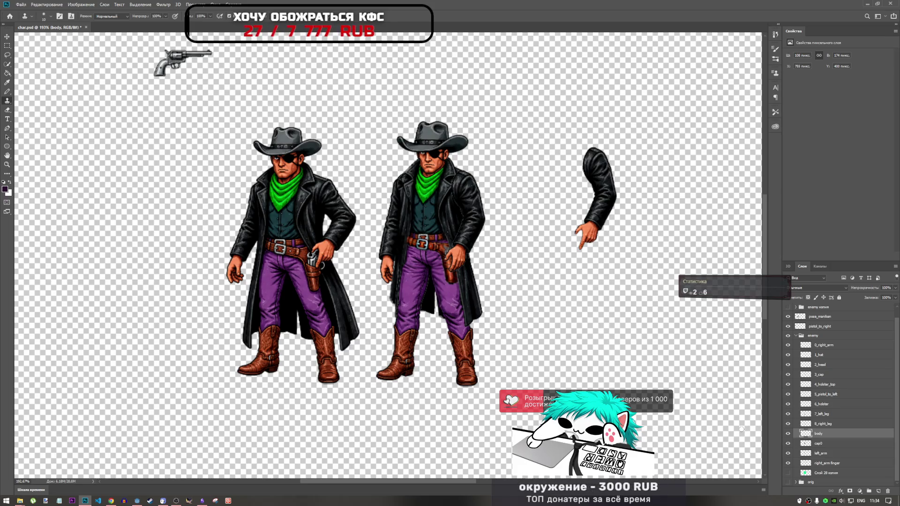
double_click(818, 433)
key(Home)
text(9)
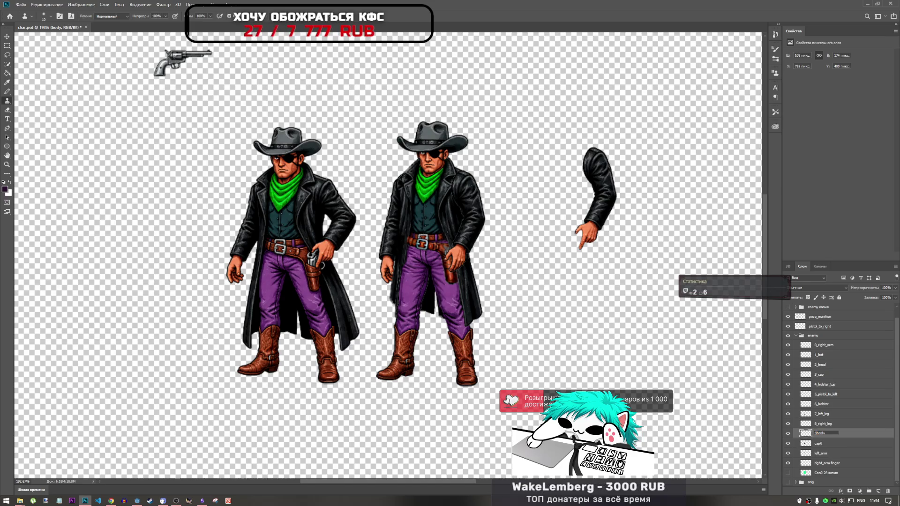
click(823, 443)
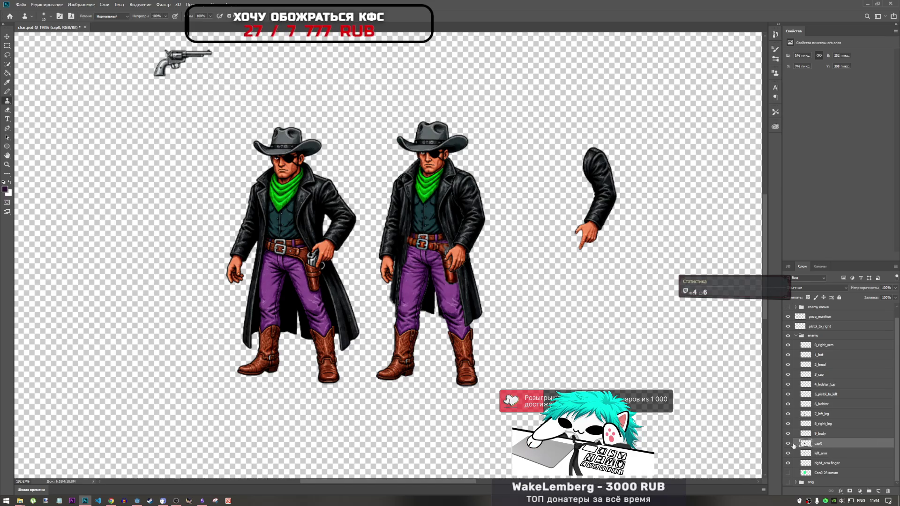
Rename cap0 to 10_cap0 and make left_arm visible, renamed 11_left_arm.
double_click(817, 444)
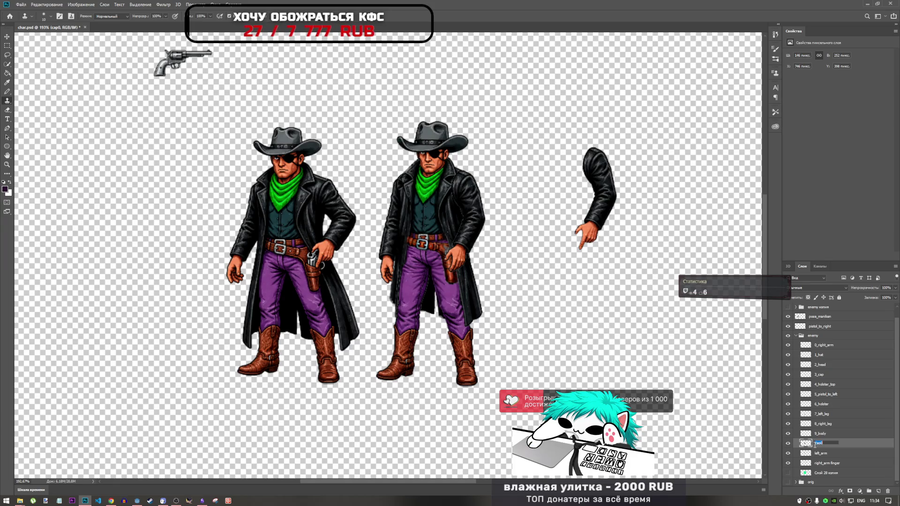
key(Home)
text(10_)
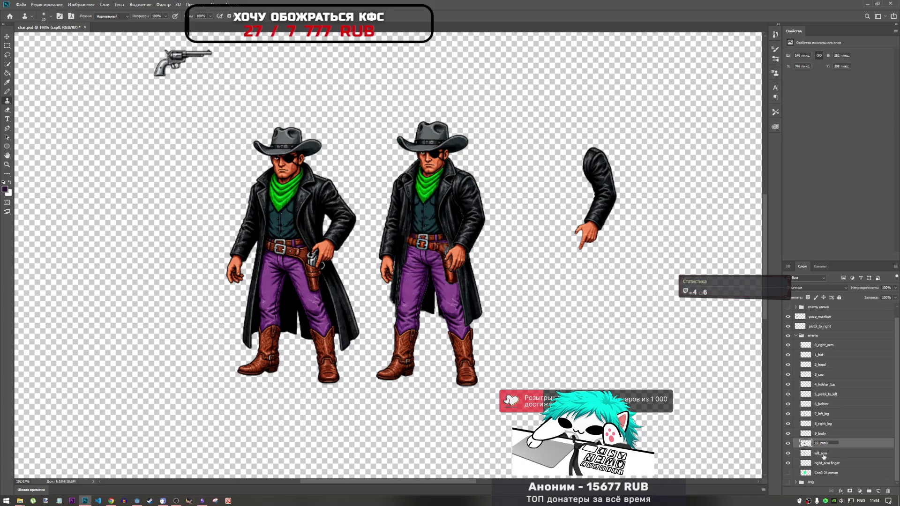
click(823, 454)
click(789, 453)
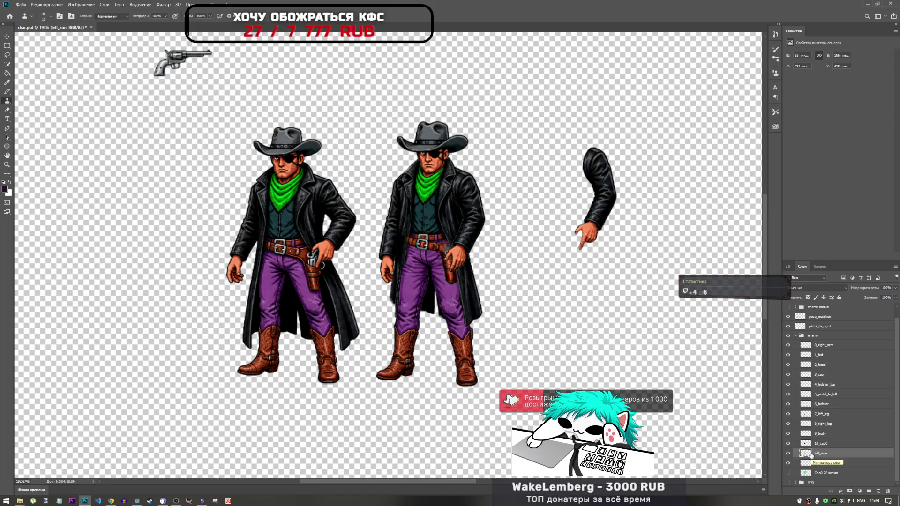
double_click(818, 453)
text(11_)
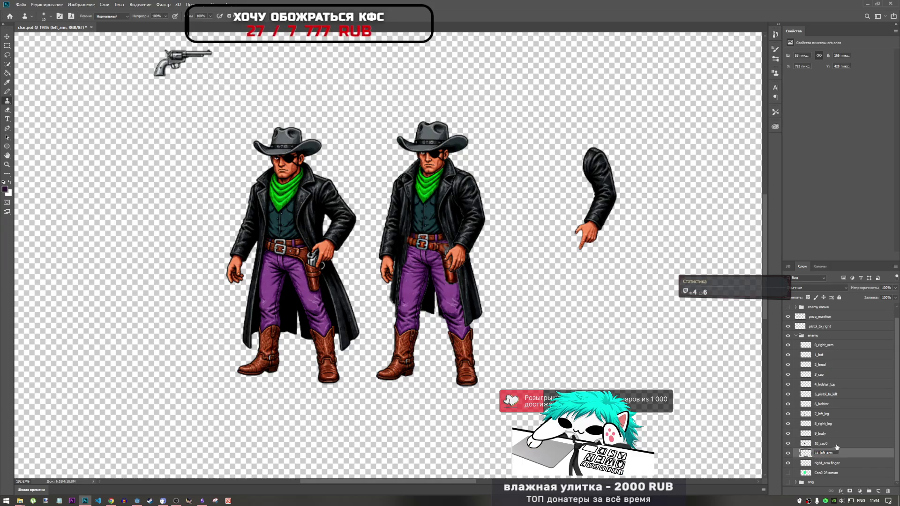
click(833, 444)
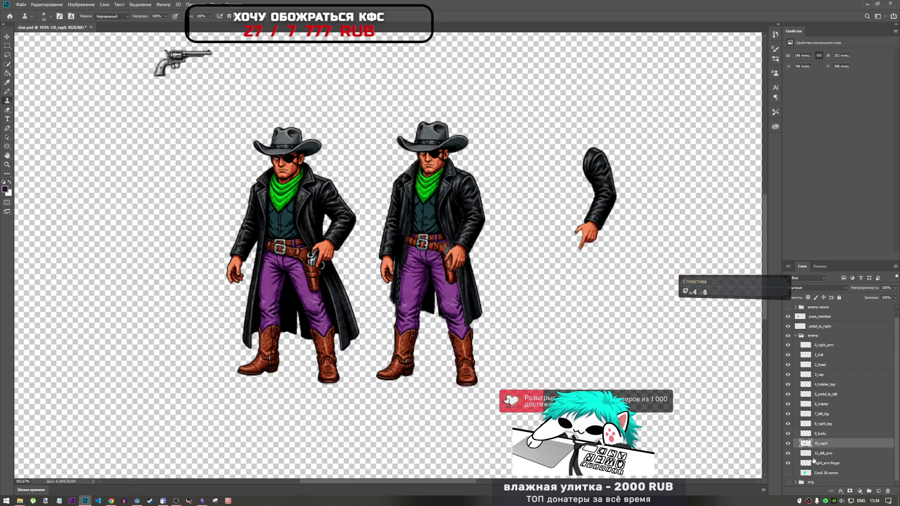
Check the right_arm finger layer, then bring the YouTube browser window to the front.
click(787, 463)
click(788, 463)
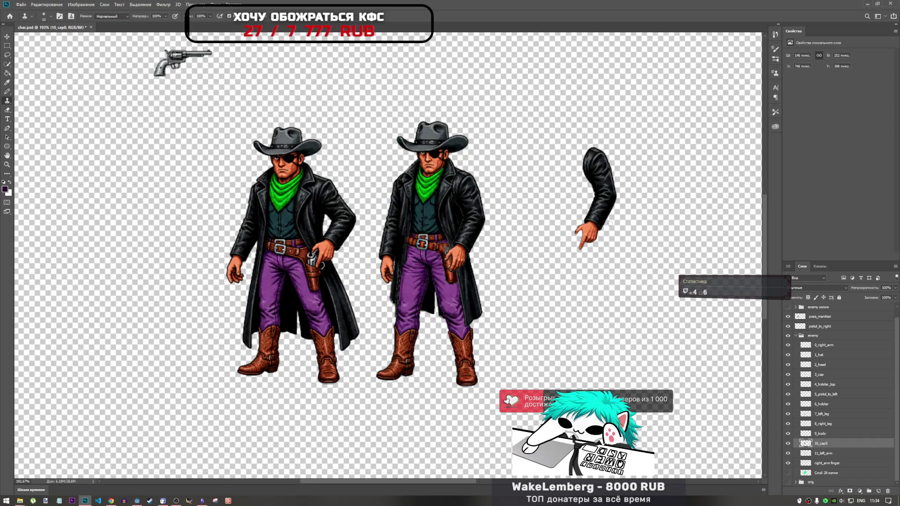
mouse_move(111, 500)
click(122, 482)
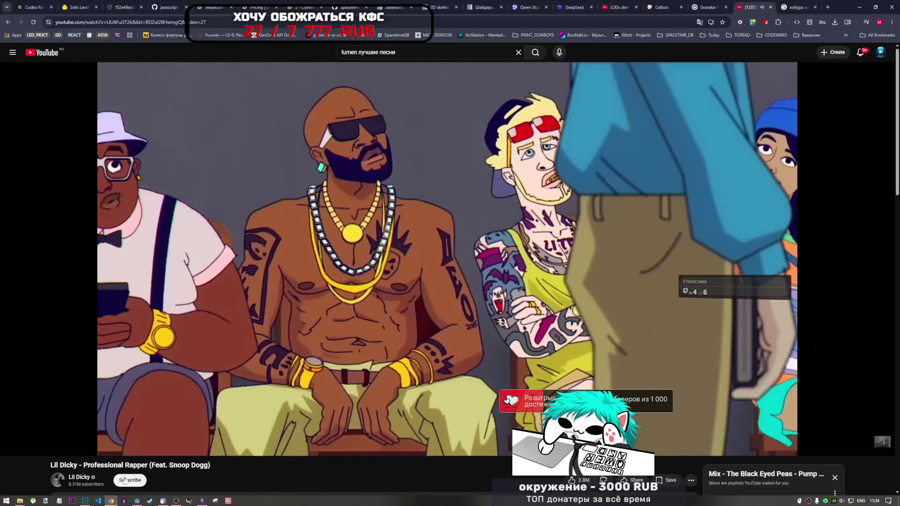
Skip through the YouTube playlist videos until Feel Good Inc. plays, then go back to Godot.
click(120, 436)
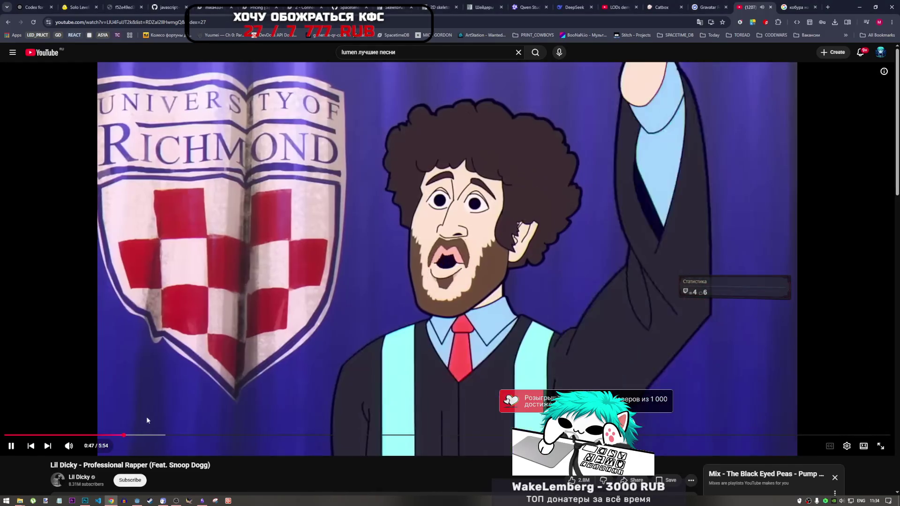
scroll(367, 445, down, 4)
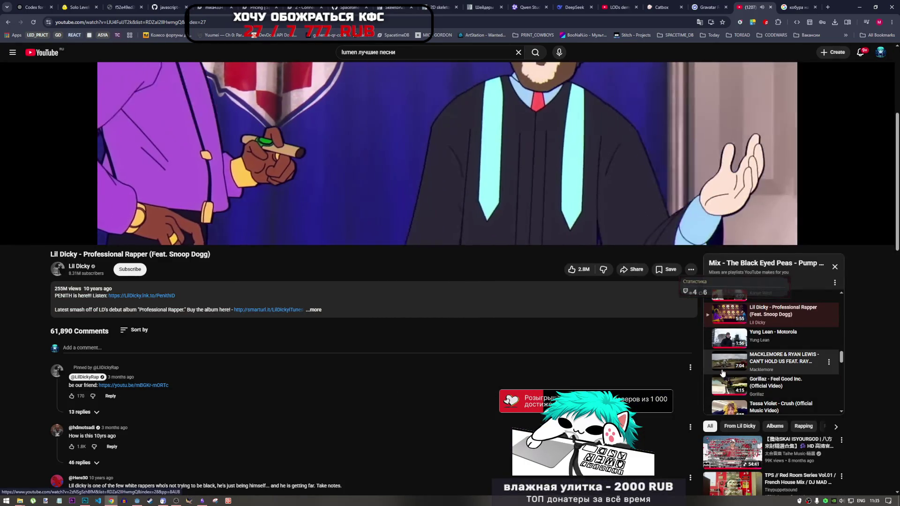
click(734, 342)
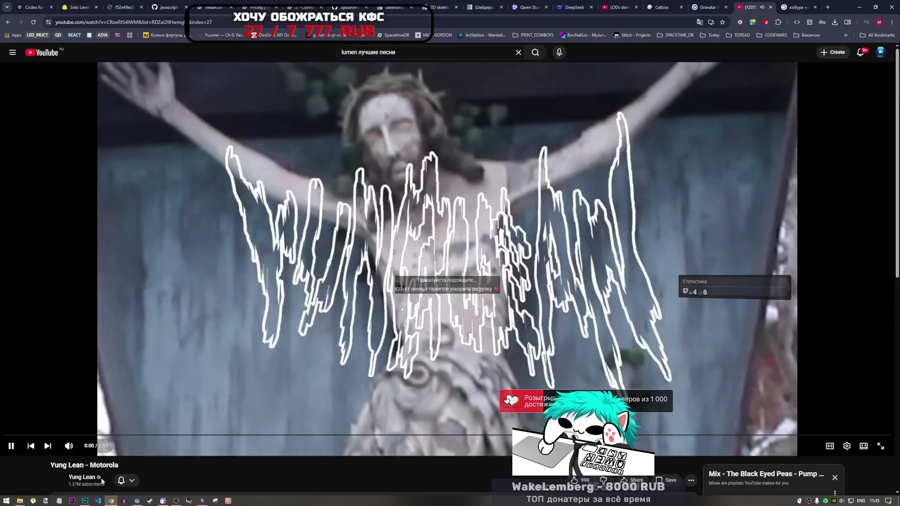
click(86, 501)
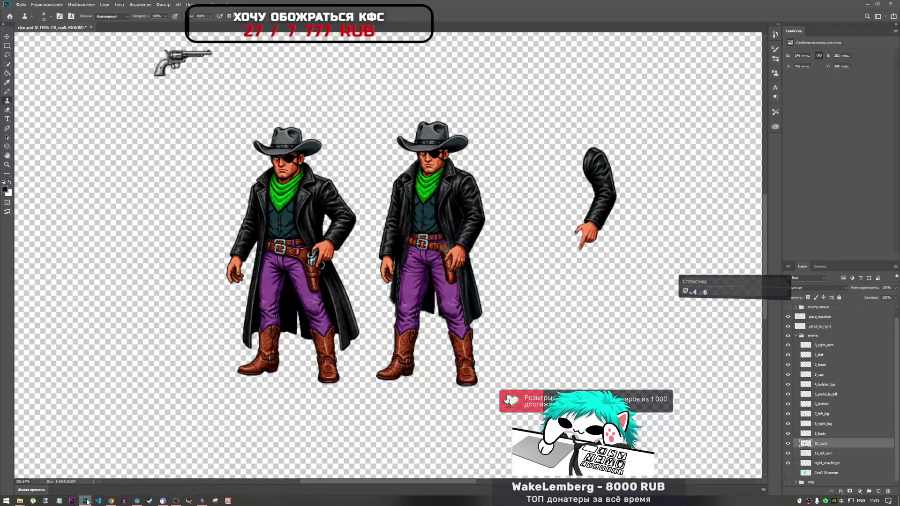
click(111, 501)
scroll(746, 413, up, 2)
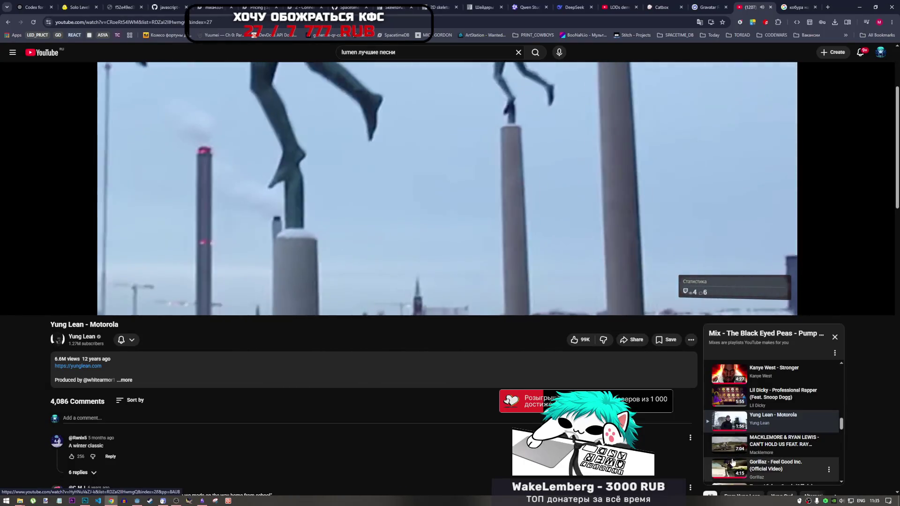
click(734, 451)
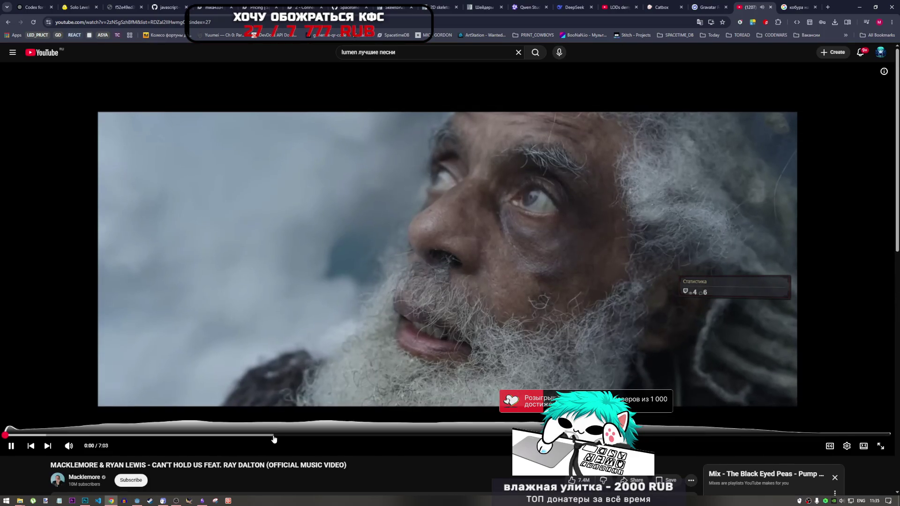
click(273, 436)
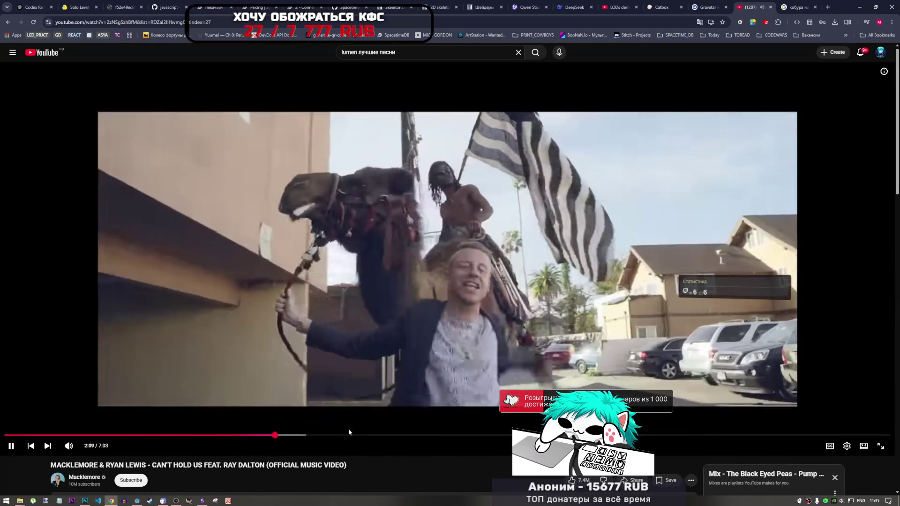
scroll(373, 429, down, 4)
click(751, 398)
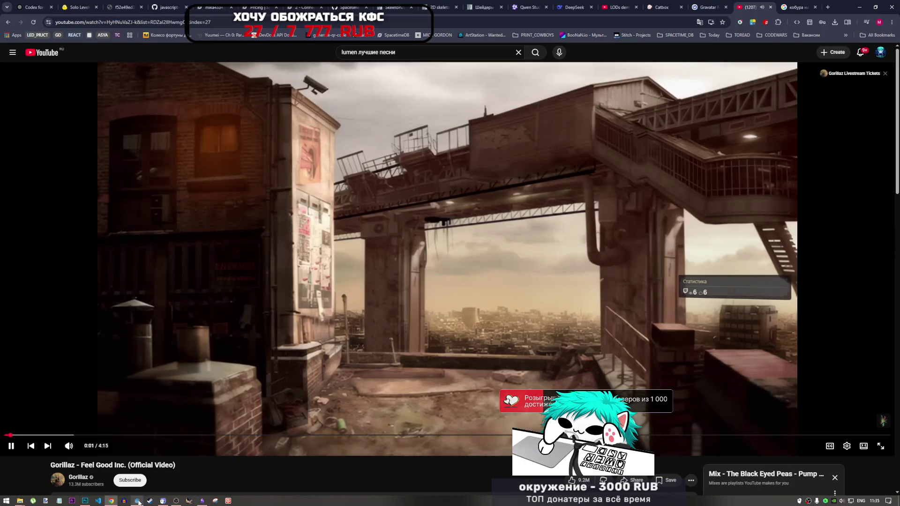
click(137, 501)
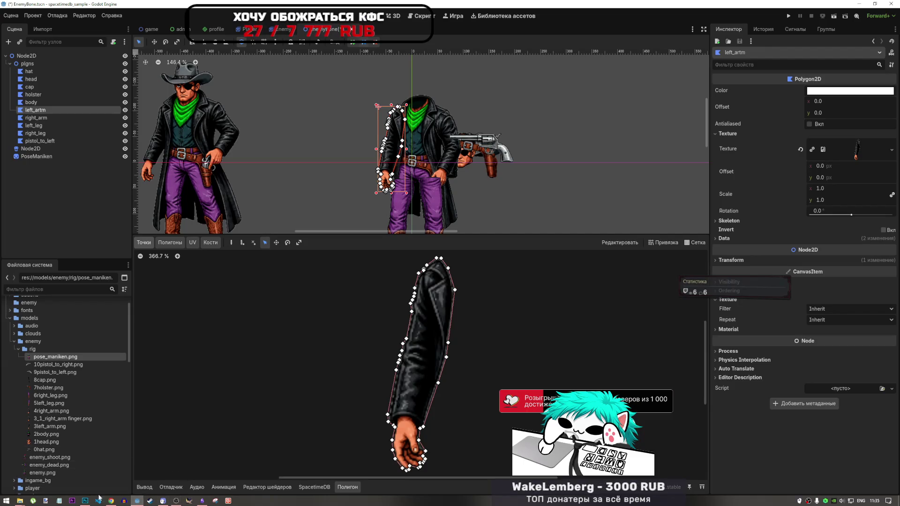
Drag the right_arm finger layer out of the enemy group, above it.
click(84, 500)
scroll(520, 346, down, 5)
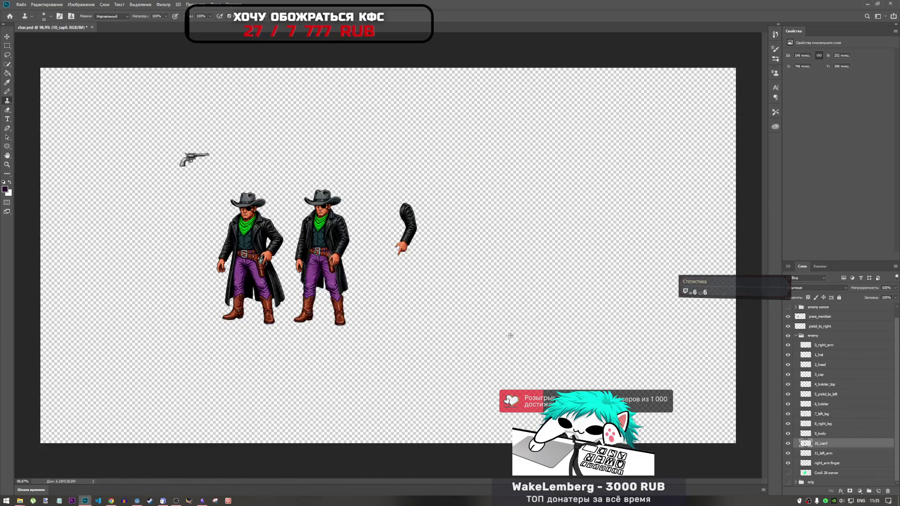
scroll(520, 347, up, 4)
scroll(443, 479, down, 5)
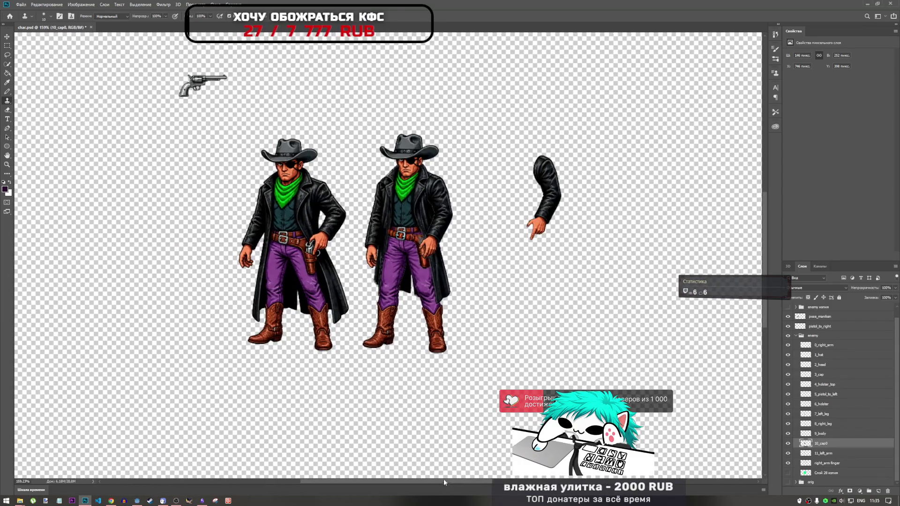
scroll(233, 310, up, 3)
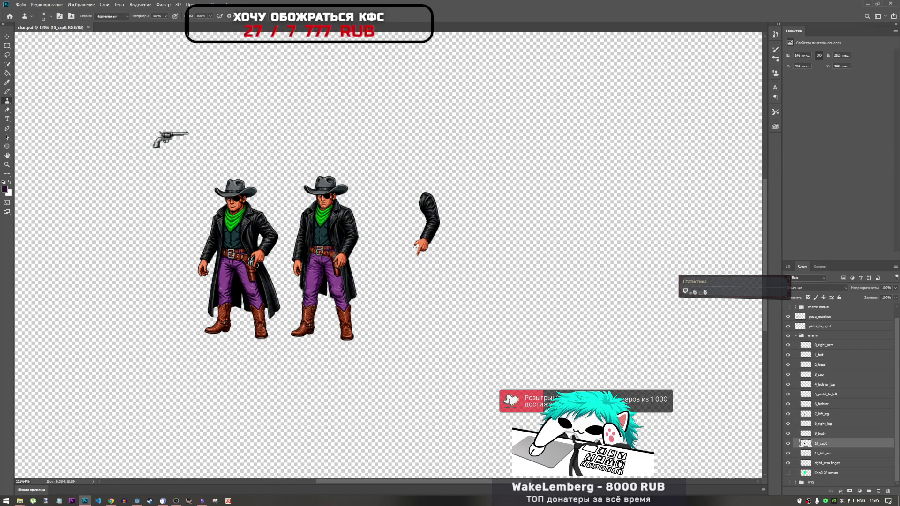
click(844, 347)
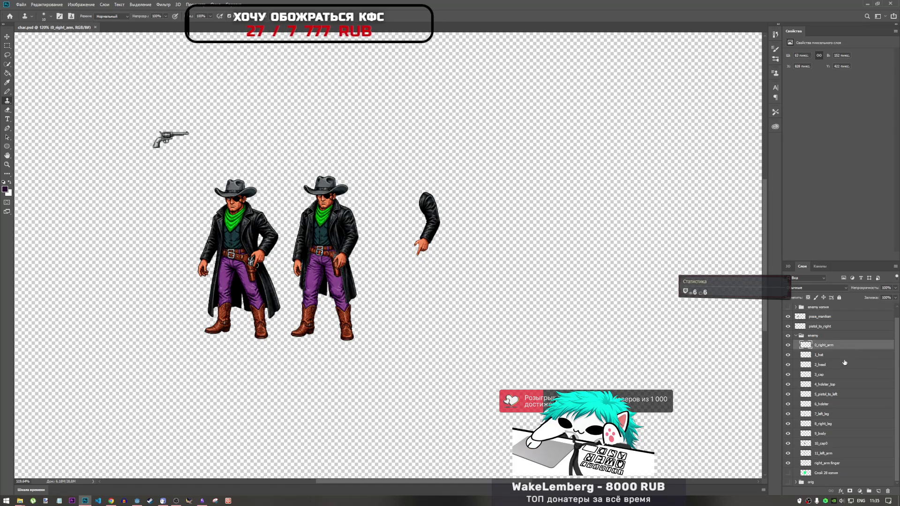
shift+click(829, 464)
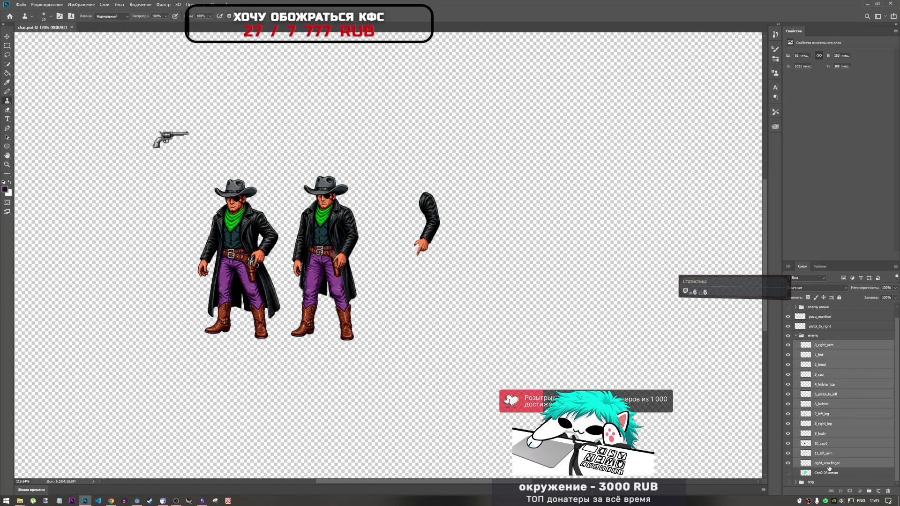
click(829, 464)
drag(829, 464, 831, 333)
Select the numbered part layers 0_right_arm through 11_left_arm and choose Export As.
click(829, 355)
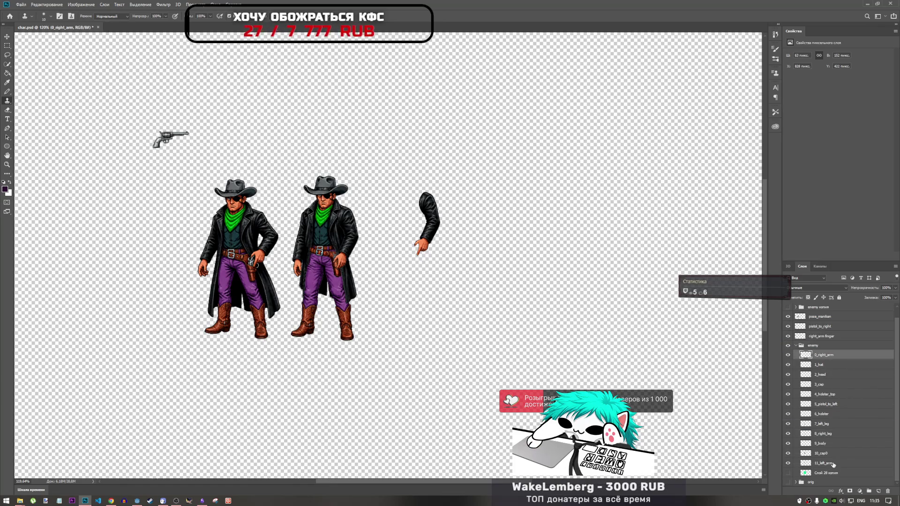
shift+click(833, 466)
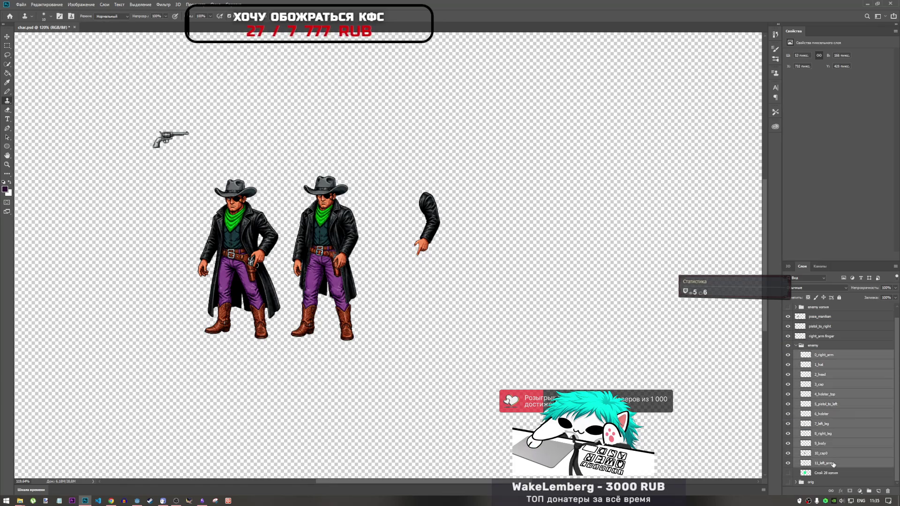
right_click(825, 354)
click(809, 125)
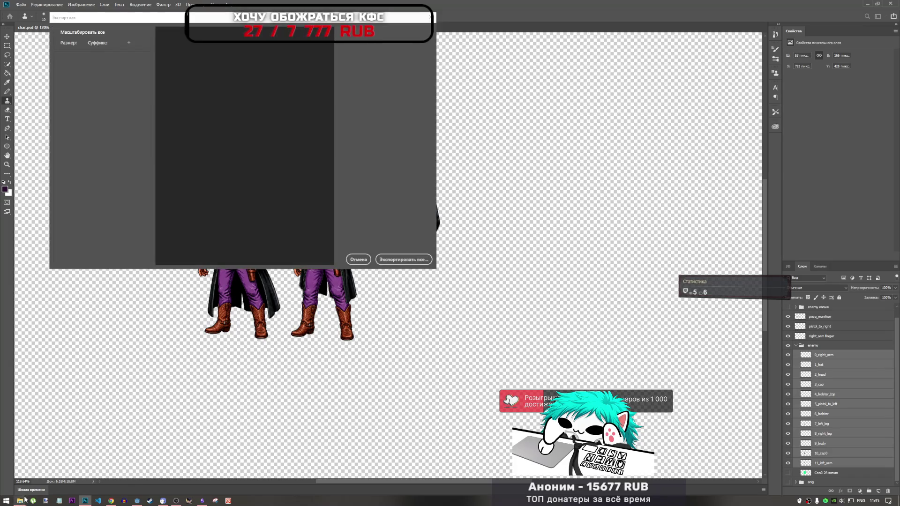
Permanently delete the 13 old files from the enemy0 folder.
mouse_move(22, 502)
click(31, 466)
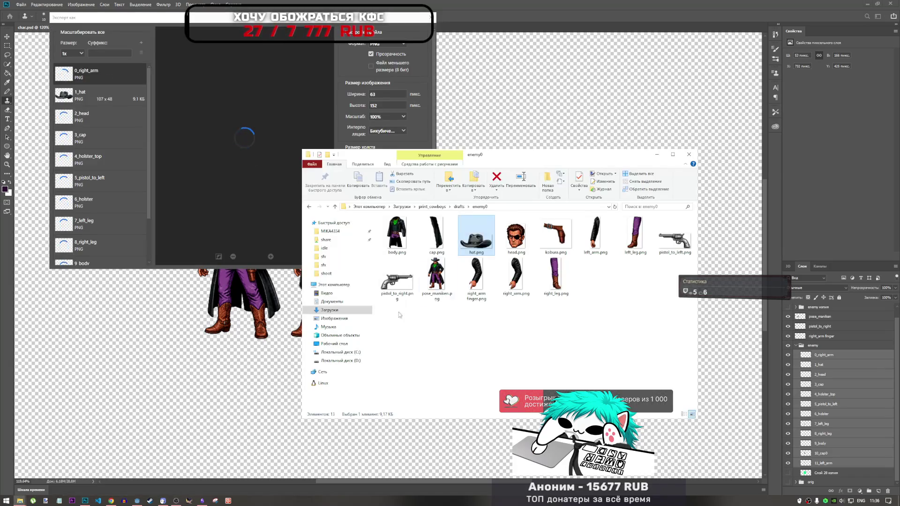
mouse_move(674, 337)
mouse_down()
mouse_move(422, 232)
mouse_move(389, 228)
mouse_up()
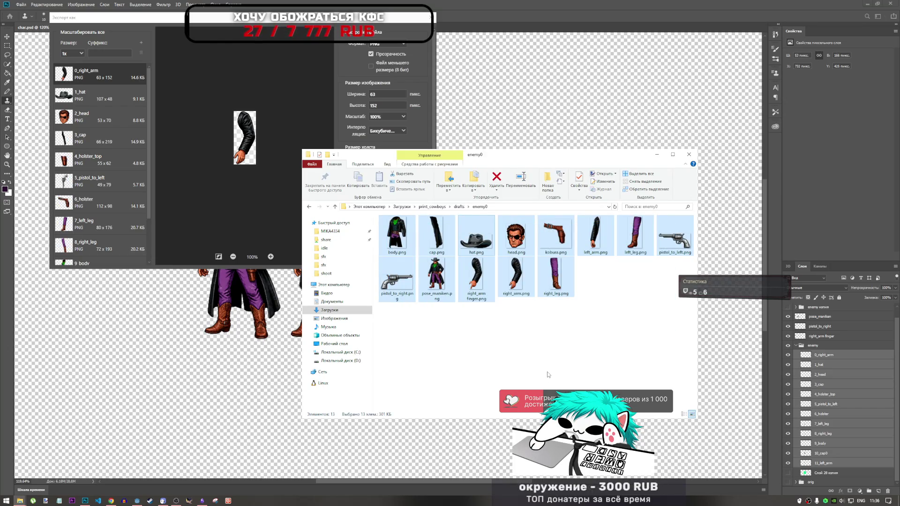
key(shift+Delete)
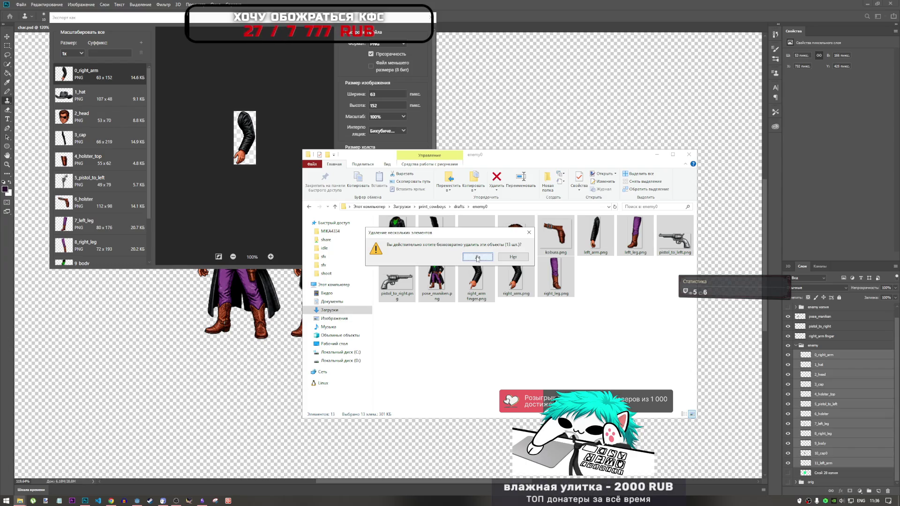
click(476, 258)
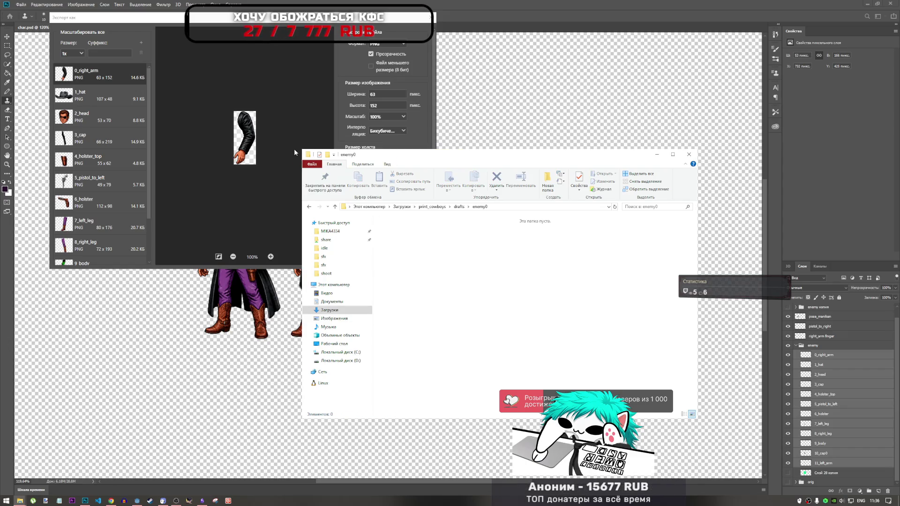
Export all the numbered part layers as PNG into the enemy0 folder.
click(356, 21)
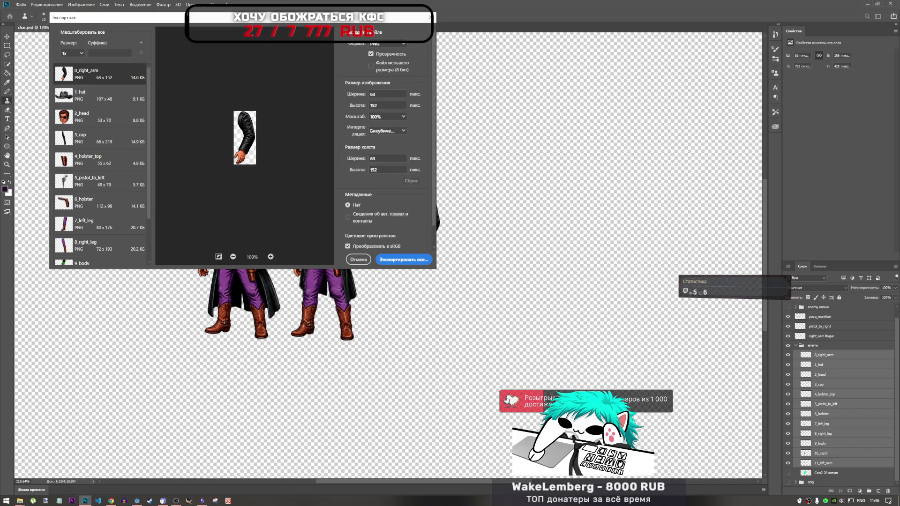
click(406, 259)
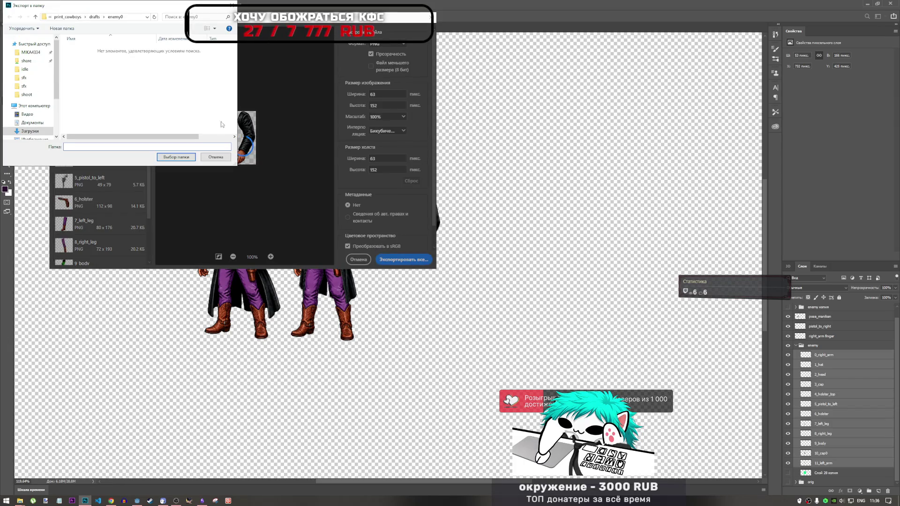
click(176, 158)
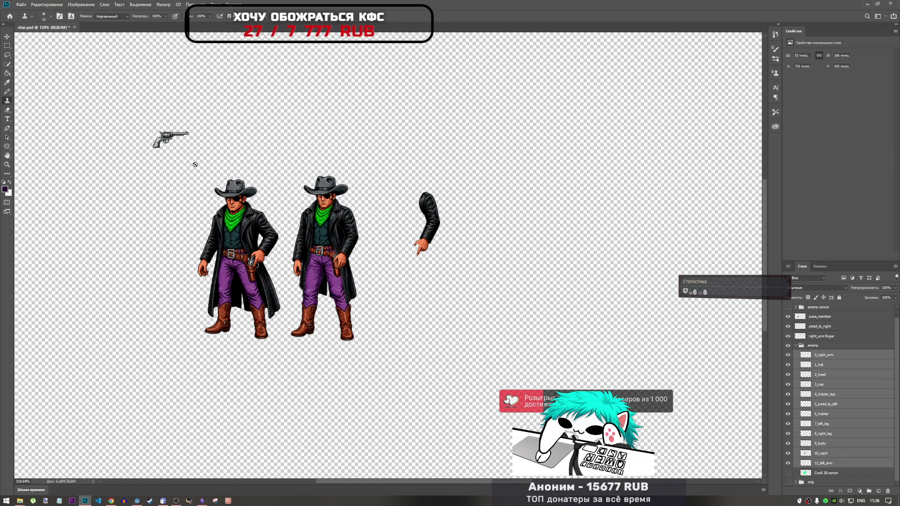
mouse_move(20, 500)
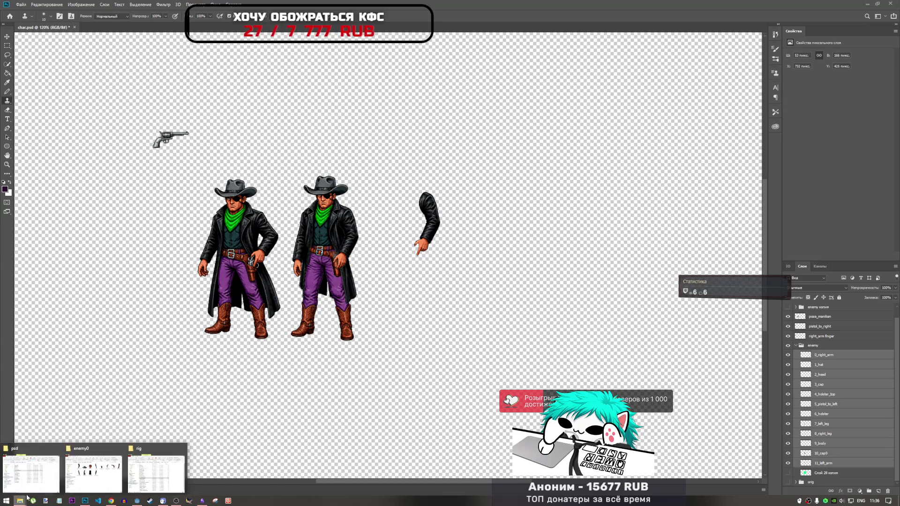
click(93, 469)
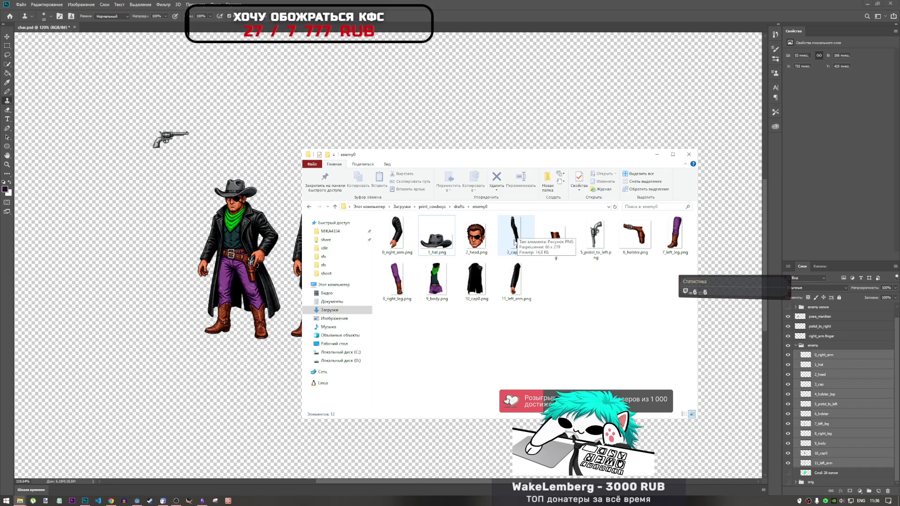
mouse_move(672, 338)
mouse_down()
mouse_move(581, 217)
mouse_move(401, 224)
mouse_up()
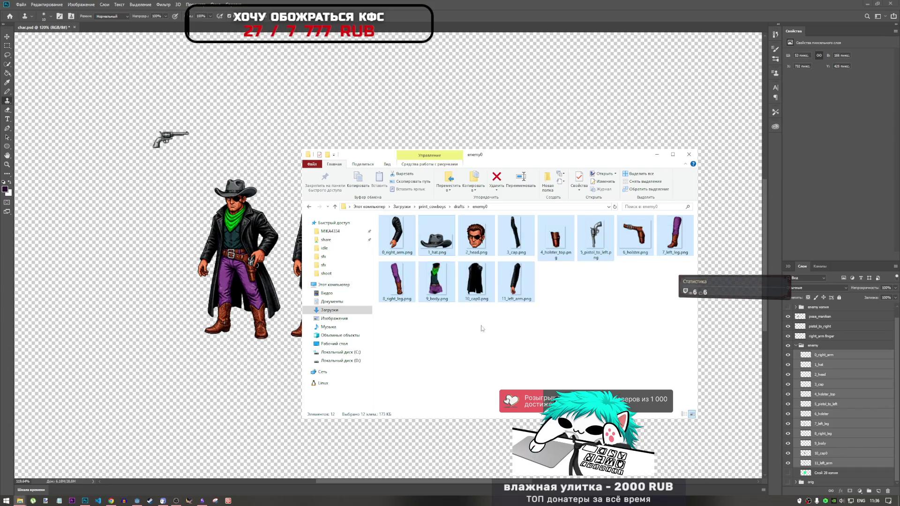
click(514, 338)
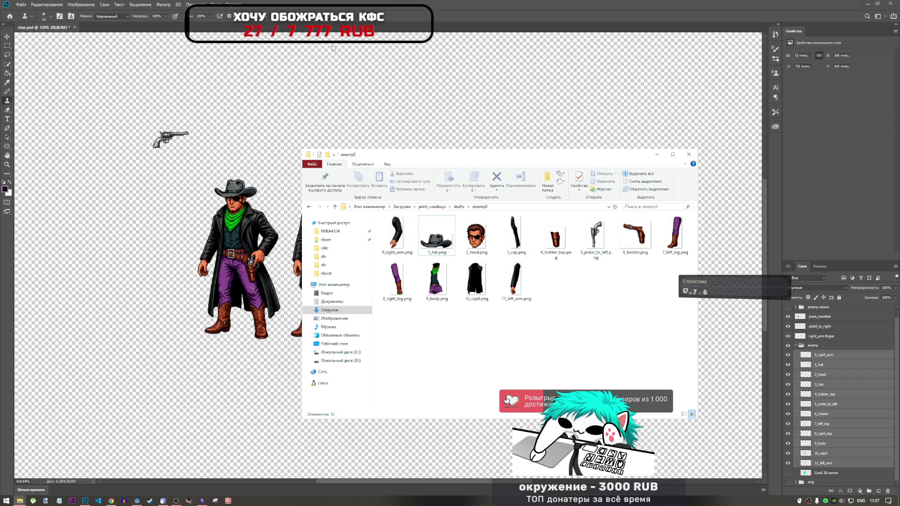
click(401, 4)
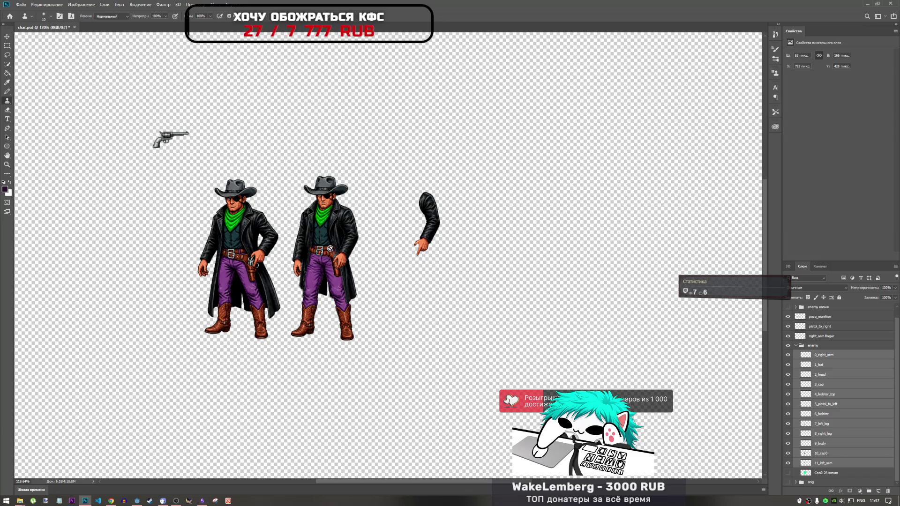
Duplicate the pistol_to_right layer with an Alt-drag.
click(820, 430)
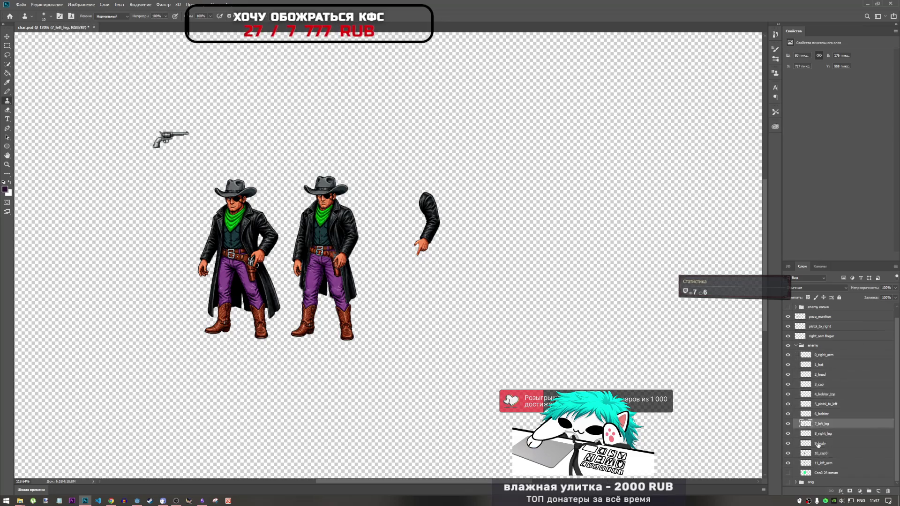
click(822, 405)
scroll(235, 211, up, 5)
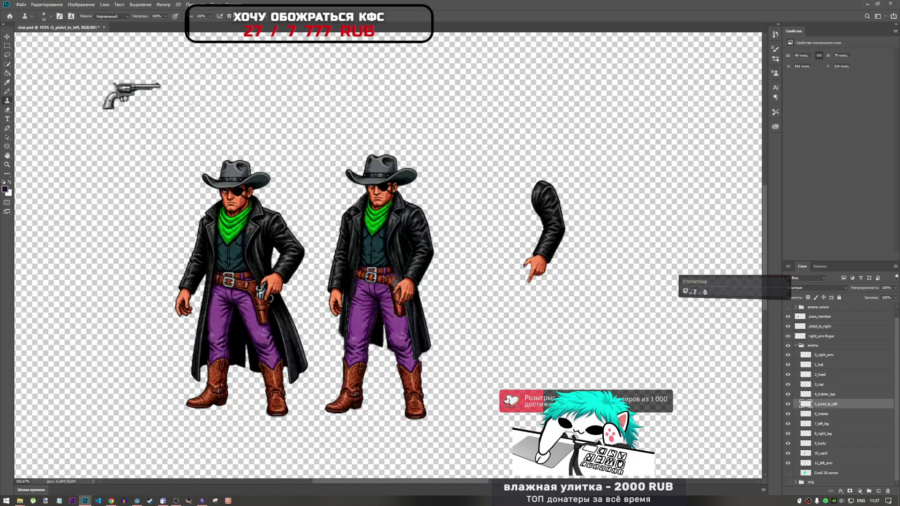
click(6, 45)
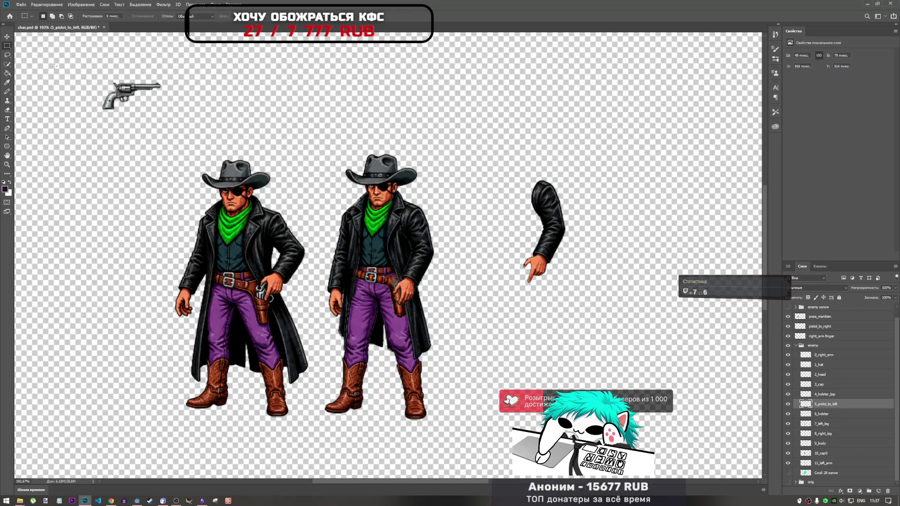
click(826, 337)
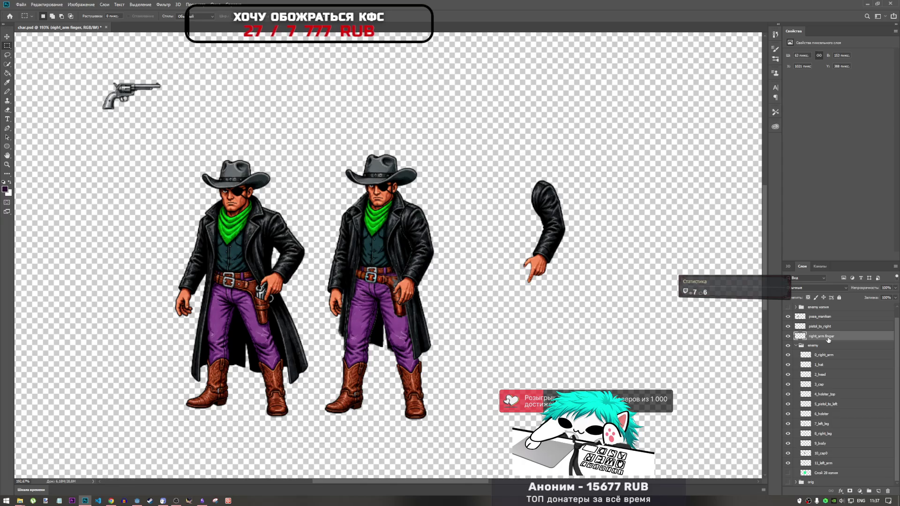
mouse_move(828, 339)
mouse_down()
mouse_move(840, 402)
mouse_move(826, 329)
mouse_move(828, 349)
mouse_move(860, 350)
mouse_up()
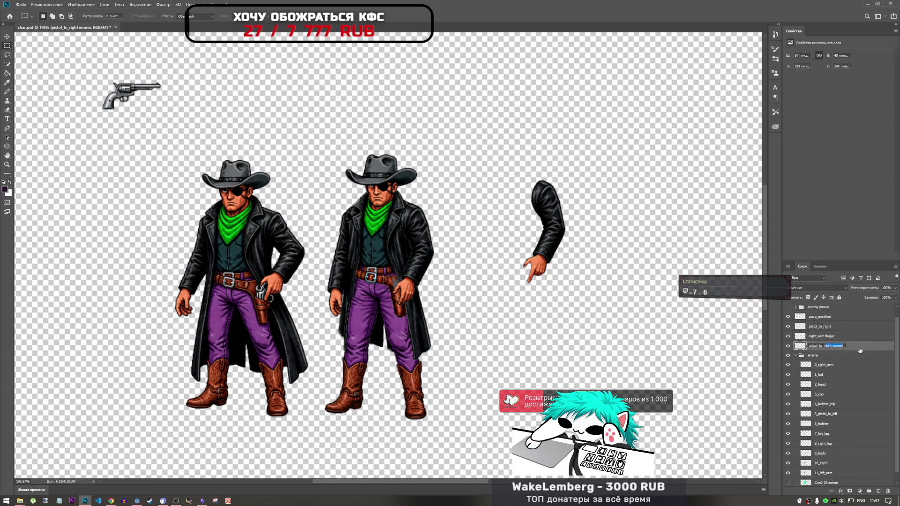
Rename the copy to pistol_to_left and start a Free Transform on it.
text(lef)
key(Return)
key(ctrl+t)
right_click(128, 97)
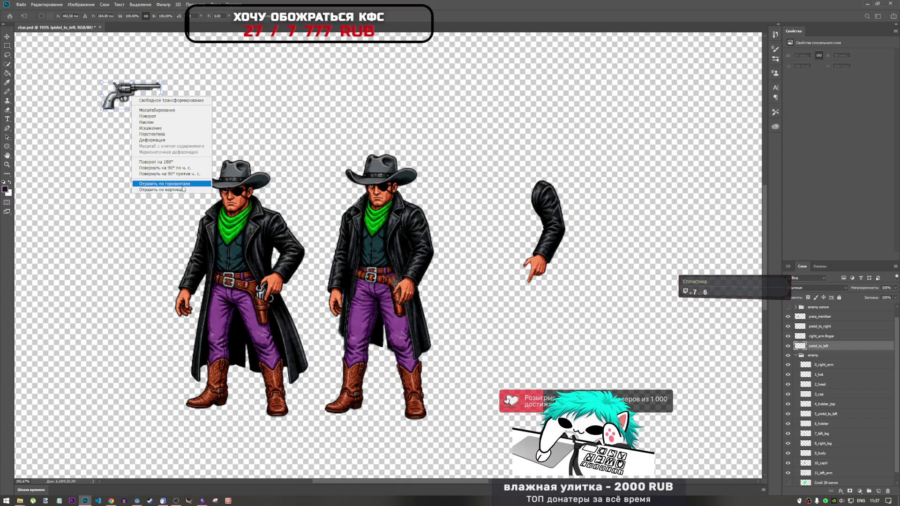
Flip the pistol copy horizontally, shrink it, place it by the second cowboy, and level it at 0°.
click(183, 185)
mouse_move(151, 111)
mouse_down()
mouse_move(171, 104)
mouse_move(424, 310)
mouse_move(427, 267)
mouse_move(410, 282)
mouse_up()
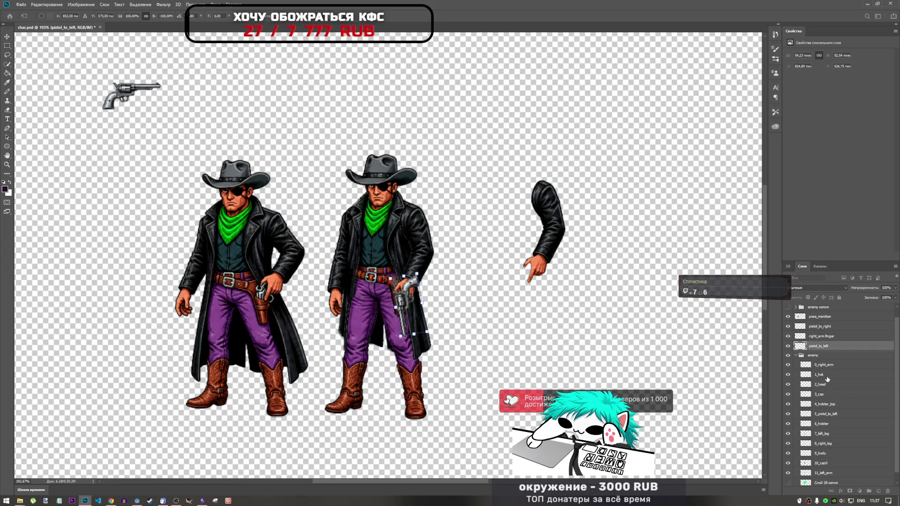
mouse_move(420, 275)
mouse_down()
mouse_move(401, 291)
mouse_move(401, 275)
mouse_move(410, 283)
mouse_up()
scroll(401, 290, up, 2)
scroll(401, 294, up, 2)
drag(433, 221, 433, 226)
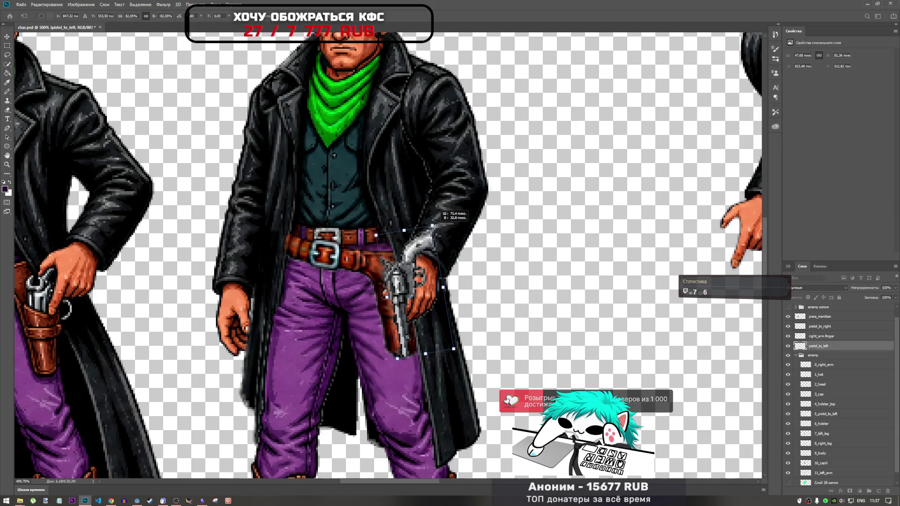
click(192, 16)
text(0)
key(Return)
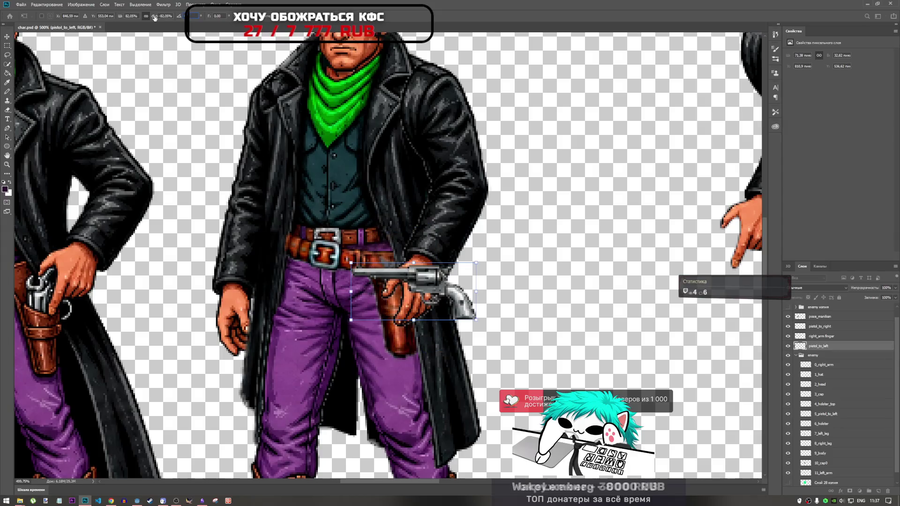
key(Return)
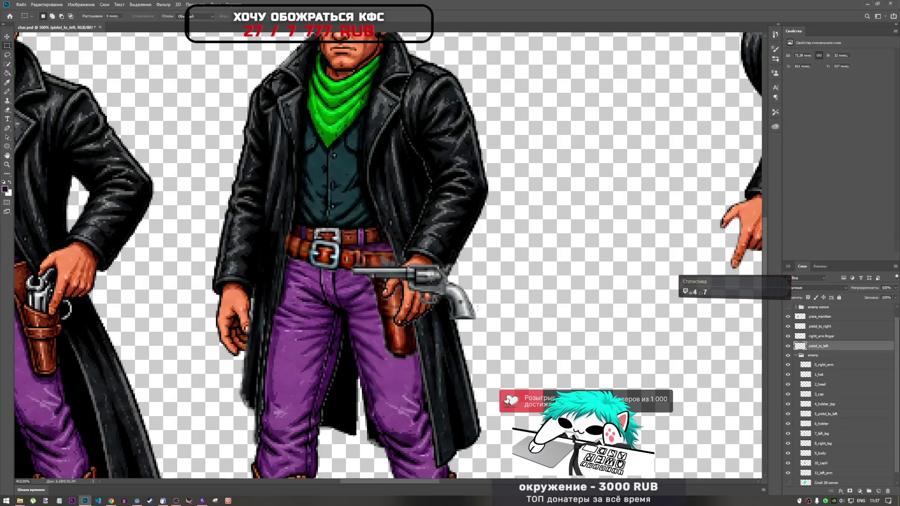
Shift the pistol right, off the hand, and hide the 4_holster_top layer.
scroll(473, 310, down, 8)
scroll(464, 310, up, 4)
scroll(454, 312, down, 2)
scroll(454, 313, down, 1)
key(ctrl+t)
drag(441, 311, 504, 312)
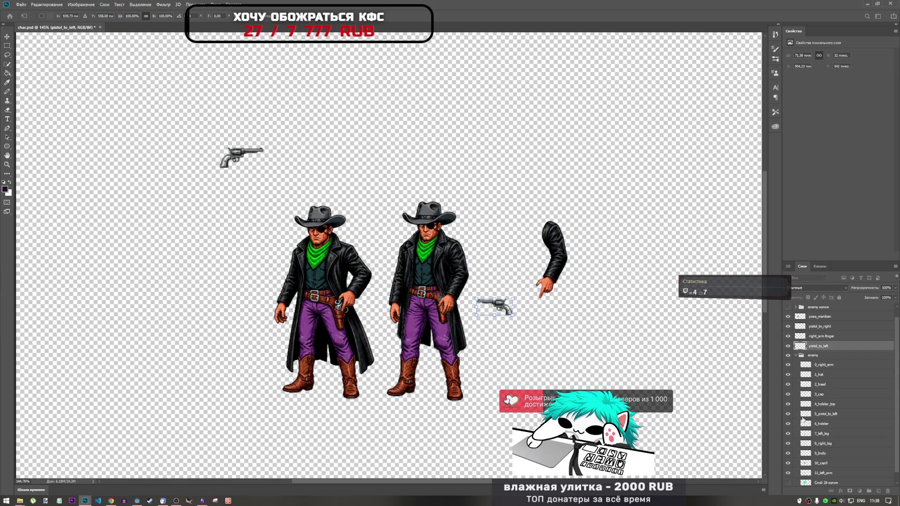
click(788, 404)
Show 4_holster_top again and try moving the old holstered pistol, then cancel.
key(m)
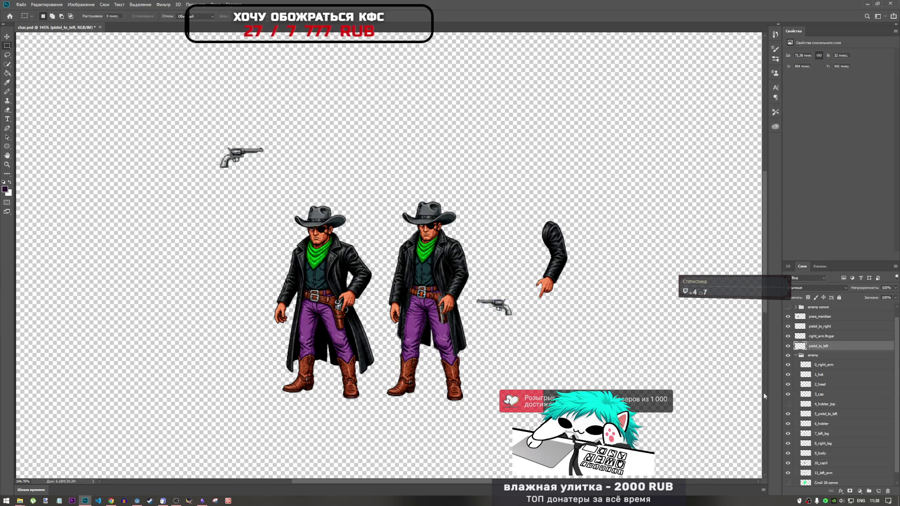
click(788, 404)
click(825, 414)
key(ctrl+t)
drag(435, 300, 479, 322)
scroll(498, 318, up, 5)
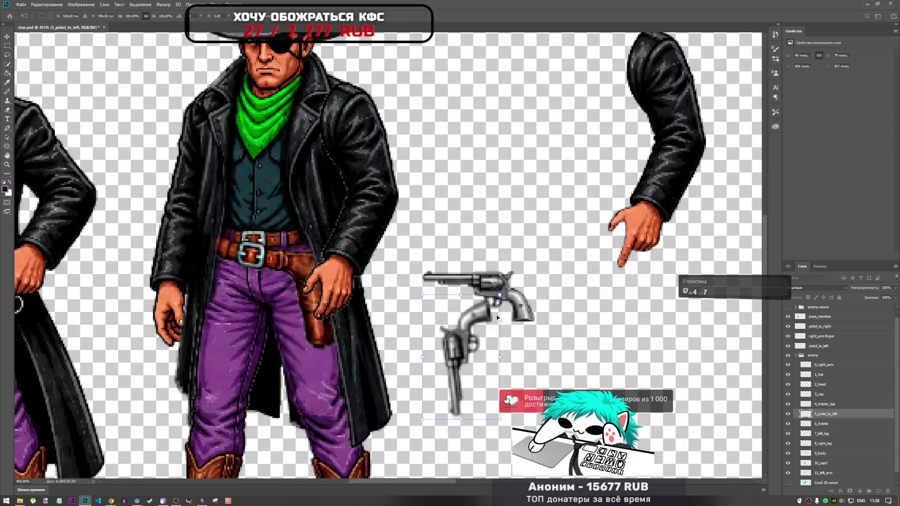
scroll(475, 322, up, 1)
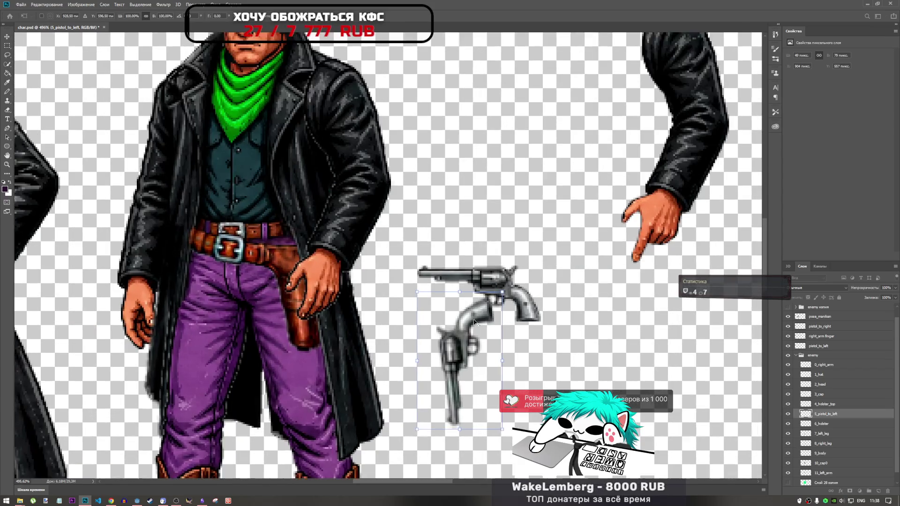
scroll(476, 322, down, 3)
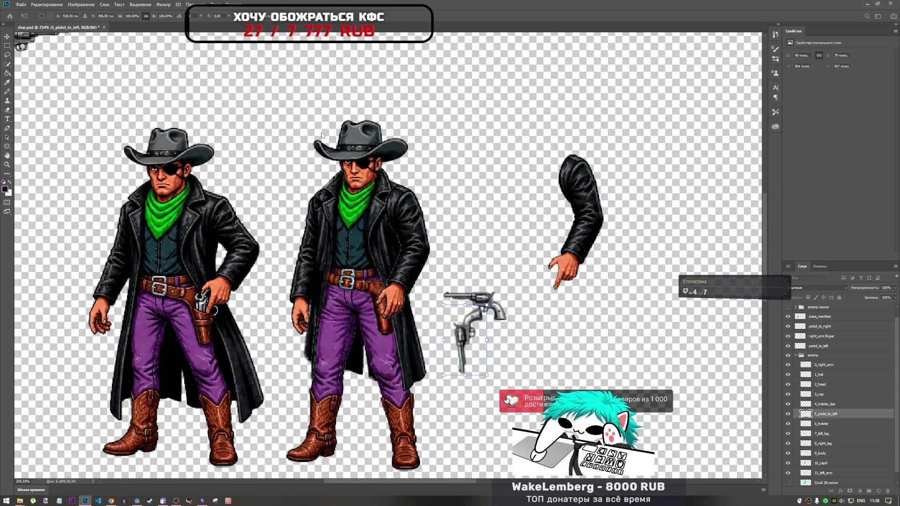
key(Escape)
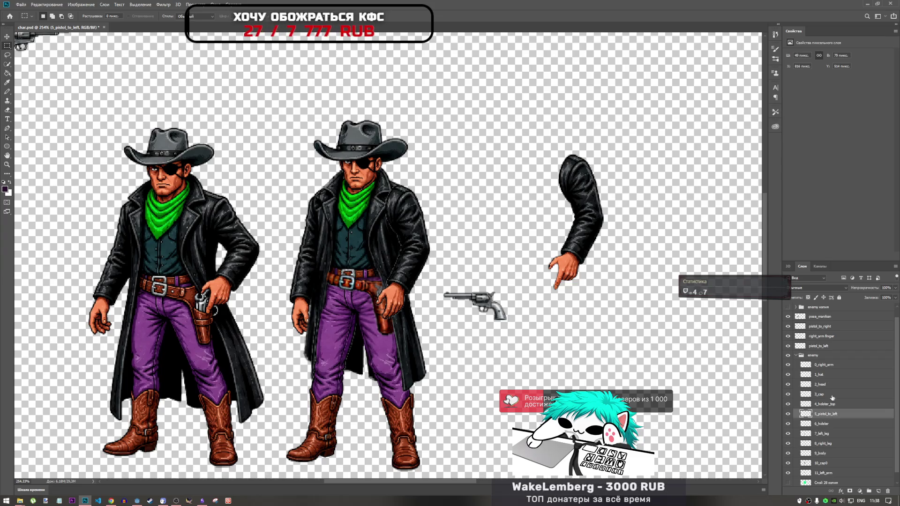
Move pistol_to_left into the enemy group, delete the old layer, and rename it 5_pistol_to_left.
drag(826, 347, 837, 419)
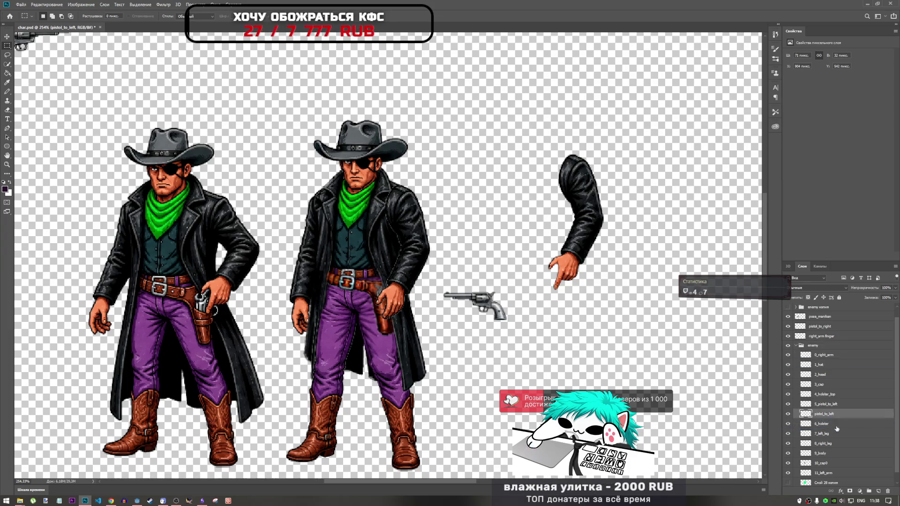
click(829, 406)
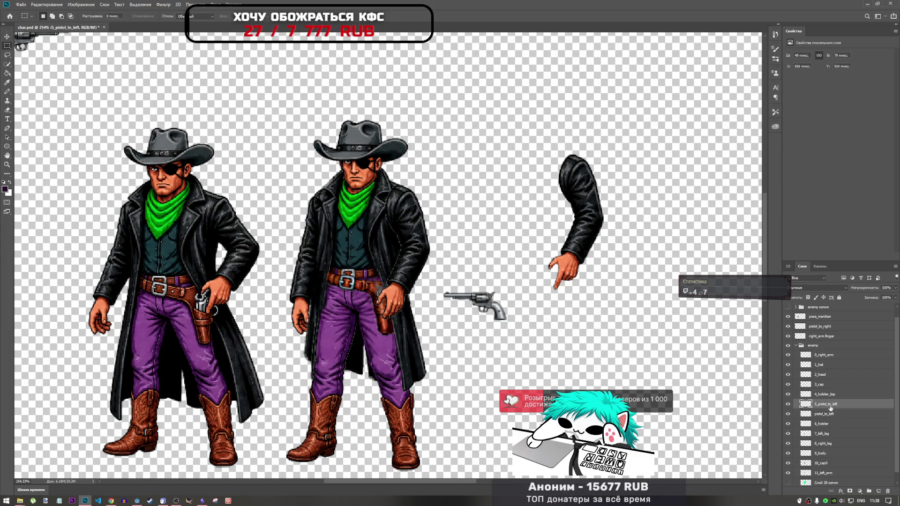
key(Delete)
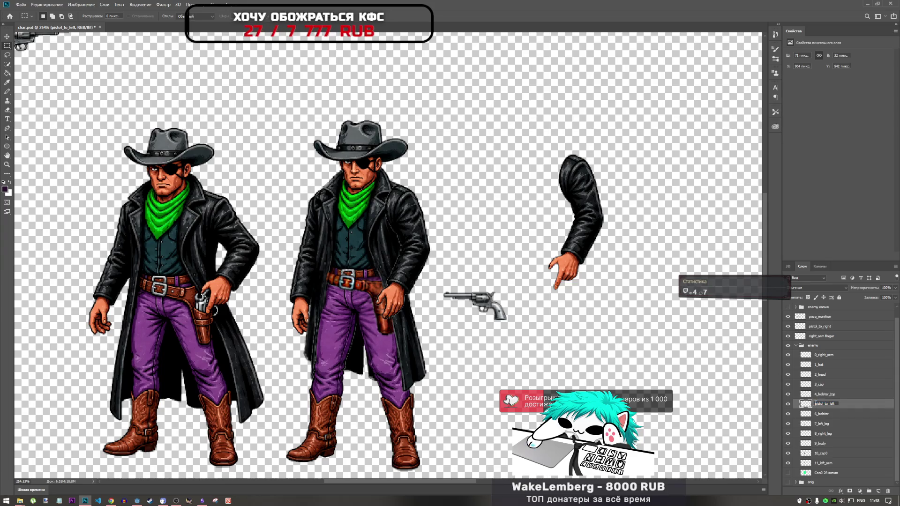
text(5)
text(_)
click(828, 414)
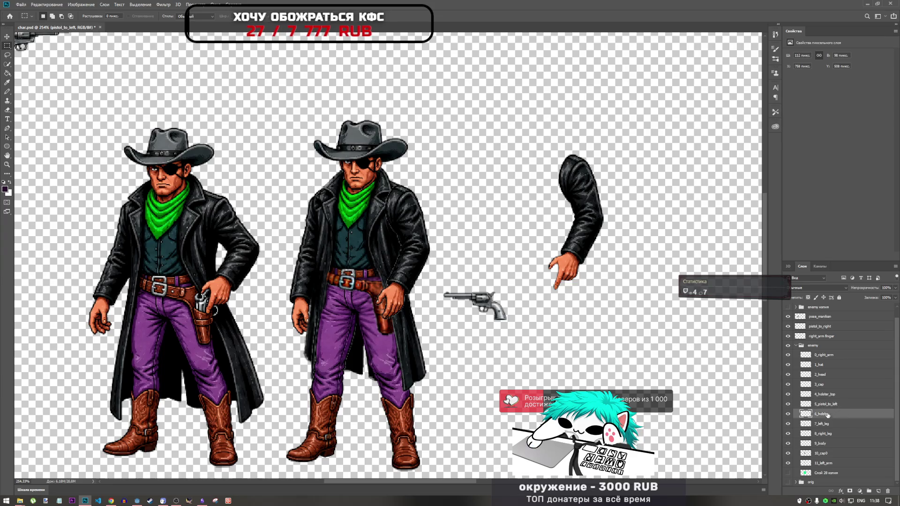
Nudge the 5_pistol_to_left layer slightly left, closer to the right cowboy.
click(824, 404)
key(ctrl+t)
mouse_move(472, 312)
mouse_down()
mouse_move(363, 312)
mouse_move(461, 307)
mouse_up()
key(Return)
key(m)
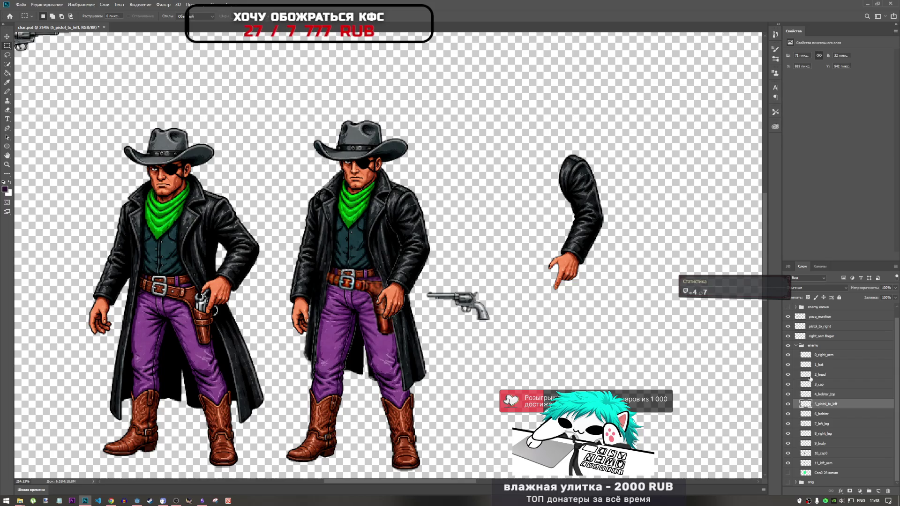
right_click(817, 405)
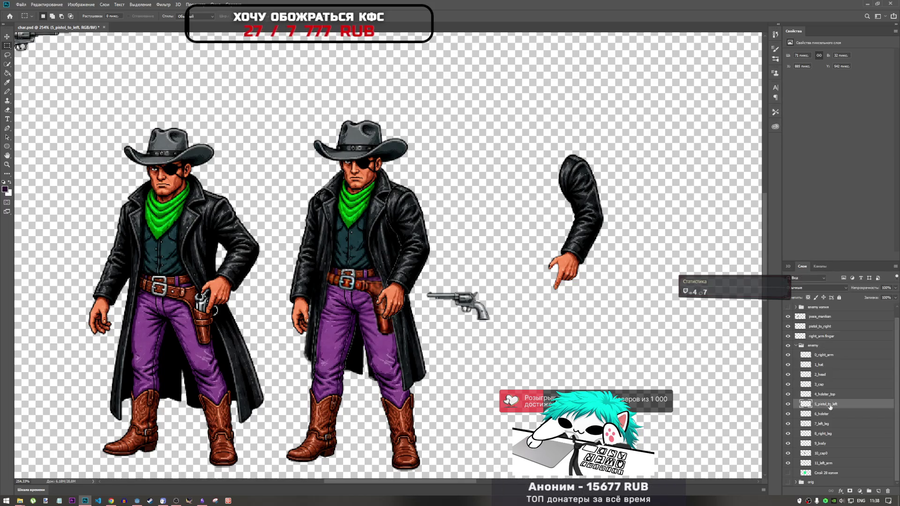
right_click(827, 406)
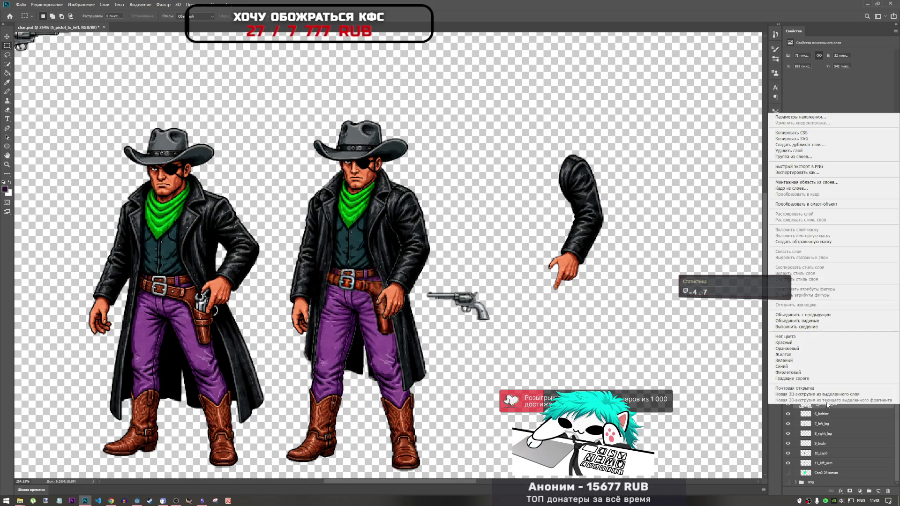
Export the layer as 5_pistol_to_left.png, overwriting the old file in enemy0, and view that folder.
click(806, 173)
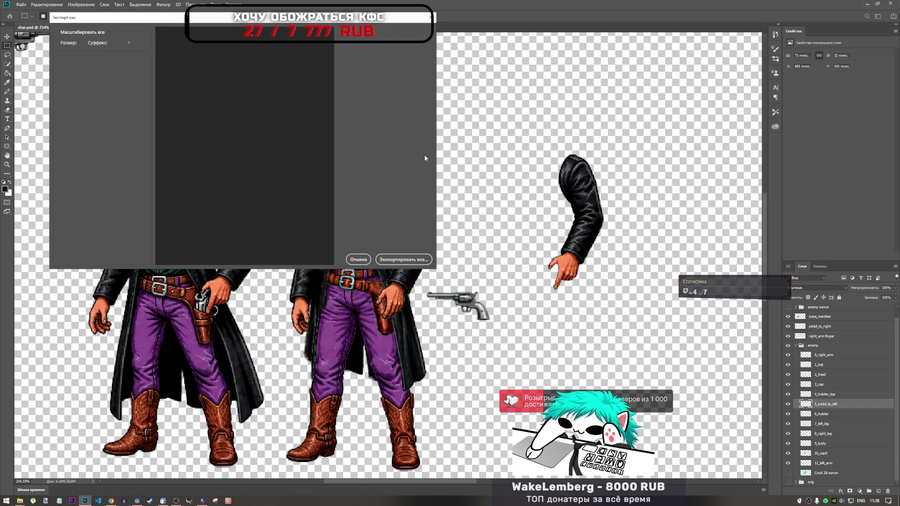
click(411, 258)
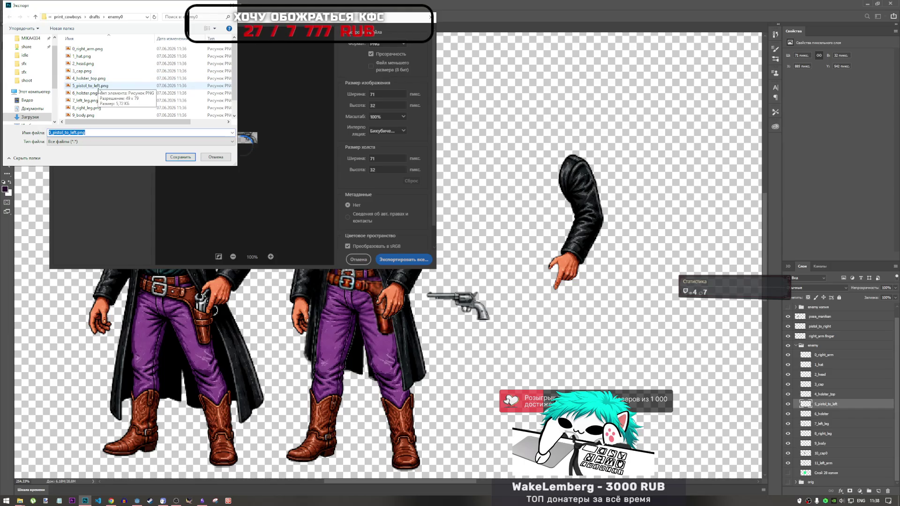
click(98, 86)
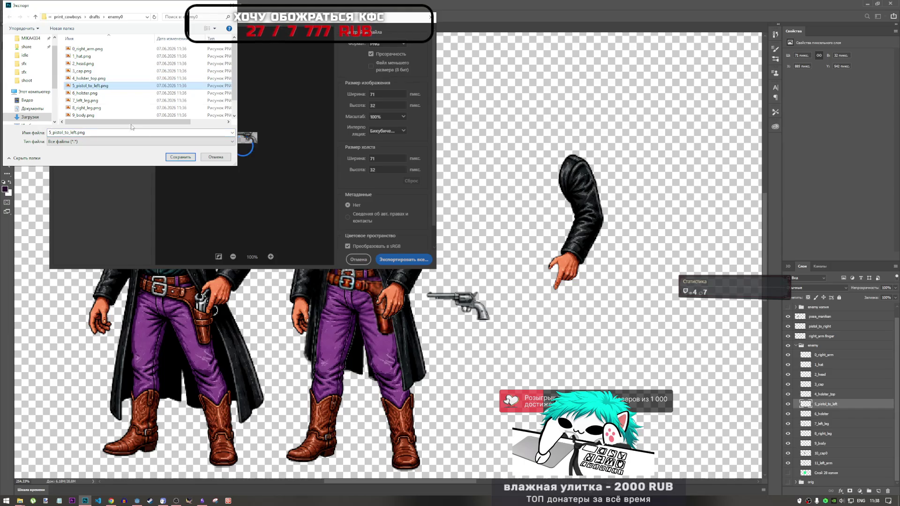
click(178, 157)
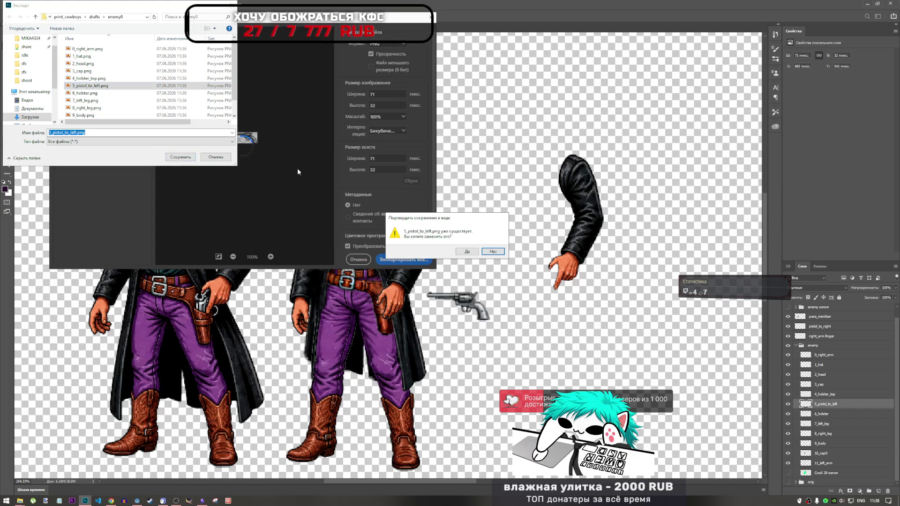
click(467, 255)
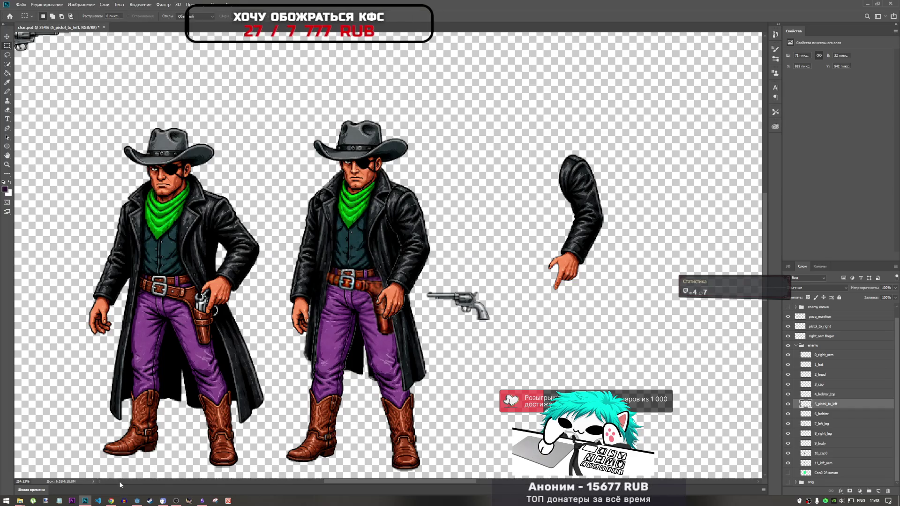
click(19, 501)
click(97, 467)
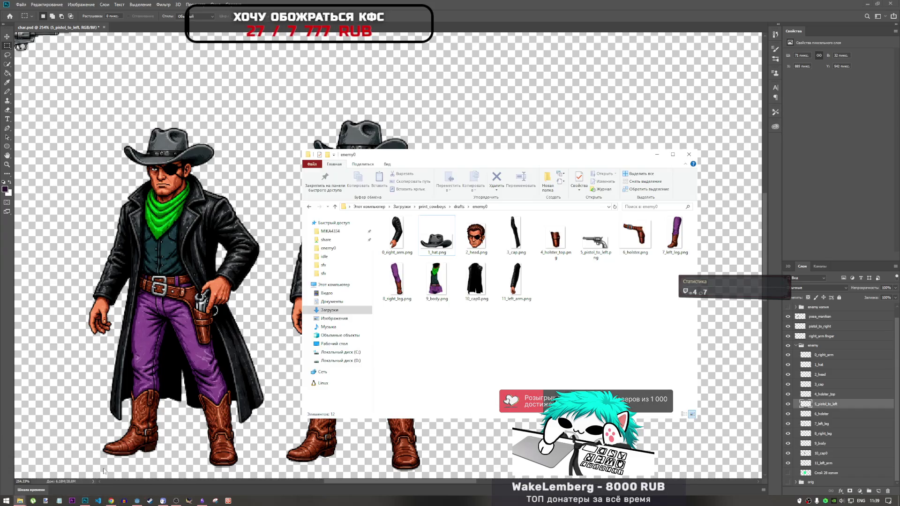
Rubber-band select all 12 part PNGs in enemy0, then switch to Godot Engine.
right_click(535, 349)
click(595, 321)
mouse_move(682, 356)
mouse_down()
mouse_move(431, 224)
mouse_move(406, 224)
mouse_up()
mouse_move(437, 337)
mouse_down()
mouse_move(563, 262)
mouse_move(684, 221)
mouse_up()
click(619, 322)
mouse_move(689, 345)
mouse_down()
mouse_move(439, 212)
mouse_move(382, 209)
mouse_up()
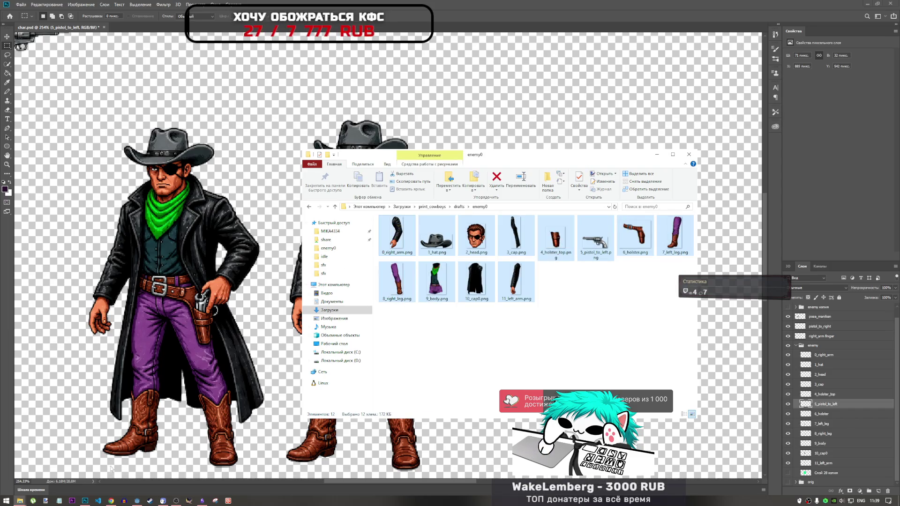
click(135, 499)
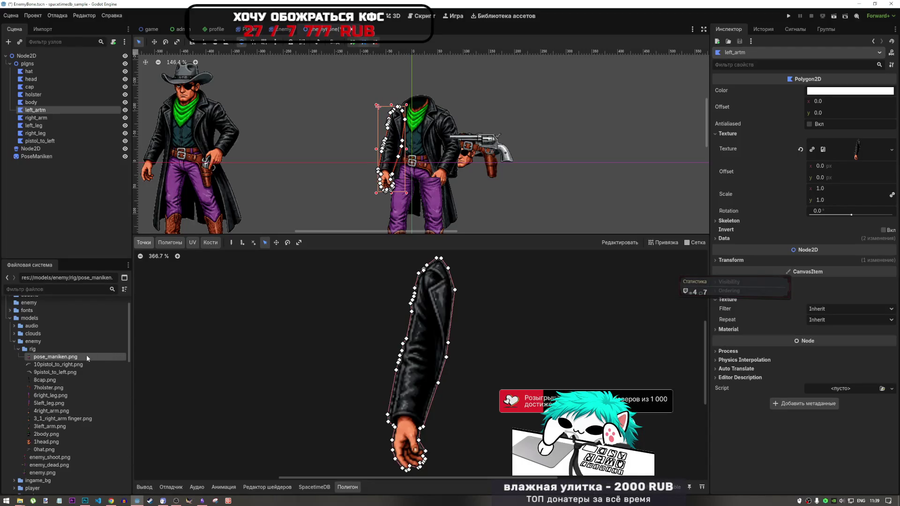
Delete the ten old part nodes from hat through pistol_to_left under plgns.
click(58, 71)
shift+click(58, 141)
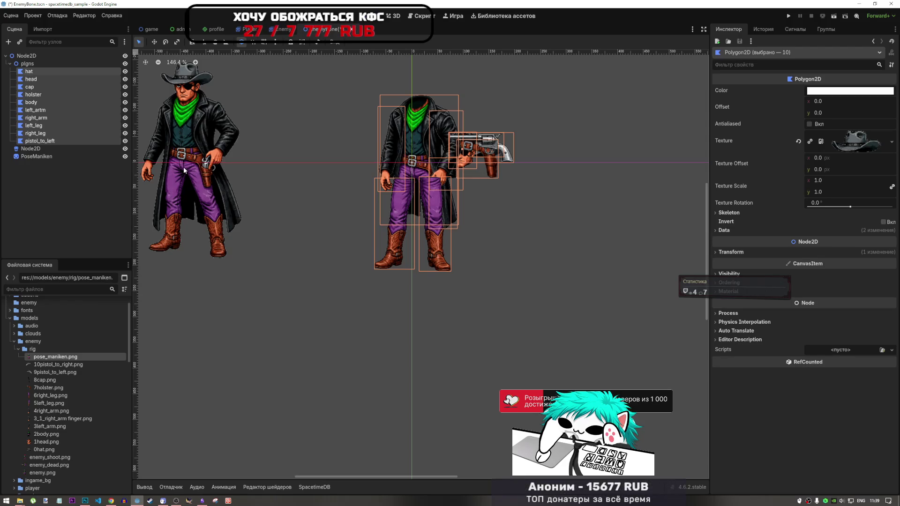
key(Delete)
click(425, 261)
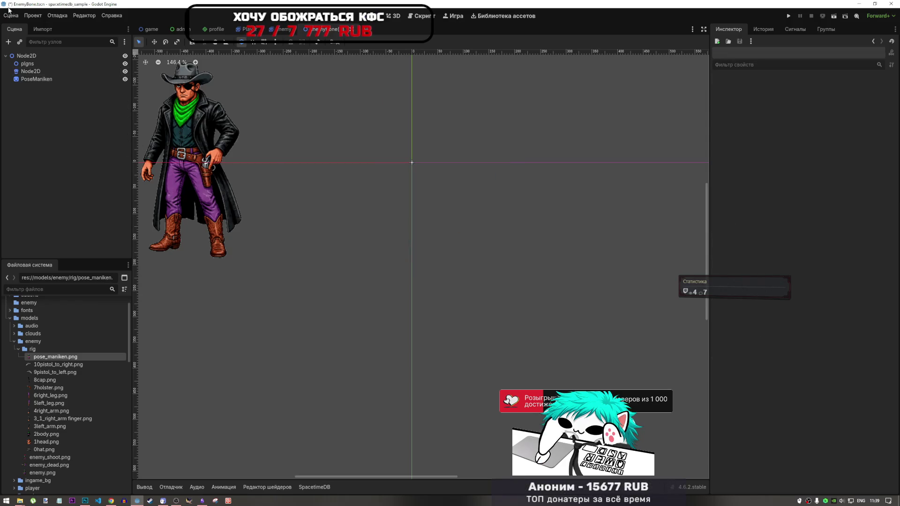
Add a Polygon2D child to plgns and duplicate it up to Polygon2D10.
click(29, 65)
right_click(32, 64)
click(65, 71)
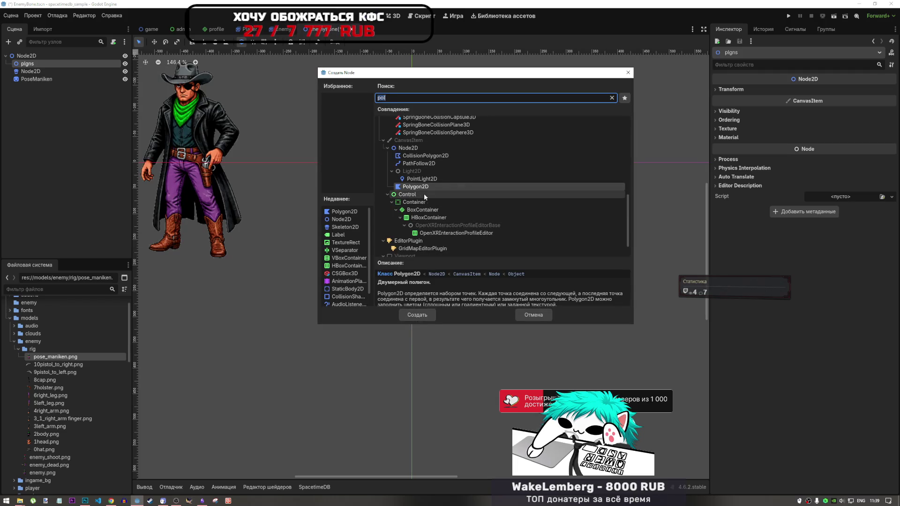
click(429, 315)
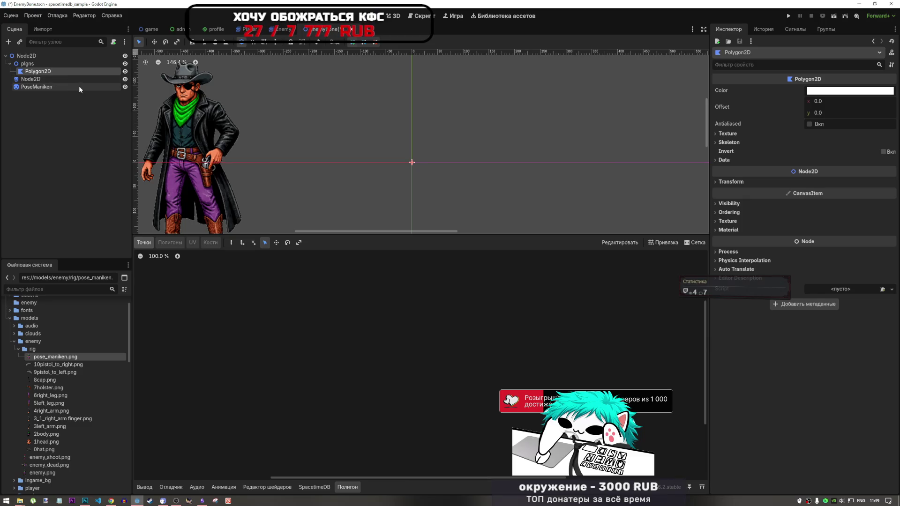
key(ctrl+d)
key(ctrl+d)
key(ctrl+d)
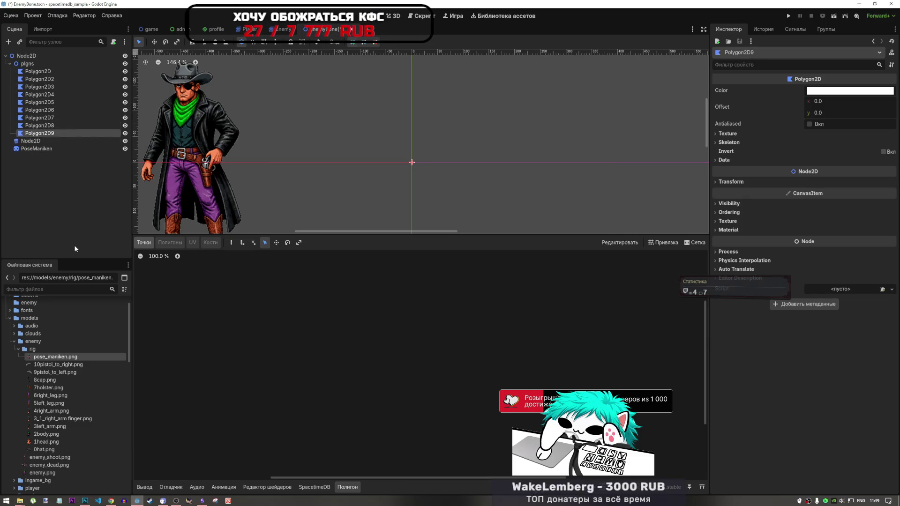
key(ctrl+d)
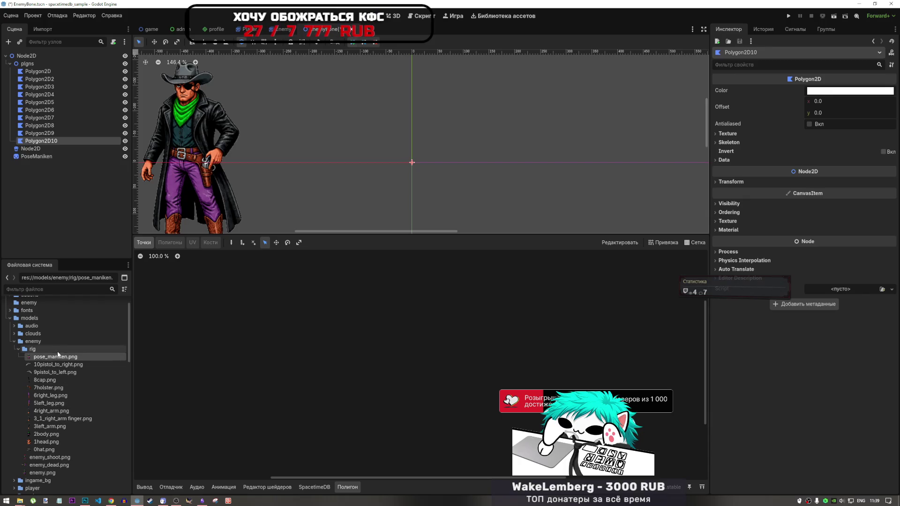
shift+click(61, 448)
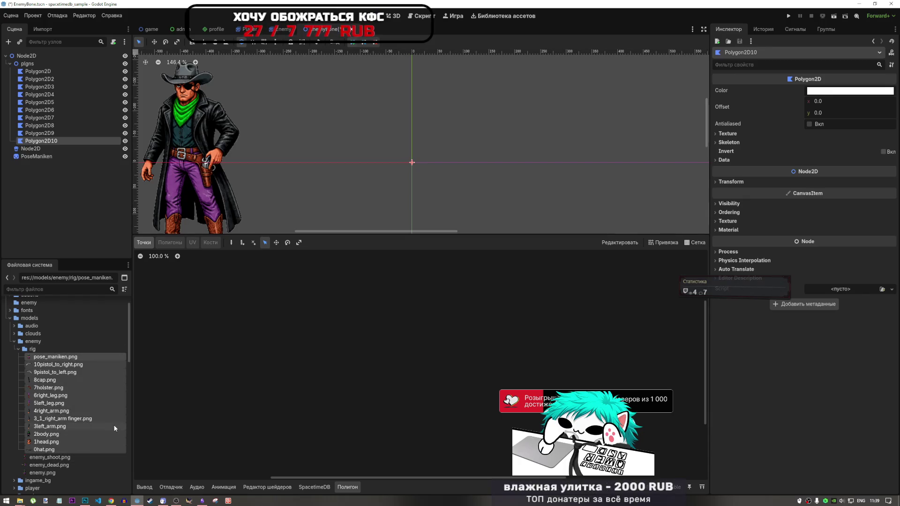
Delete the old rig images, including pose_maniken.png, and drag the 12 PNGs from enemy0 into rig.
key(Delete)
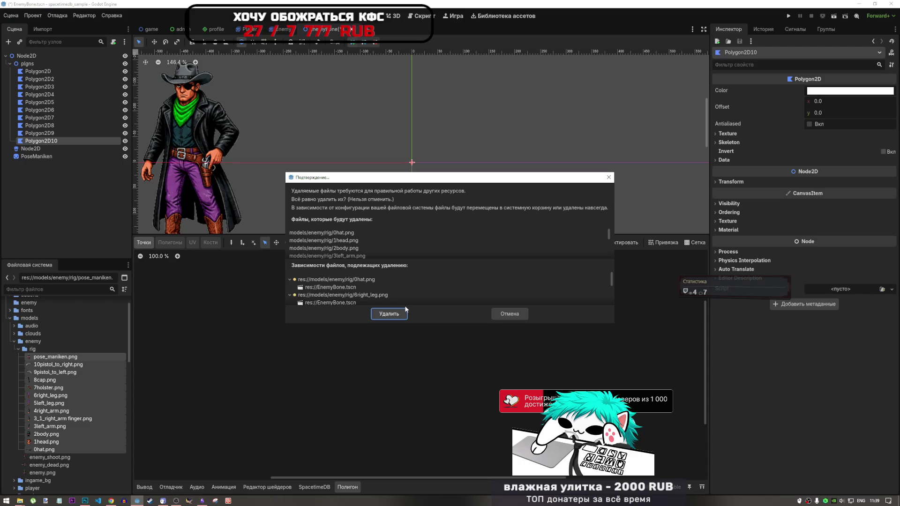
click(401, 312)
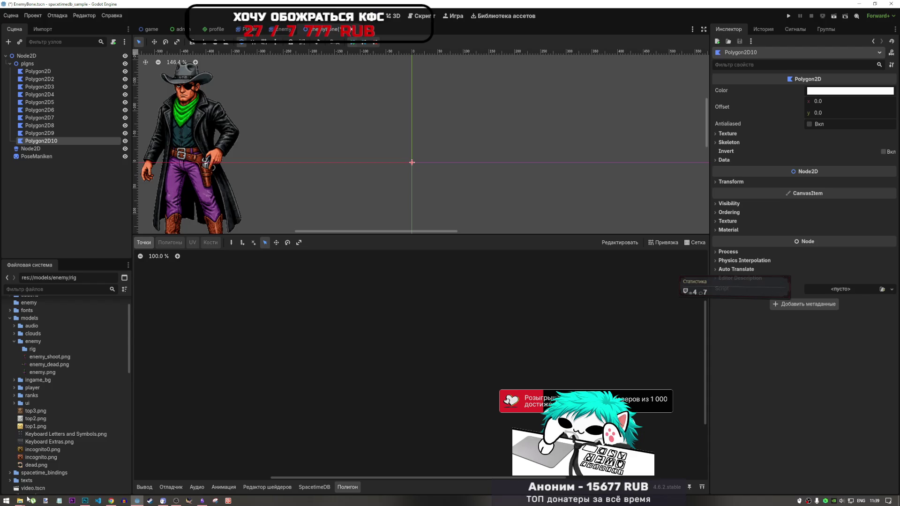
mouse_move(20, 500)
click(94, 469)
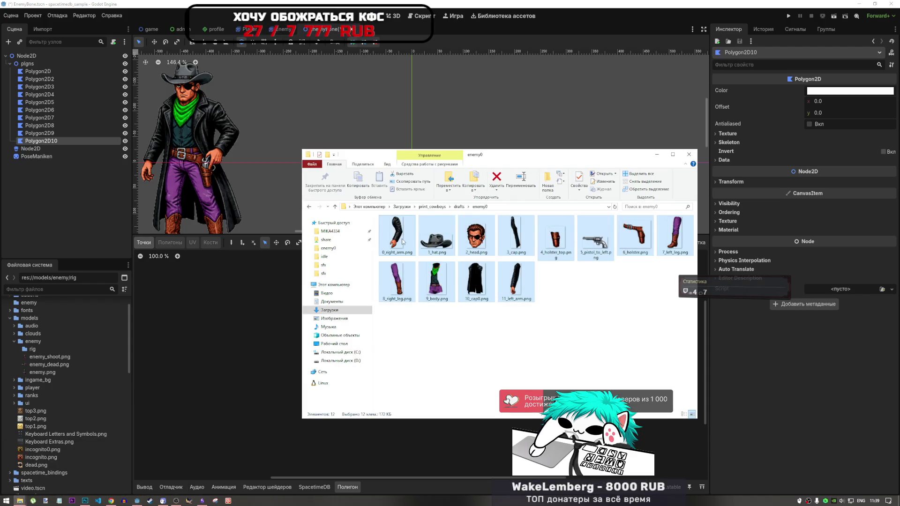
mouse_move(402, 240)
mouse_down()
mouse_move(300, 246)
mouse_move(35, 351)
mouse_up()
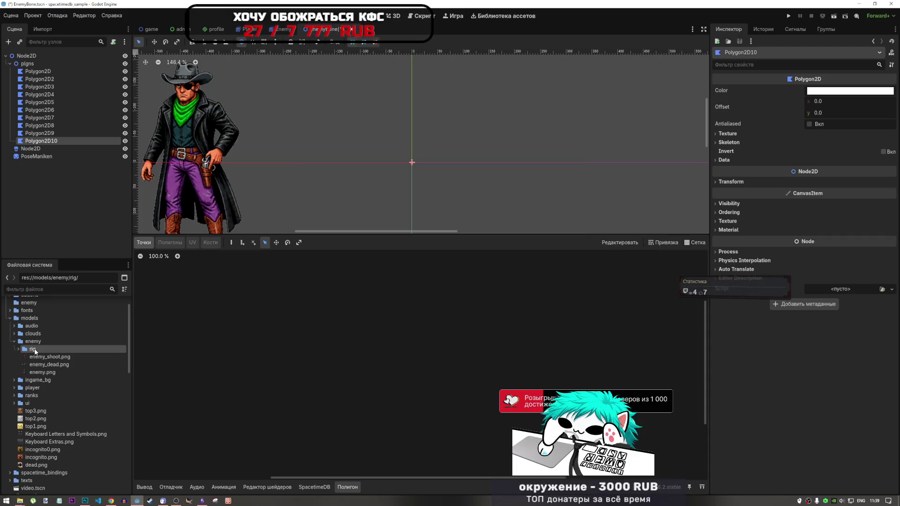
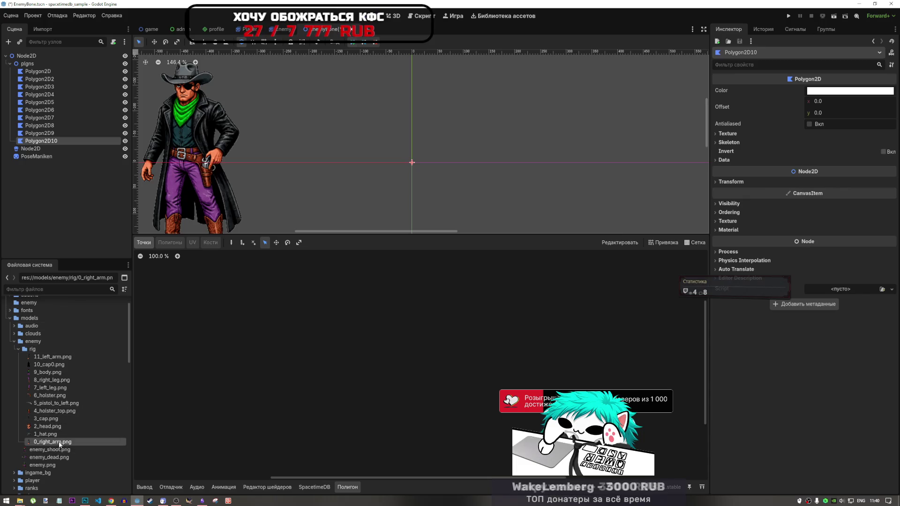
Assign 0_right_arm.png as Polygon2D10's texture so the right arm appears in the polygon editor.
mouse_move(59, 443)
mouse_down()
mouse_move(347, 399)
mouse_move(738, 210)
mouse_move(747, 149)
mouse_move(738, 133)
mouse_move(813, 143)
mouse_up()
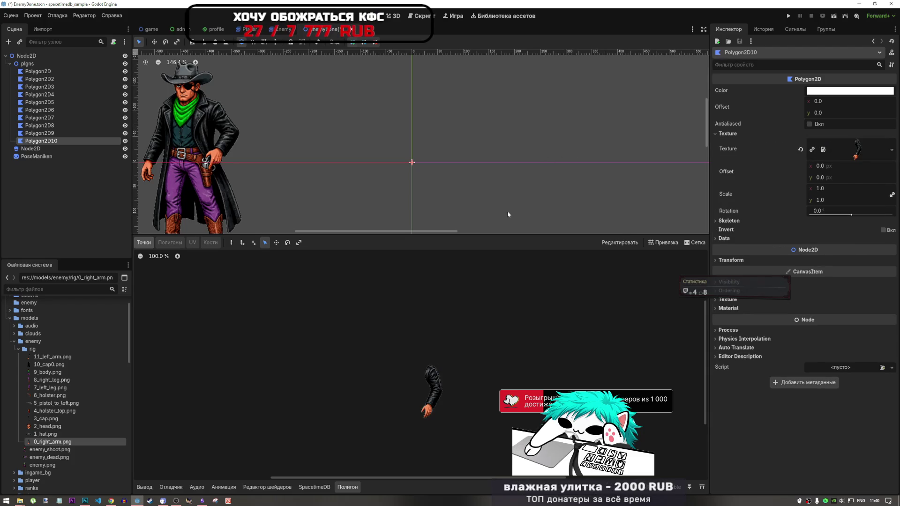
scroll(434, 381, up, 5)
scroll(407, 282, down, 4)
scroll(406, 294, up, 4)
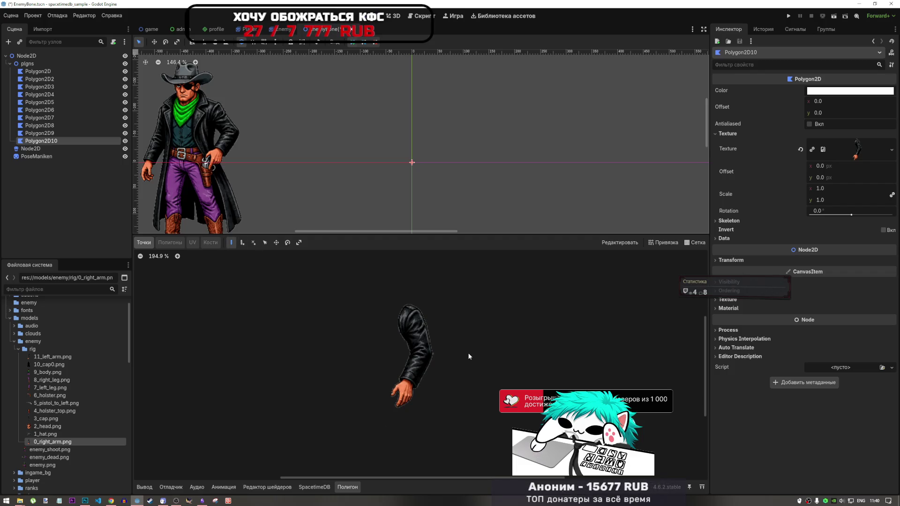
scroll(470, 357, up, 3)
scroll(364, 306, down, 2)
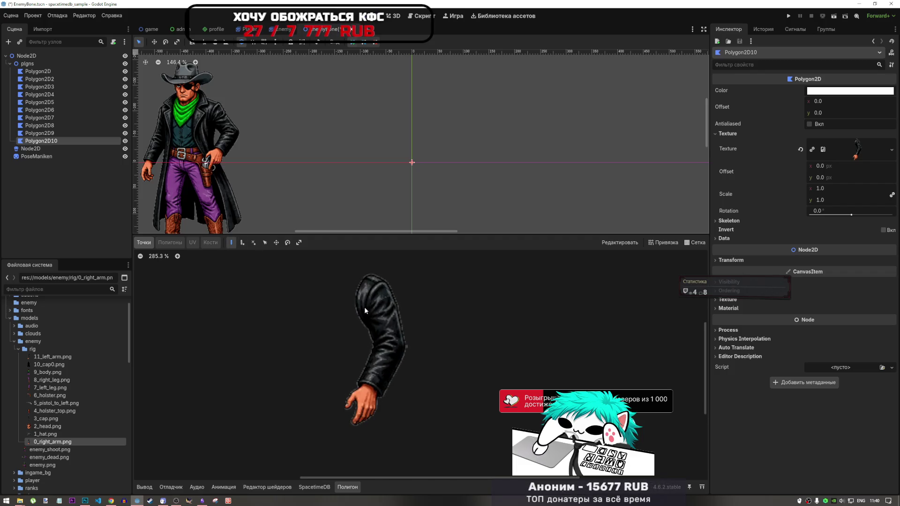
click(364, 275)
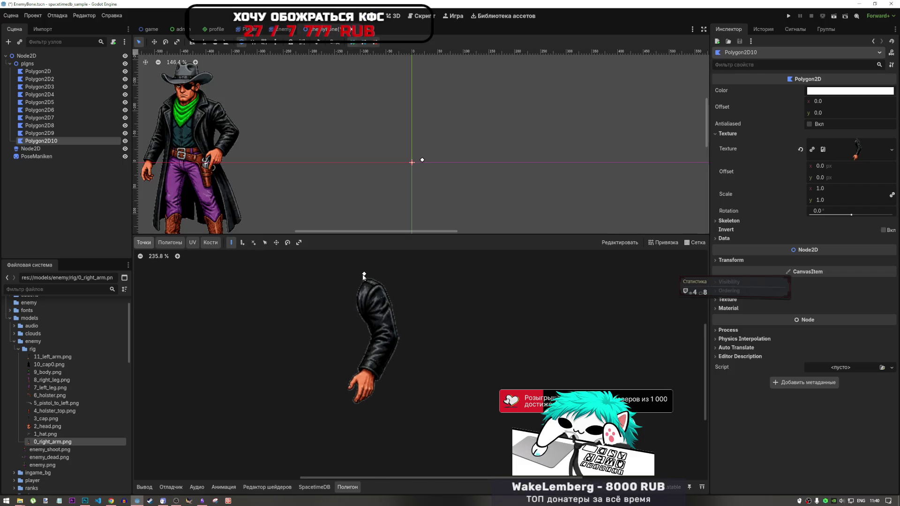
click(351, 300)
click(366, 333)
click(344, 389)
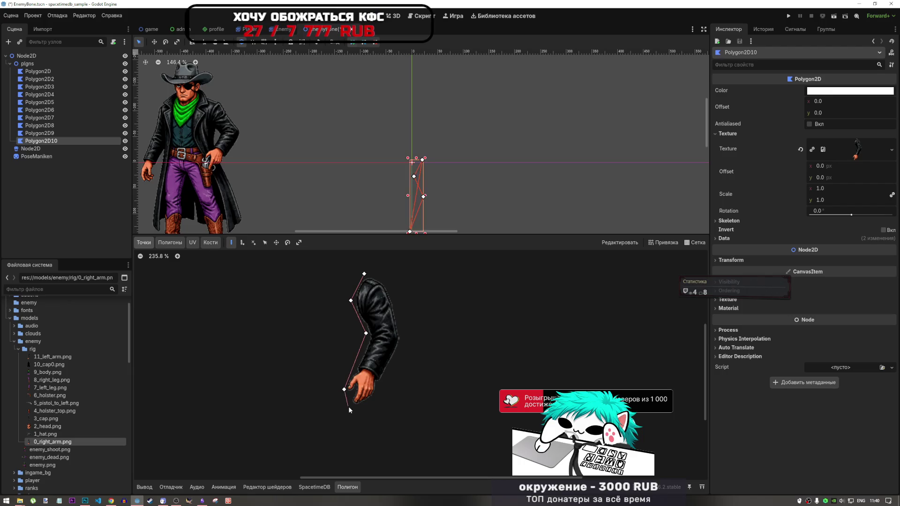
click(376, 399)
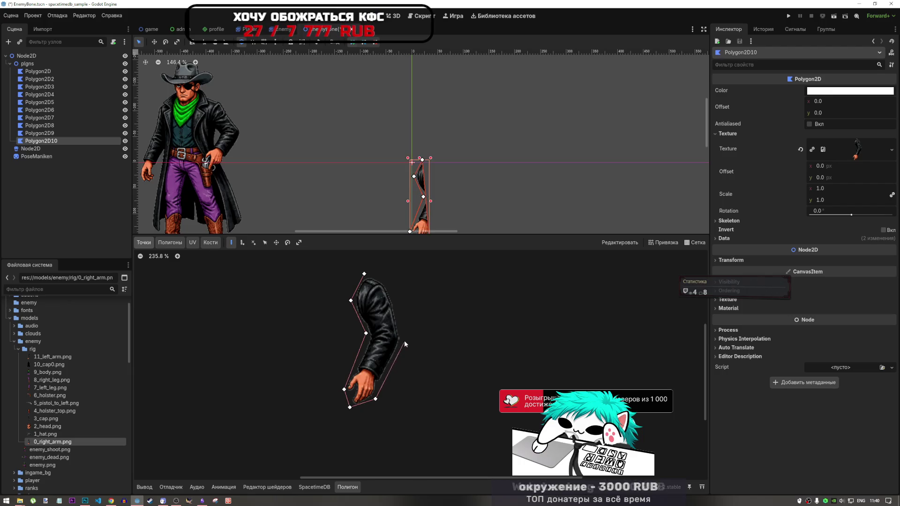
click(404, 337)
click(387, 275)
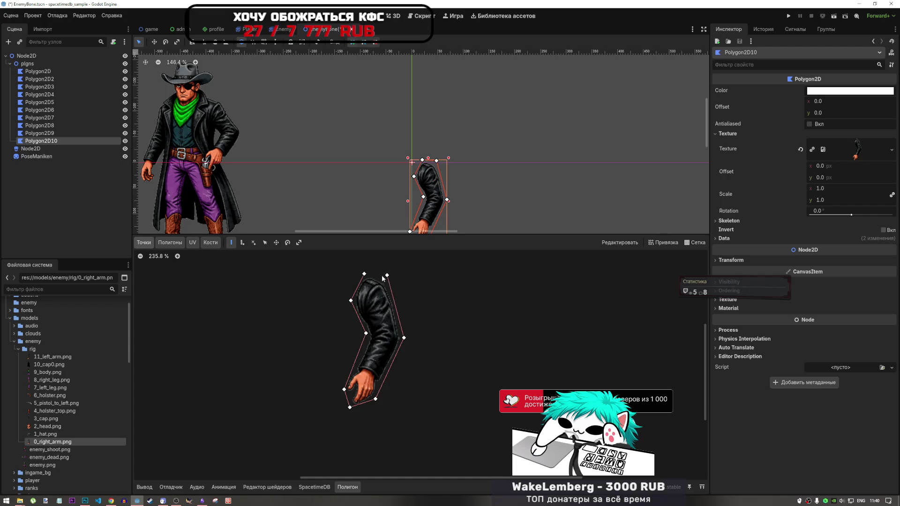
click(365, 274)
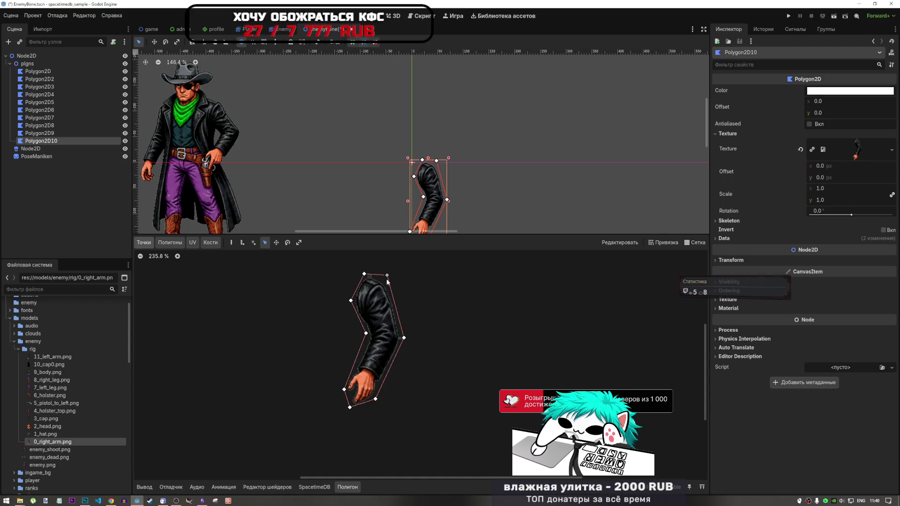
scroll(411, 346, up, 3)
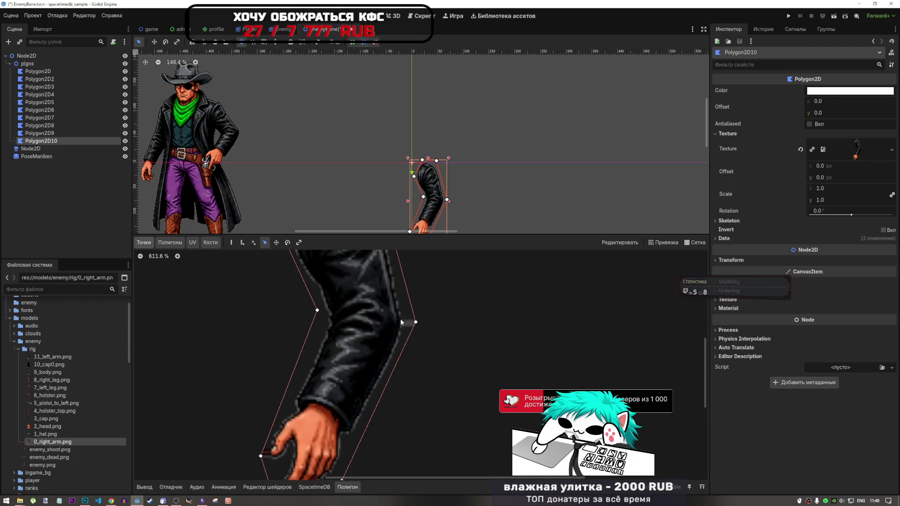
scroll(421, 339, up, 3)
scroll(407, 309, down, 3)
scroll(395, 279, up, 4)
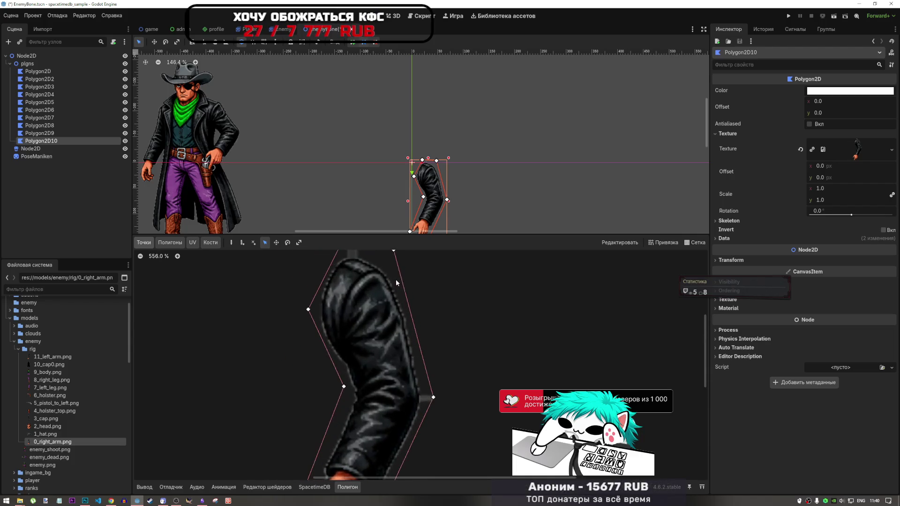
key(ctrl+z)
scroll(397, 304, down, 3)
scroll(428, 370, up, 2)
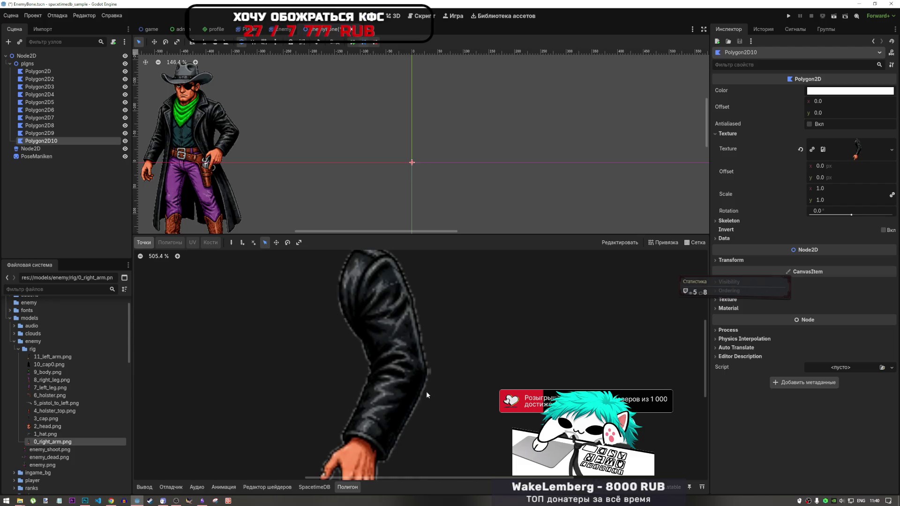
With Create Points active, place the first outline points down the sleeve edge to the wrist.
scroll(430, 373, down, 4)
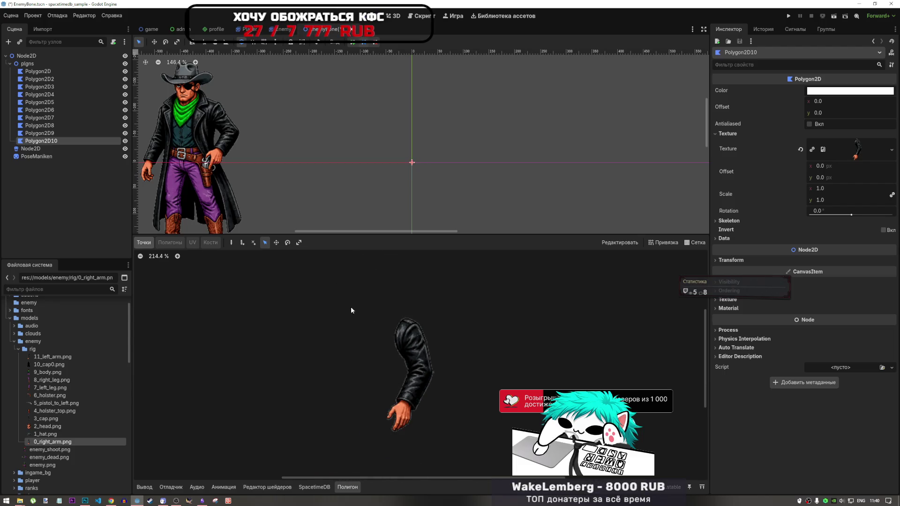
click(232, 243)
scroll(451, 391, up, 10)
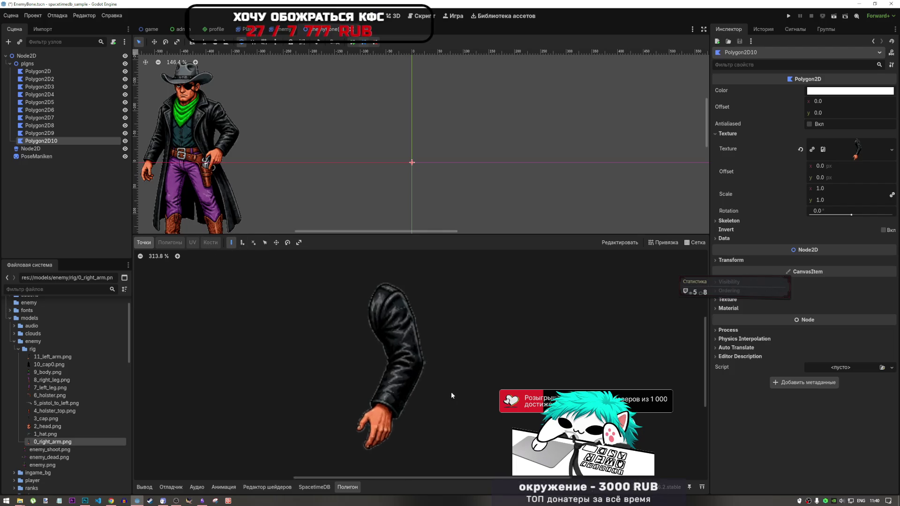
click(422, 351)
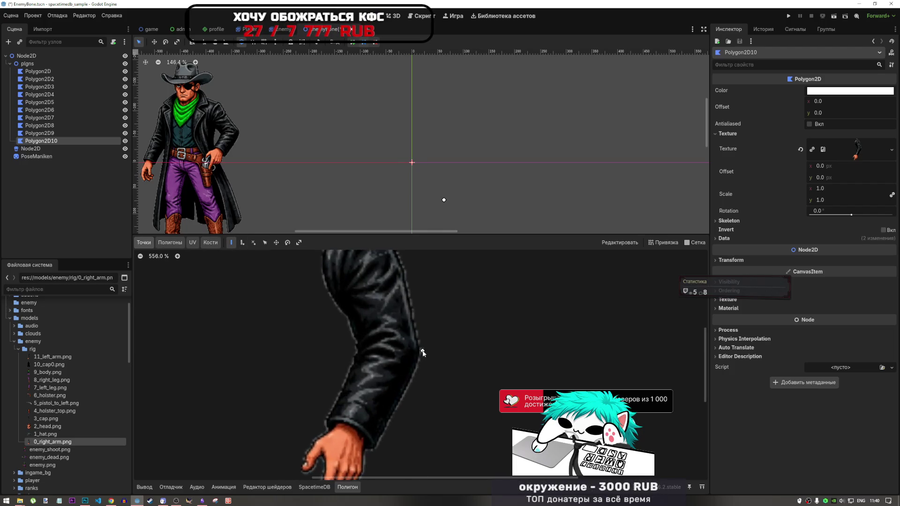
click(376, 447)
scroll(369, 452, up, 2)
scroll(387, 423, down, 3)
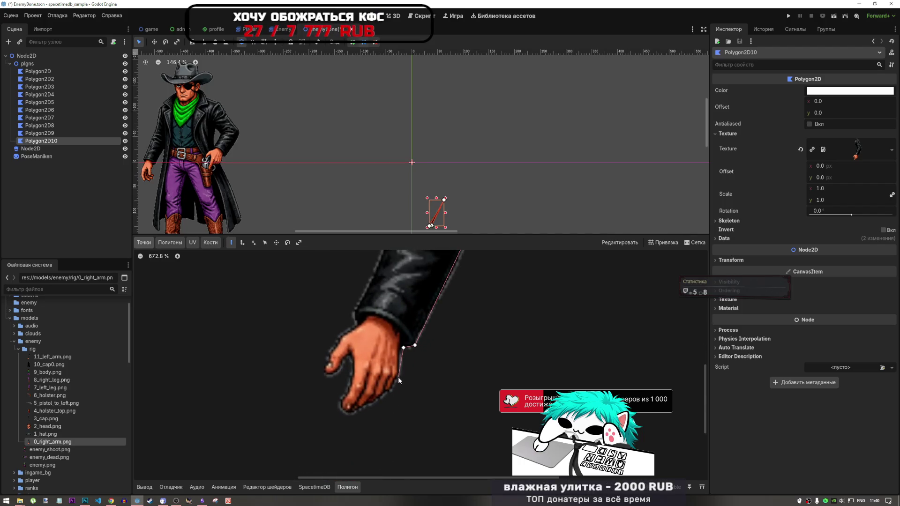
click(399, 377)
Trace points around the fingertips, between the fingers, and up the hand to the wrist.
click(354, 414)
click(346, 413)
click(338, 405)
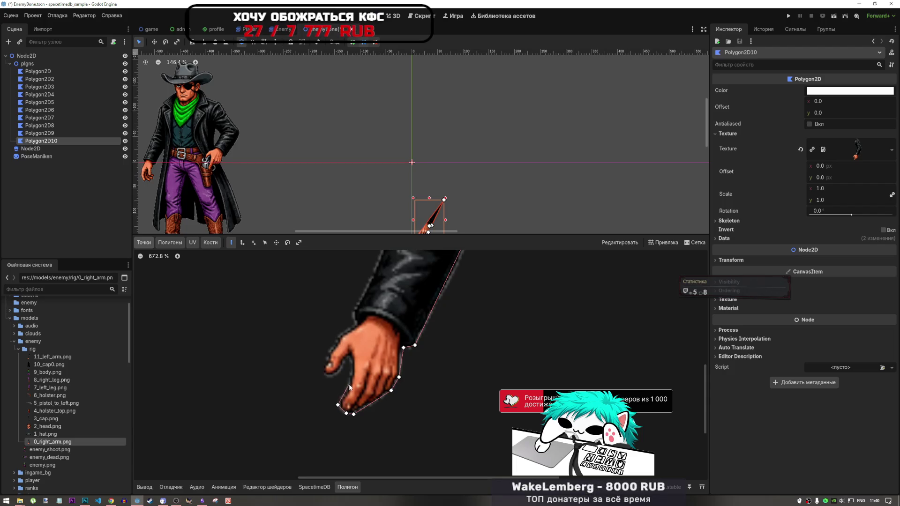
click(350, 361)
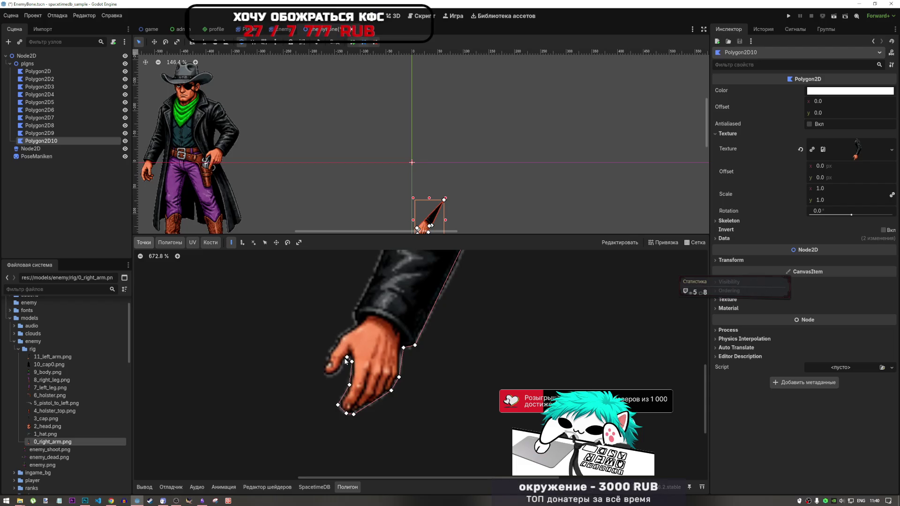
click(340, 370)
click(330, 376)
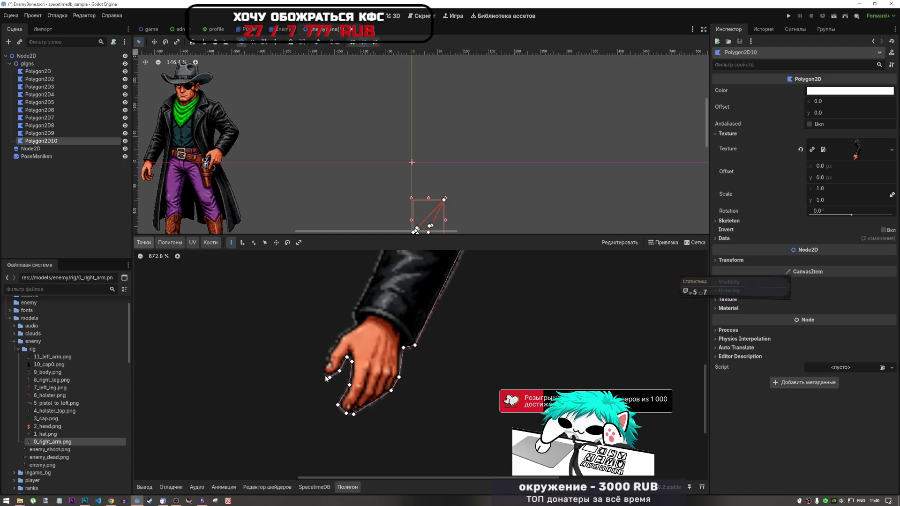
click(323, 371)
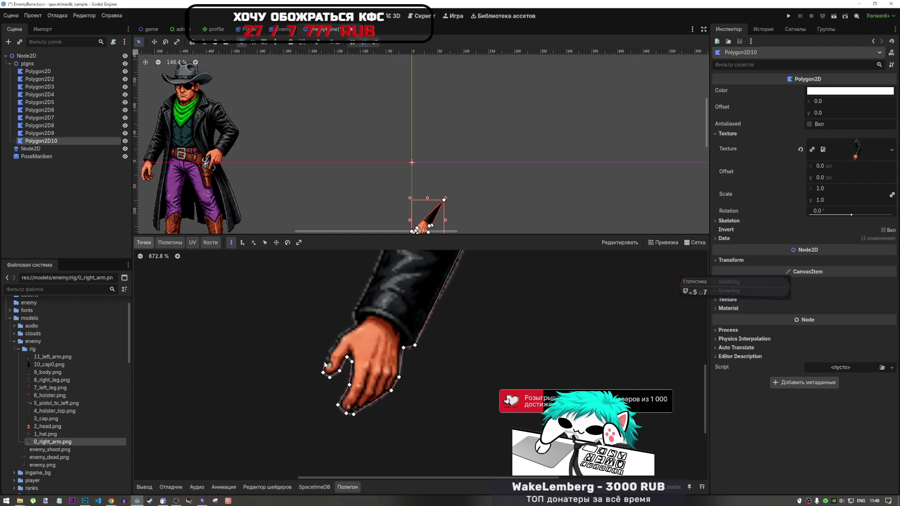
click(336, 339)
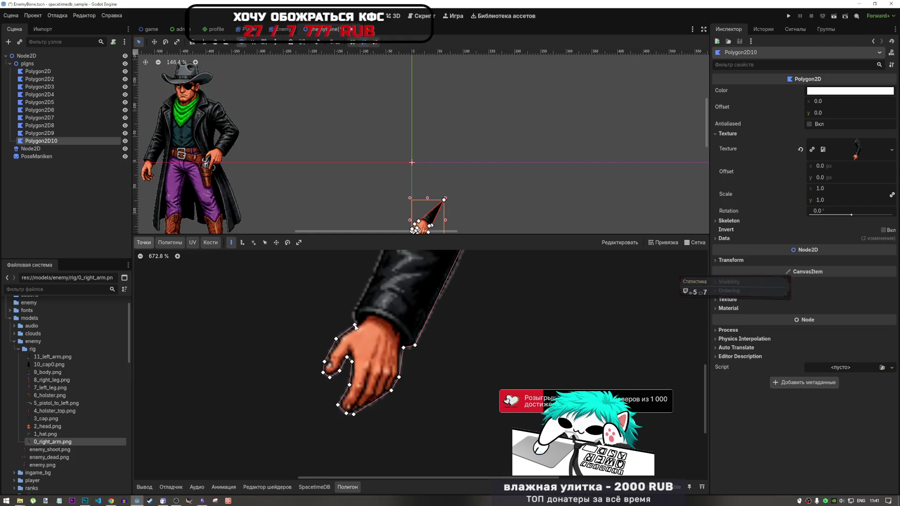
click(352, 311)
Continue the outline up the sleeve's left edge, inner elbow and upper arm.
scroll(412, 287, up, 4)
scroll(408, 293, up, 3)
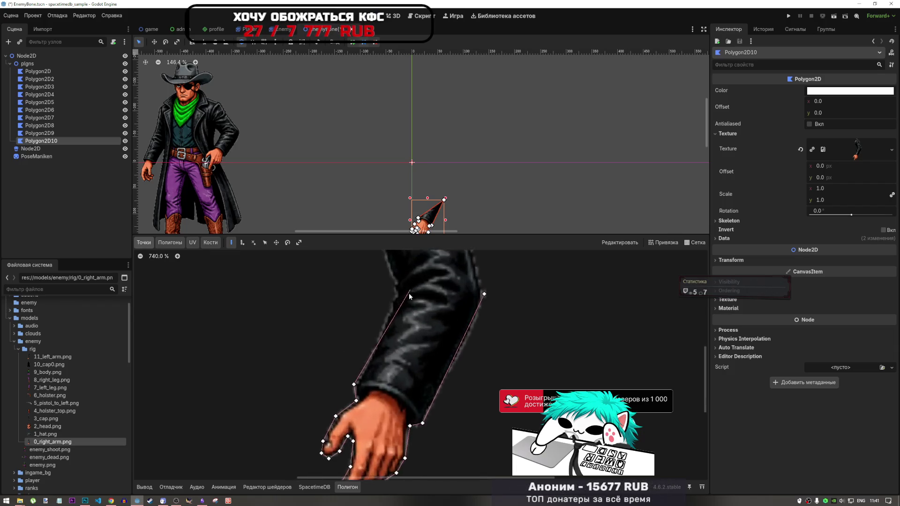
click(386, 309)
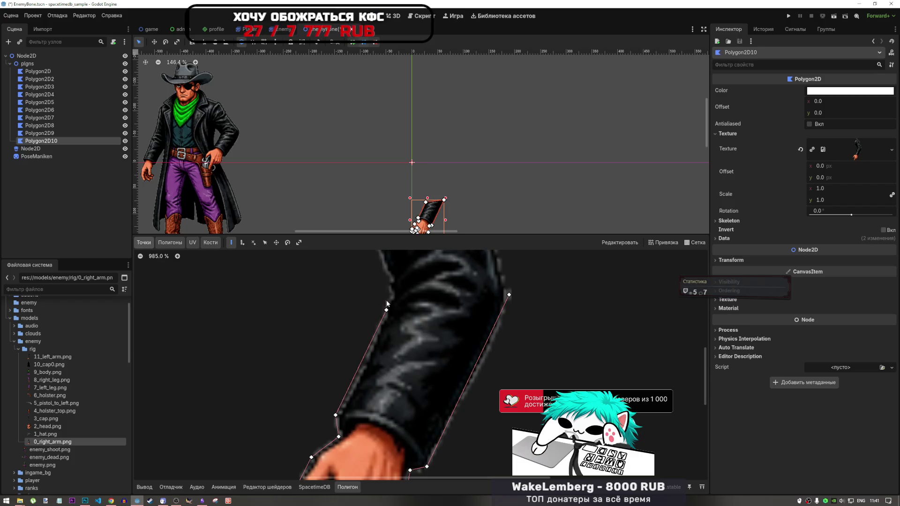
click(386, 275)
scroll(403, 300, down, 2)
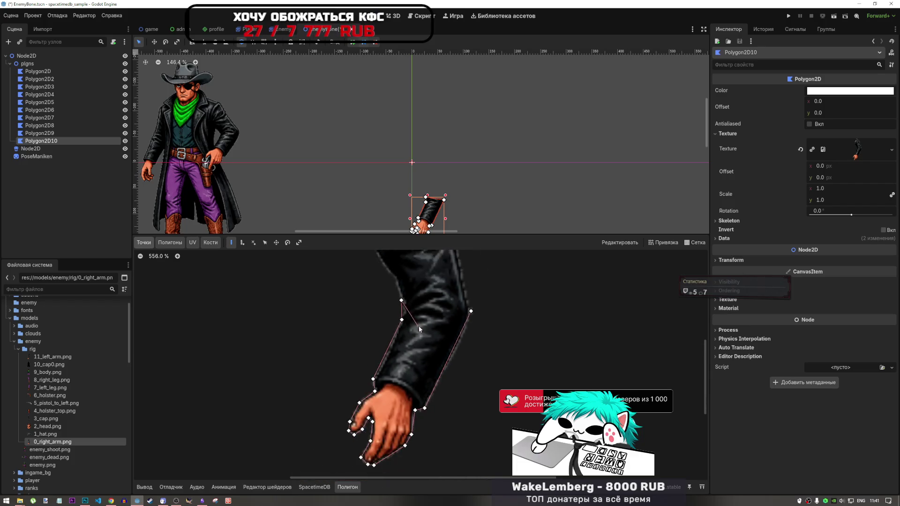
click(406, 295)
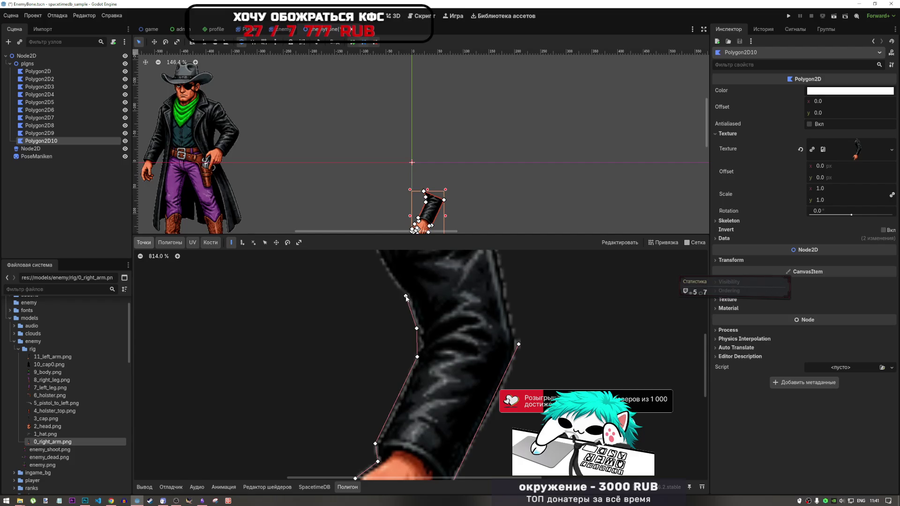
scroll(409, 295, down, 4)
scroll(413, 293, up, 5)
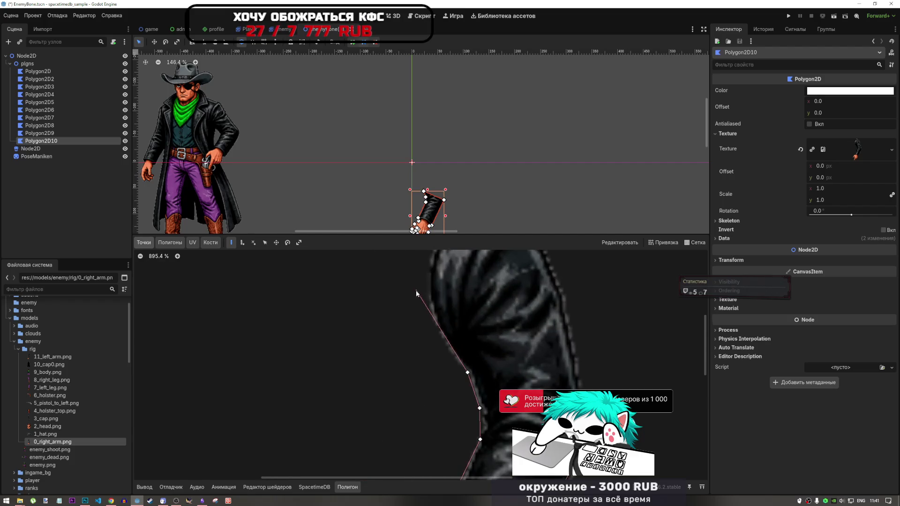
click(434, 327)
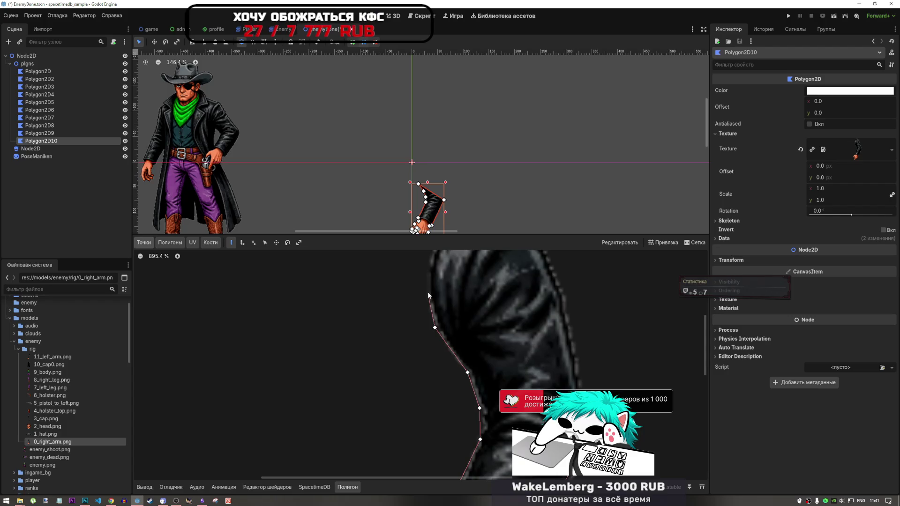
click(427, 284)
Finish the arm outline around the top and right side of the shoulder.
scroll(445, 342, down, 4)
scroll(444, 300, up, 5)
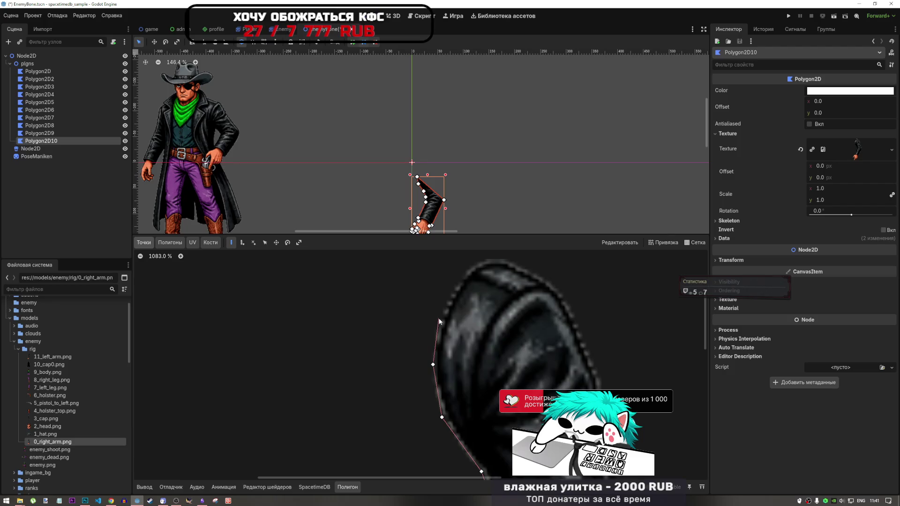
click(439, 319)
click(461, 272)
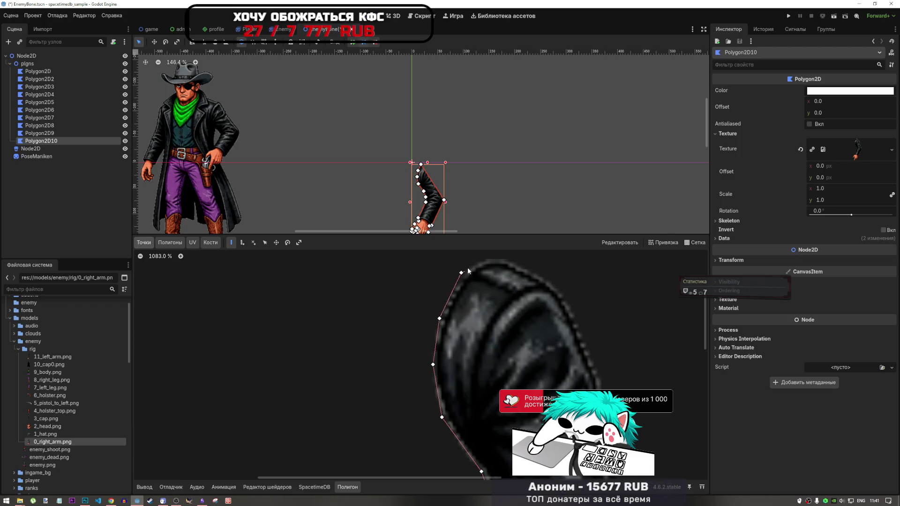
click(495, 260)
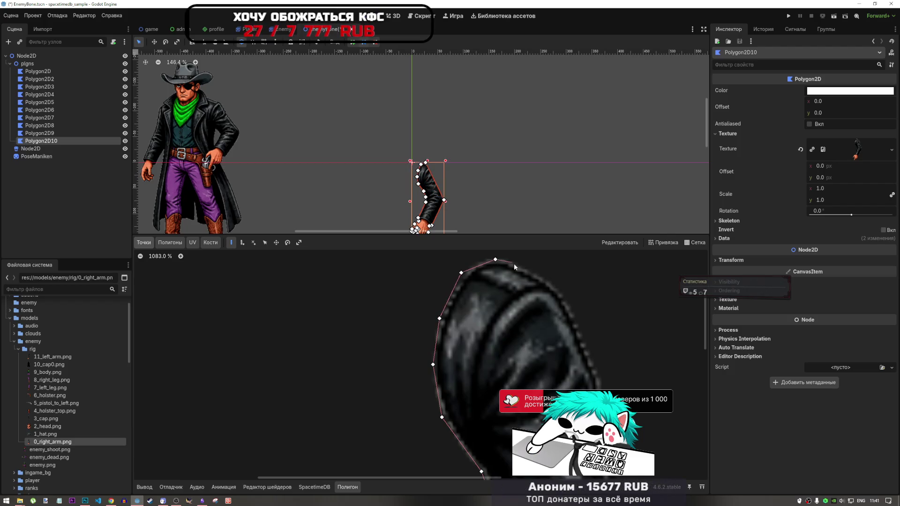
click(542, 276)
scroll(586, 339, up, 4)
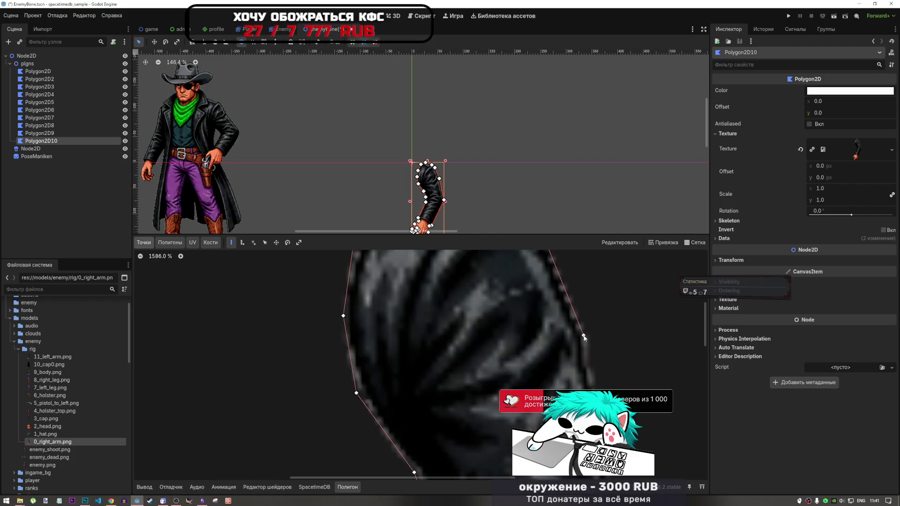
scroll(590, 340, down, 8)
scroll(596, 393, up, 8)
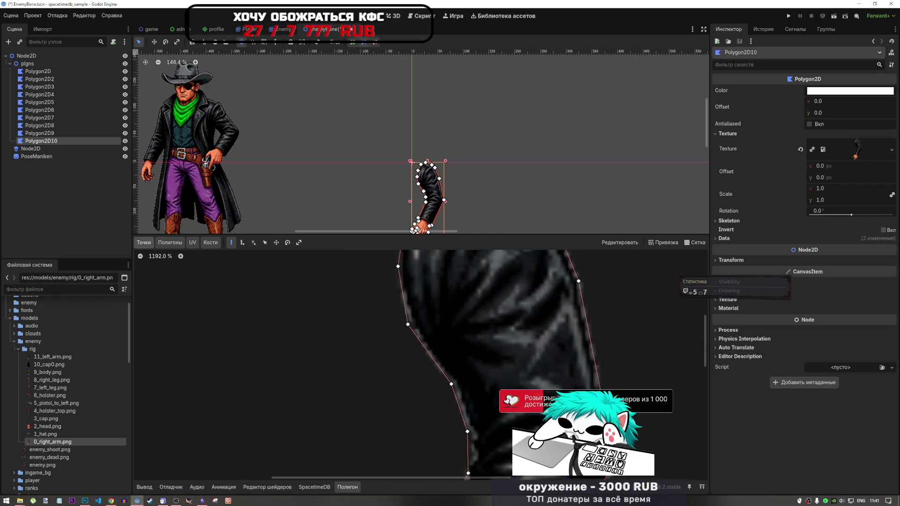
Switch to Move Points and zoom both views to check the outline fits the arm.
click(265, 243)
scroll(610, 354, down, 12)
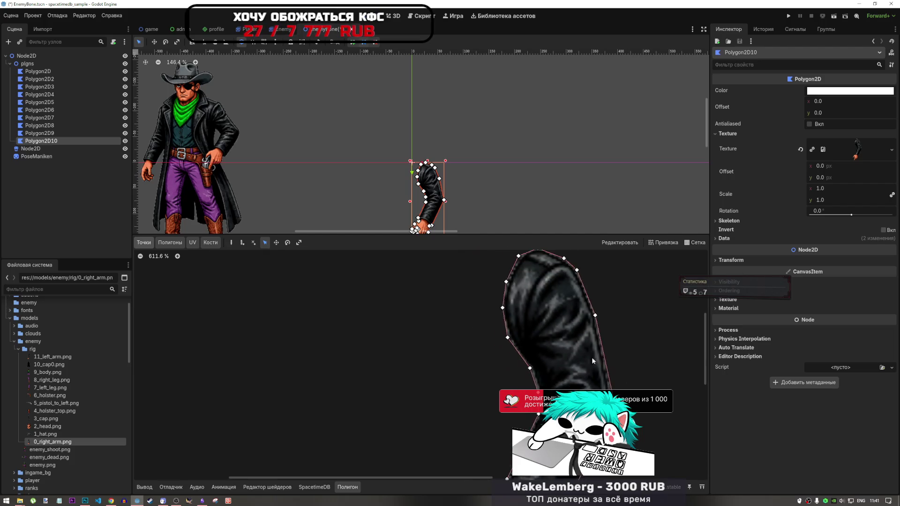
scroll(544, 313, up, 4)
scroll(495, 326, down, 10)
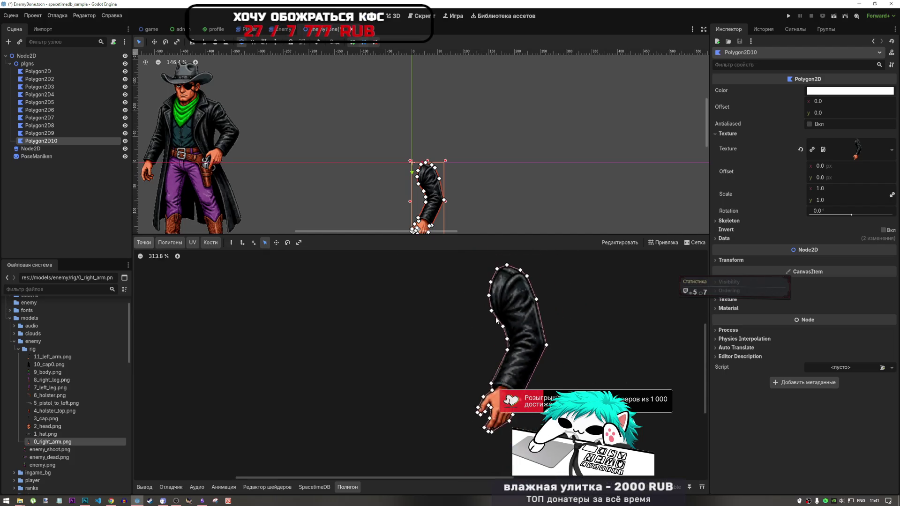
scroll(453, 175, up, 8)
scroll(455, 176, down, 6)
scroll(456, 180, up, 8)
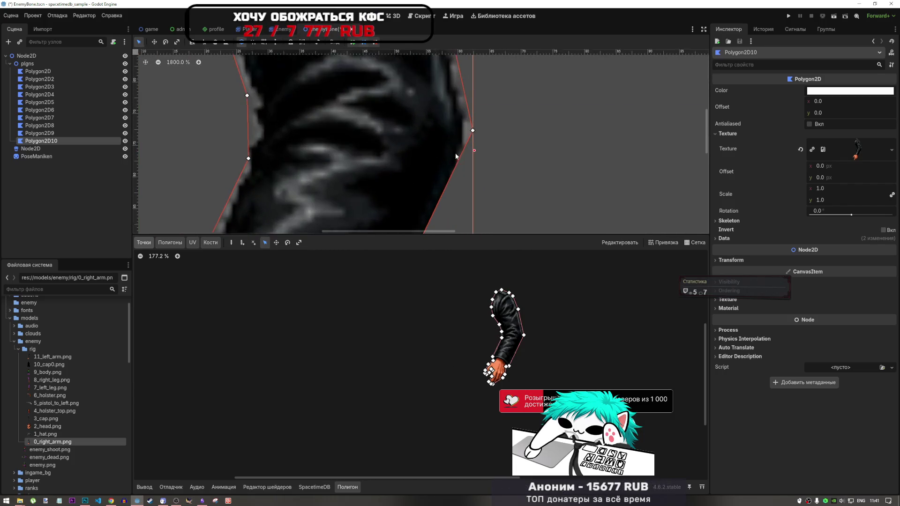
scroll(517, 339, up, 6)
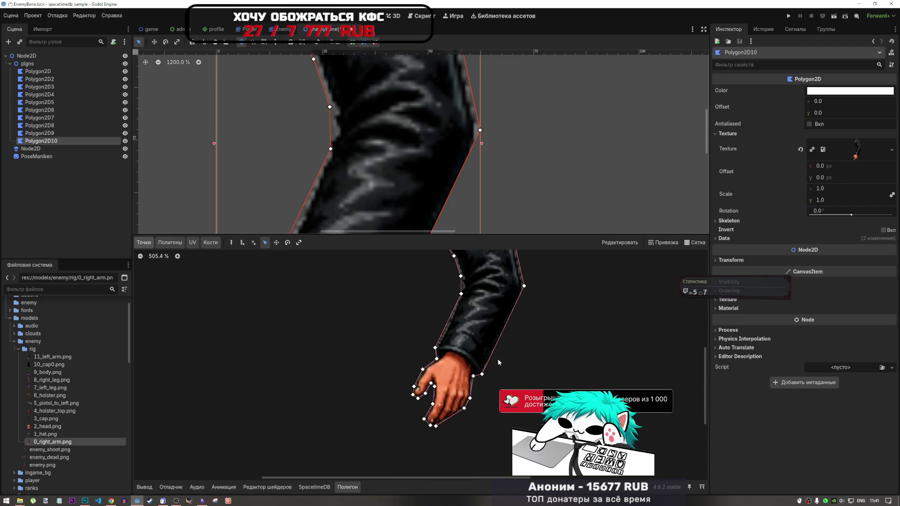
scroll(529, 296, down, 2)
scroll(530, 328, down, 6)
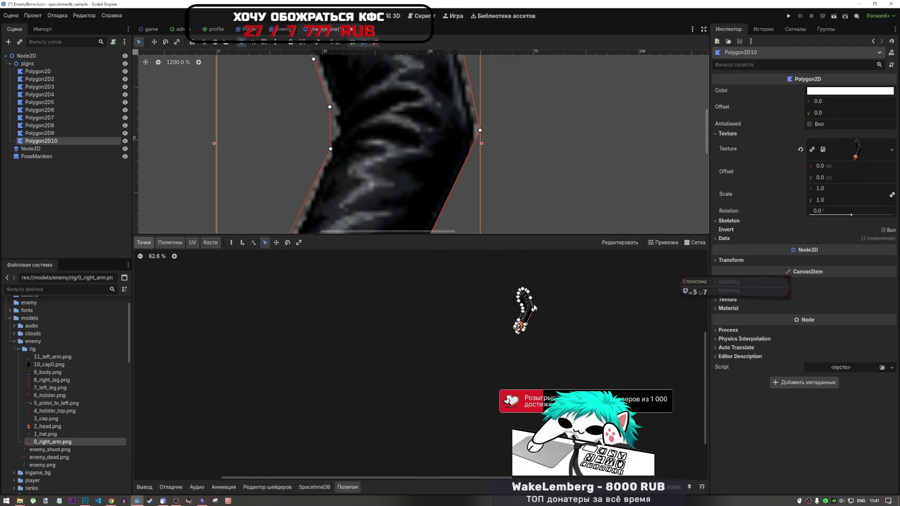
scroll(483, 178, down, 12)
scroll(468, 163, up, 12)
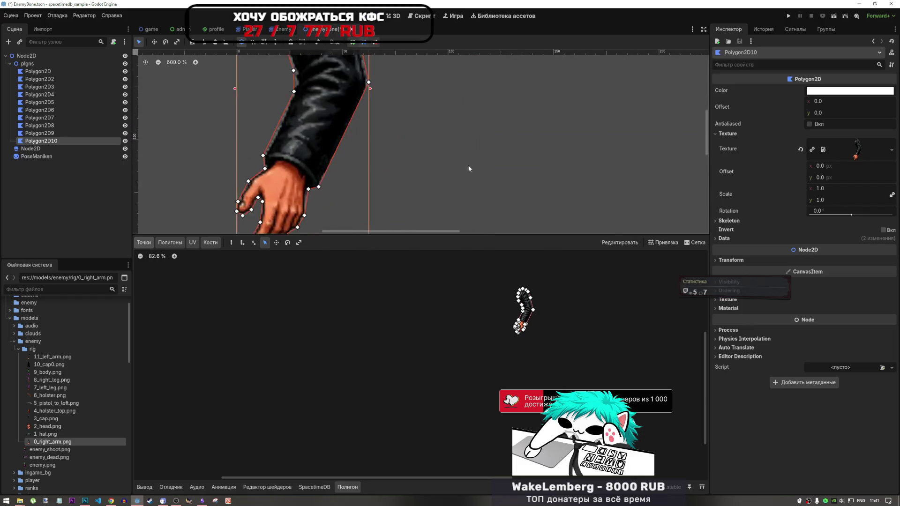
scroll(469, 176, down, 4)
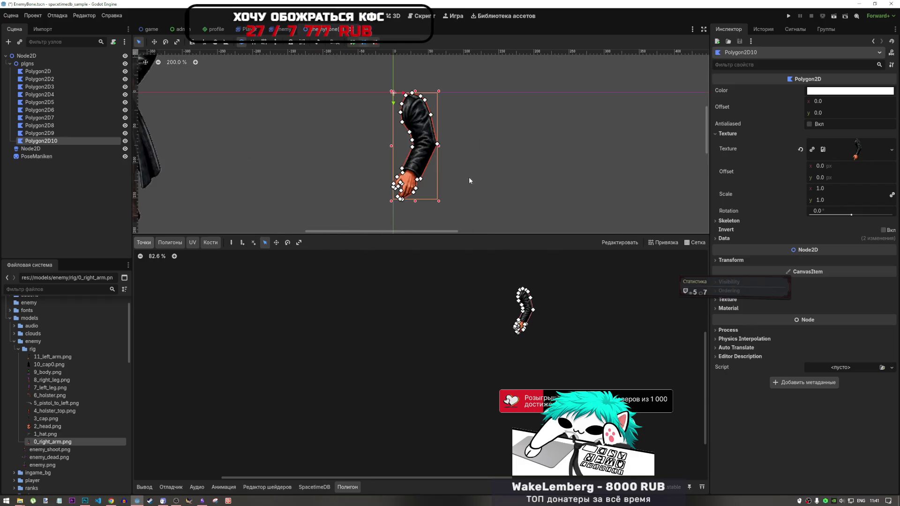
Rename Polygon2D10 to 0_right_arm, pasting the name copied from the texture file.
double_click(49, 140)
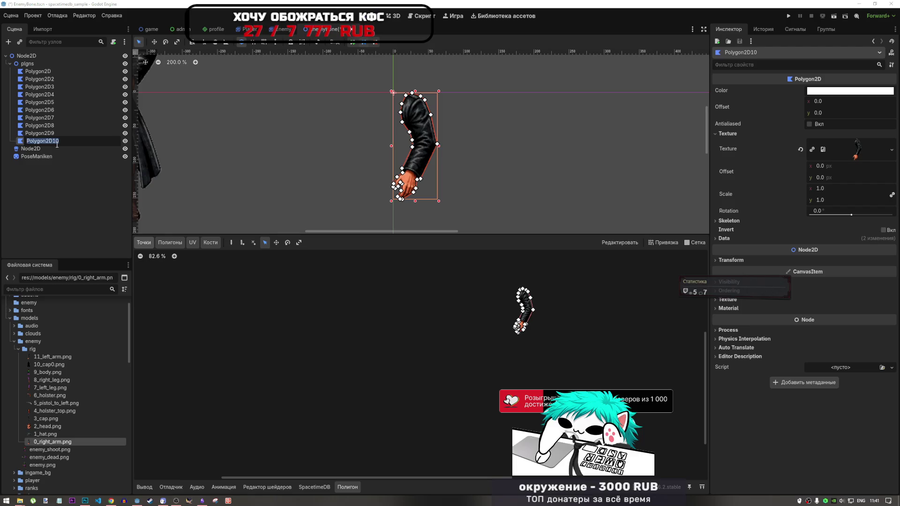
text(0)
key(Return)
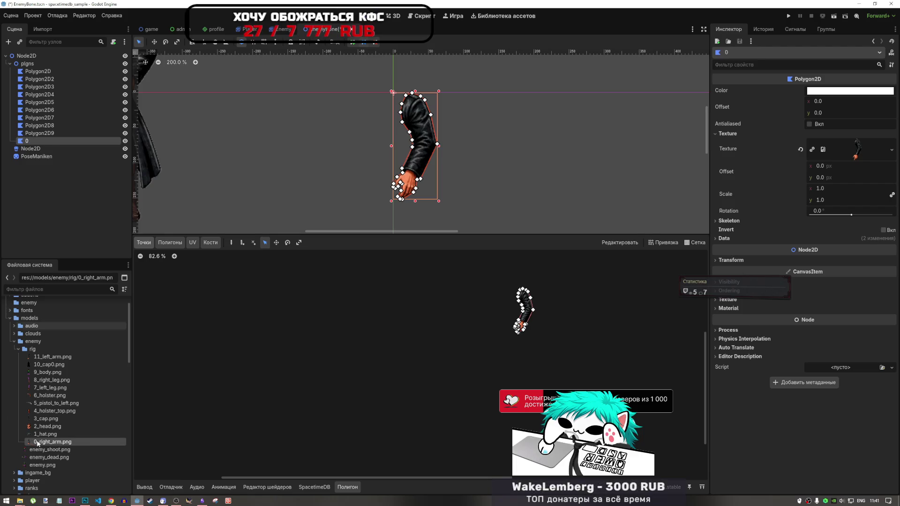
click(46, 442)
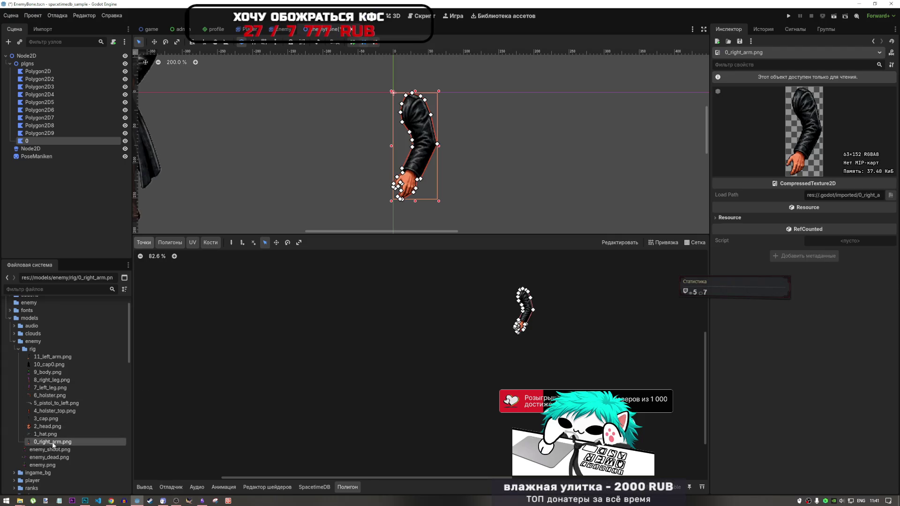
right_click(55, 443)
click(88, 414)
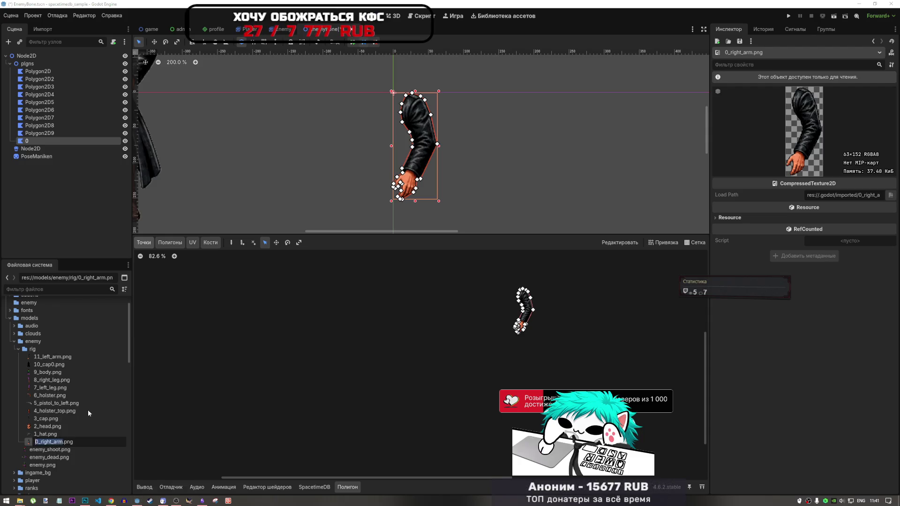
key(Escape)
click(27, 140)
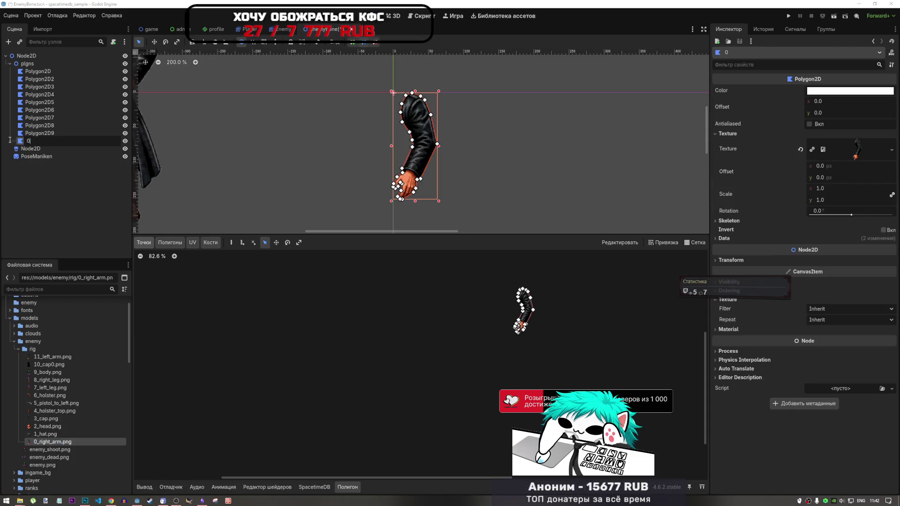
key(ctrl+v)
key(Return)
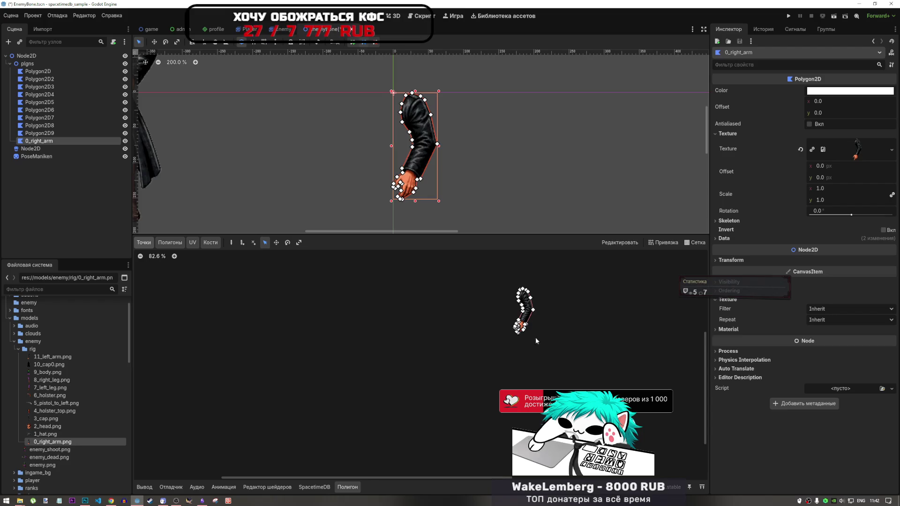
Select 1_hat.png in the FileSystem and the Polygon2D9 node.
click(47, 434)
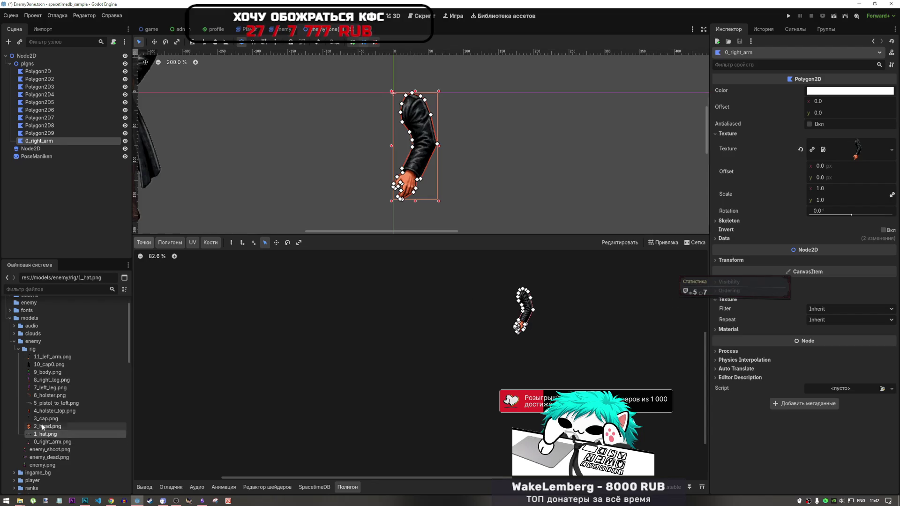
click(49, 135)
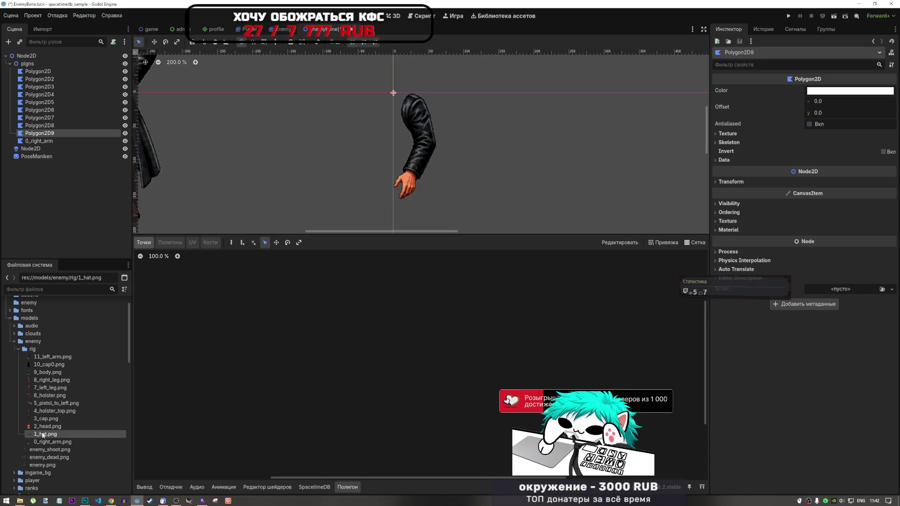
mouse_move(43, 435)
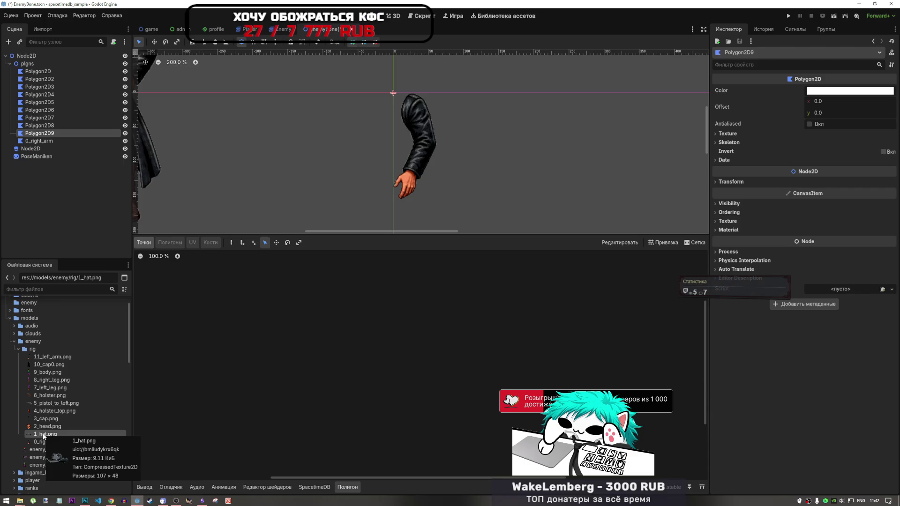
Assign 1_hat.png to Polygon2D9 and place the first outline point under the brim.
mouse_move(45, 436)
mouse_down()
mouse_move(500, 373)
mouse_move(775, 148)
mouse_move(730, 134)
mouse_move(842, 143)
mouse_up()
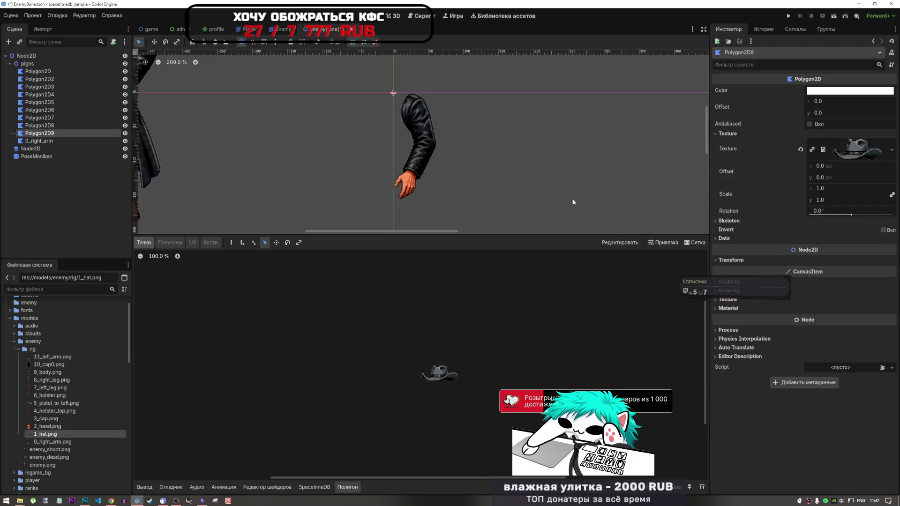
scroll(462, 361, up, 6)
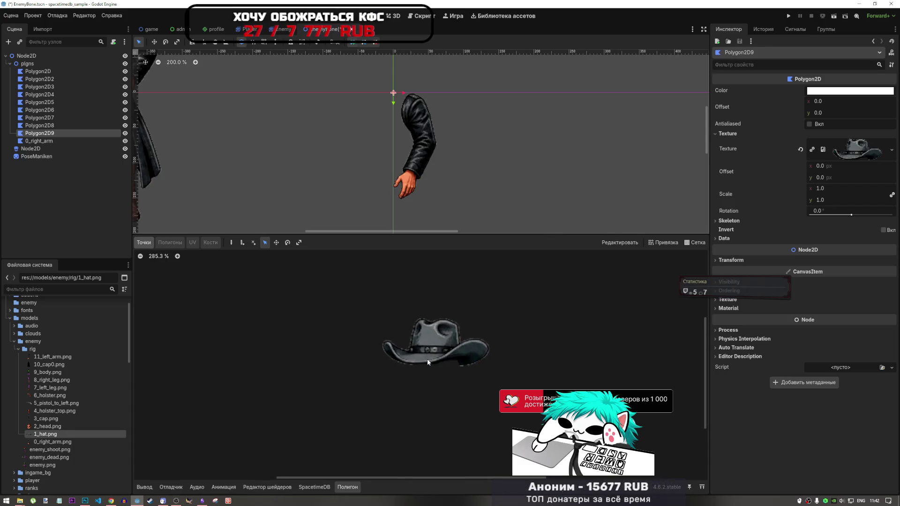
click(144, 244)
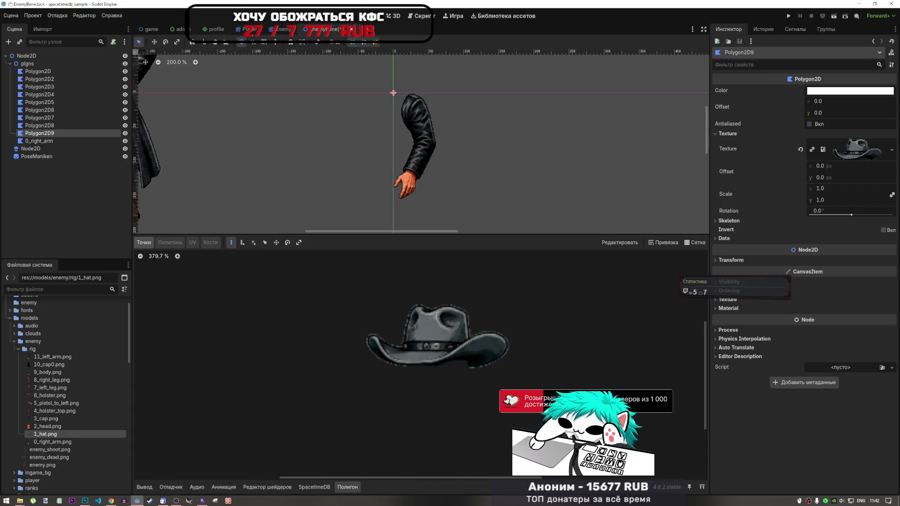
scroll(490, 394, up, 3)
click(449, 346)
Trace the hat outline under the left brim, around its tip and up the crown's left side.
click(448, 334)
click(388, 343)
click(340, 344)
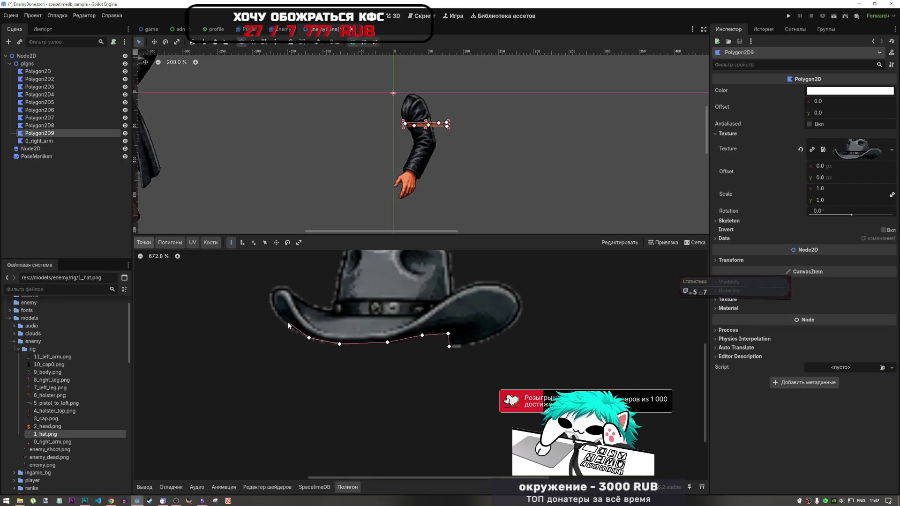
click(282, 320)
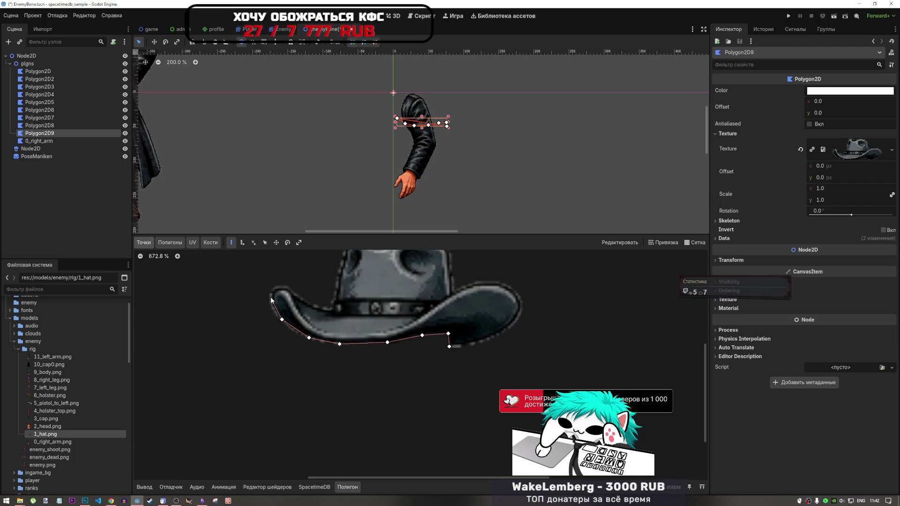
click(271, 303)
click(274, 289)
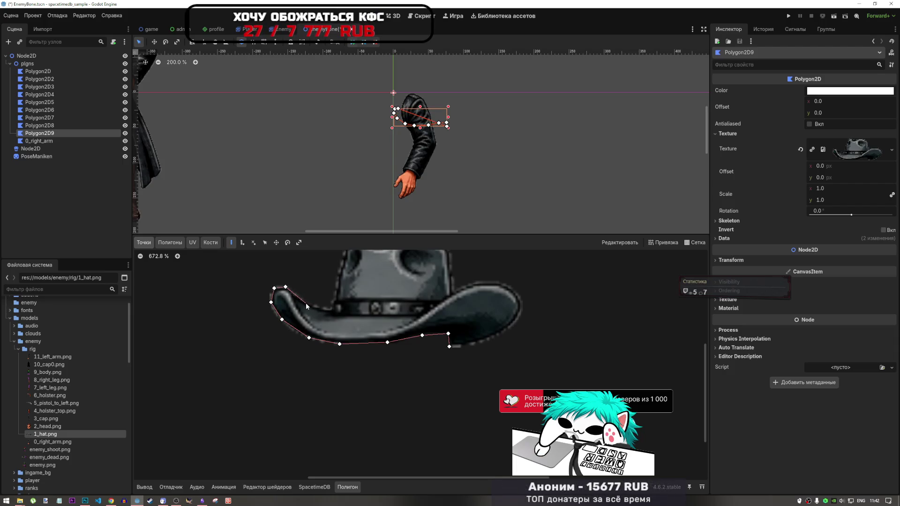
click(333, 300)
click(335, 298)
scroll(358, 334, down, 3)
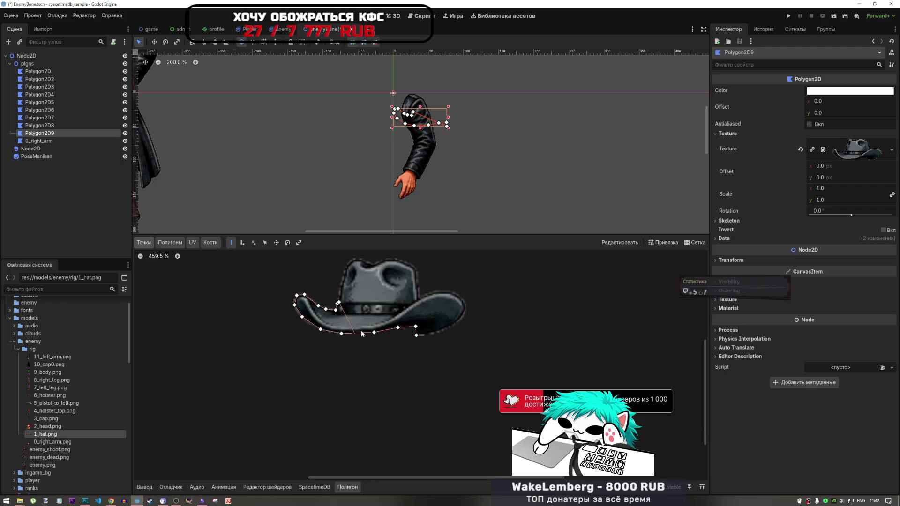
scroll(352, 253, up, 4)
scroll(353, 255, up, 4)
click(340, 292)
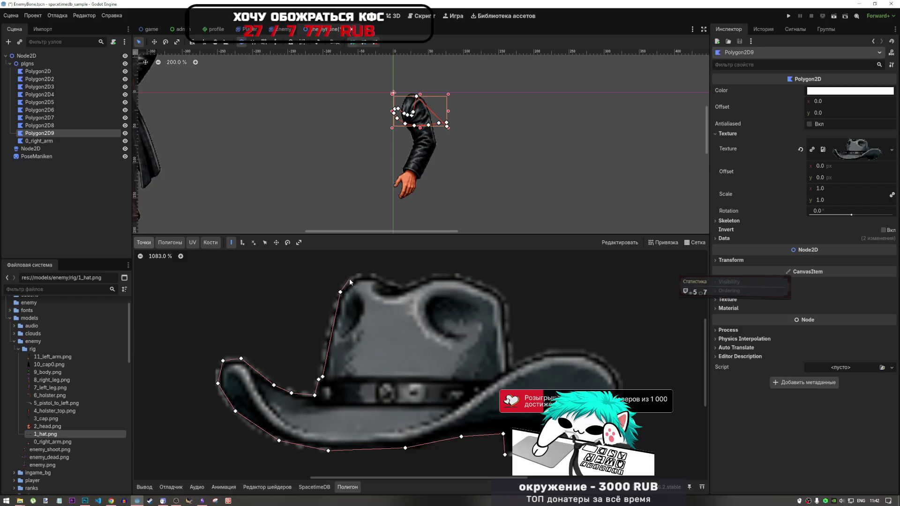
Continue the outline across the crown top, down its right side and along the right brim.
click(356, 277)
click(365, 275)
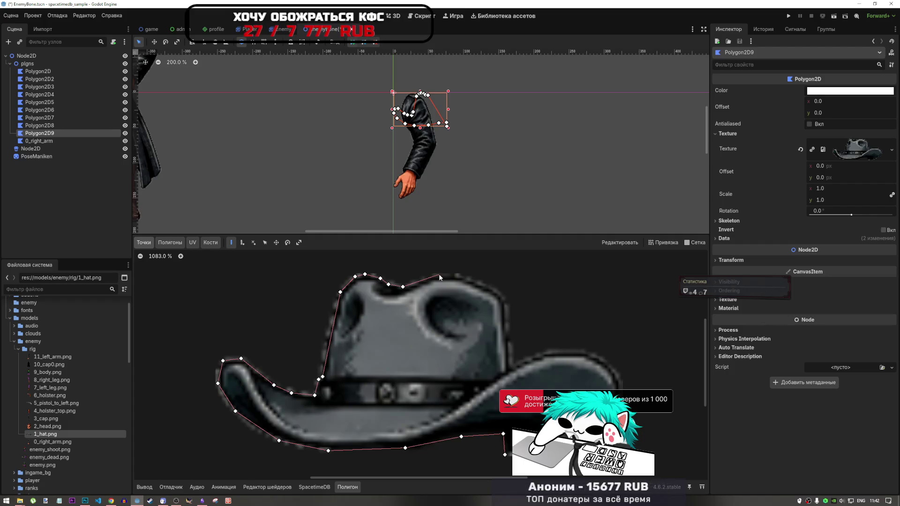
click(497, 292)
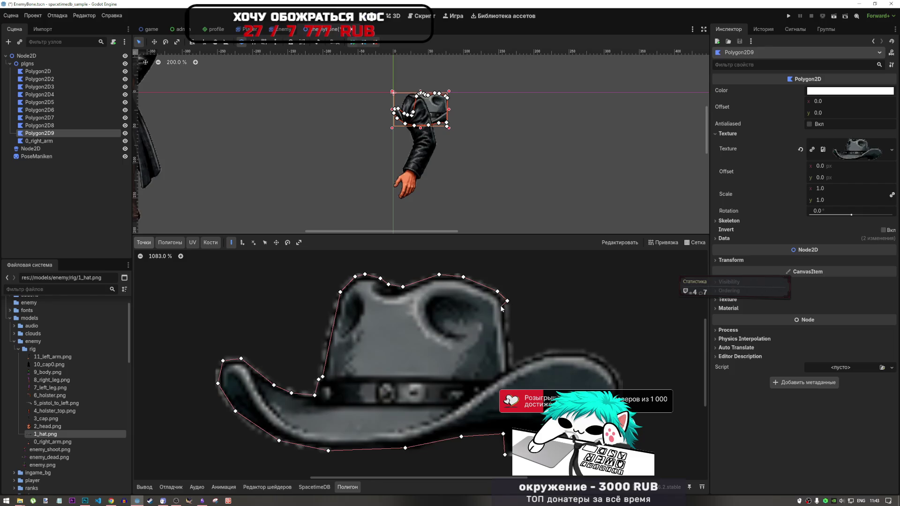
click(511, 365)
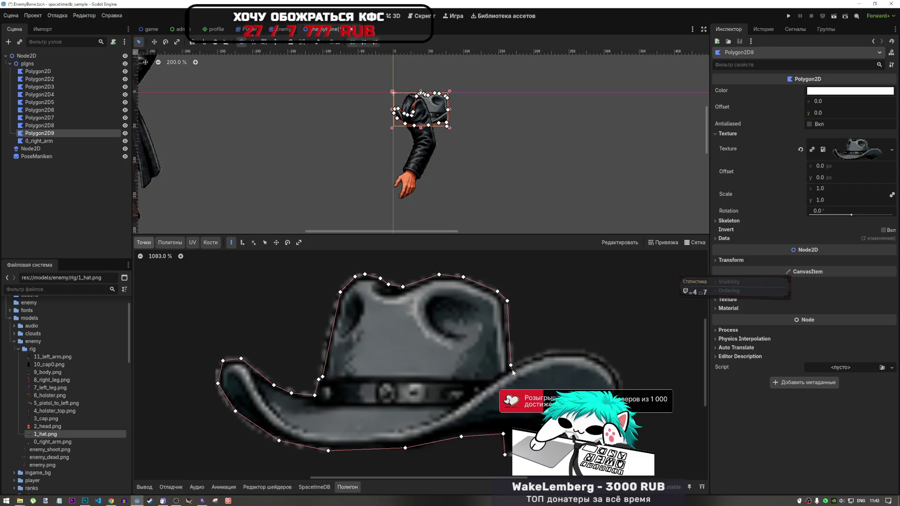
click(548, 351)
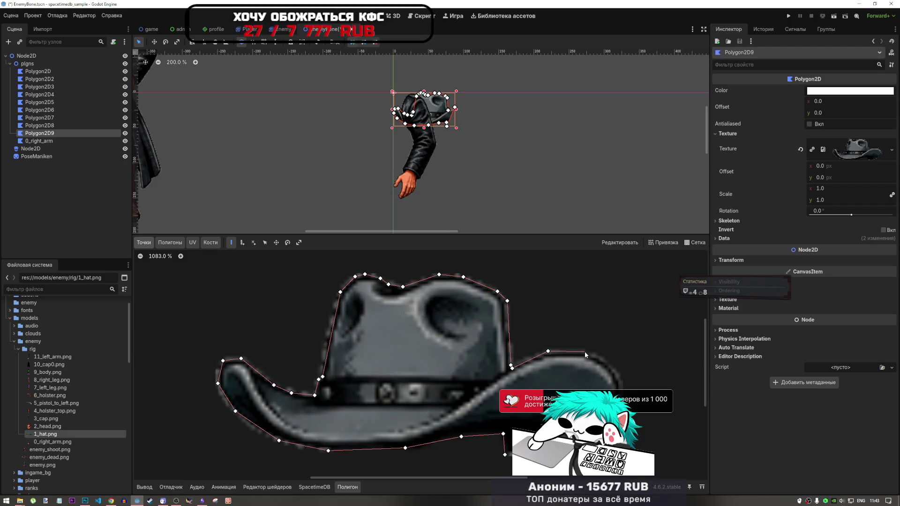
click(585, 352)
click(604, 362)
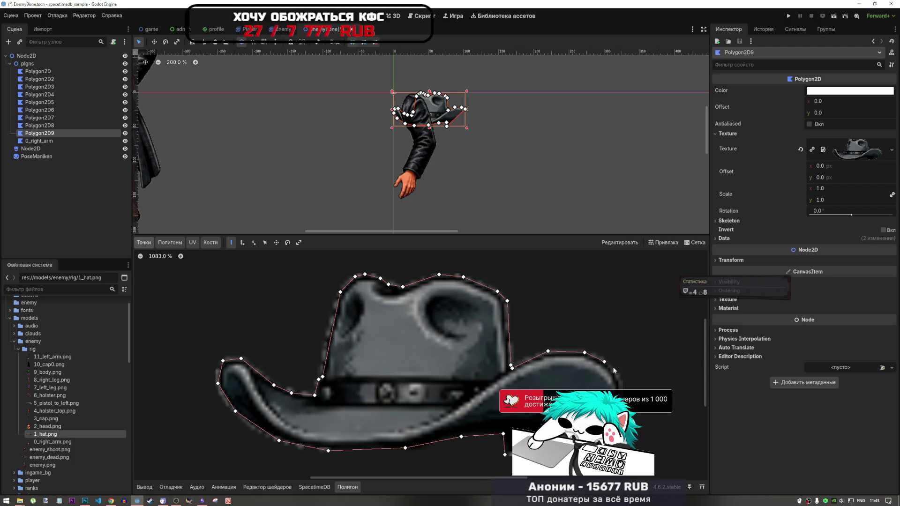
click(618, 377)
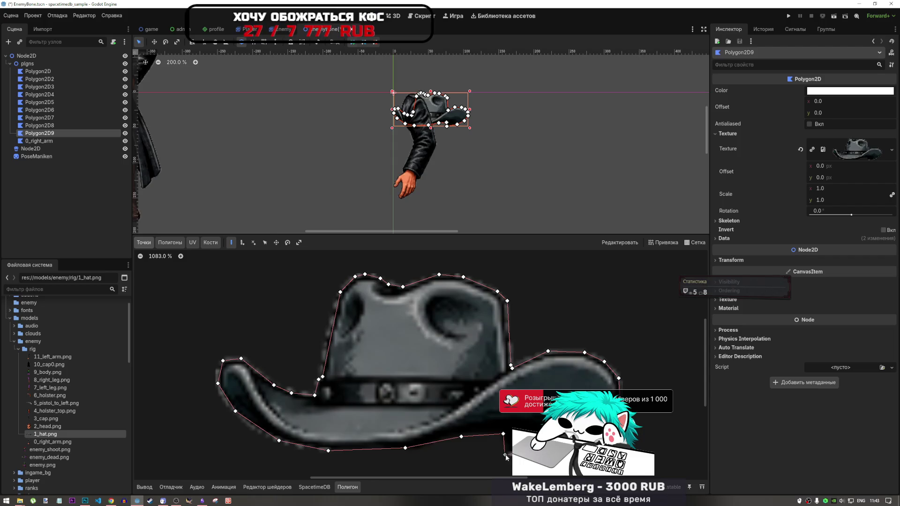
Drag the stray brim vertex onto the hat's edge.
scroll(429, 345, down, 12)
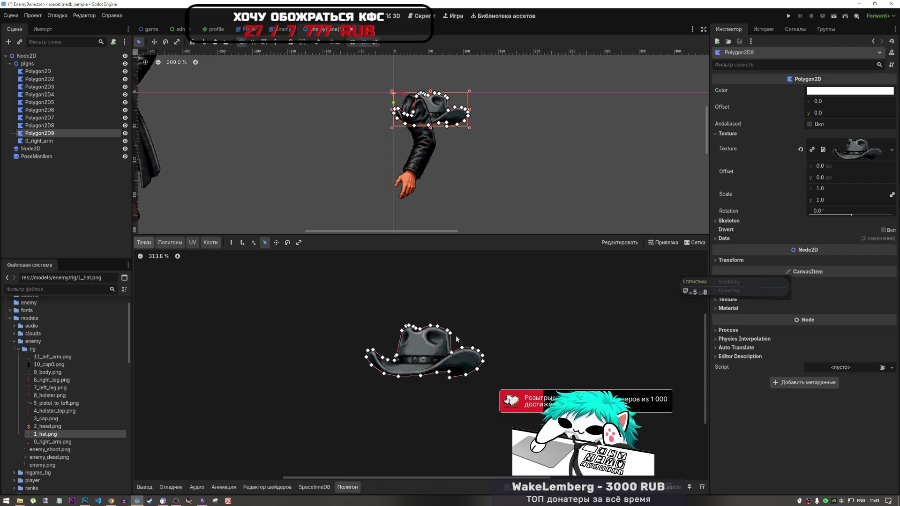
scroll(457, 373, up, 10)
scroll(457, 373, up, 3)
scroll(471, 387, down, 3)
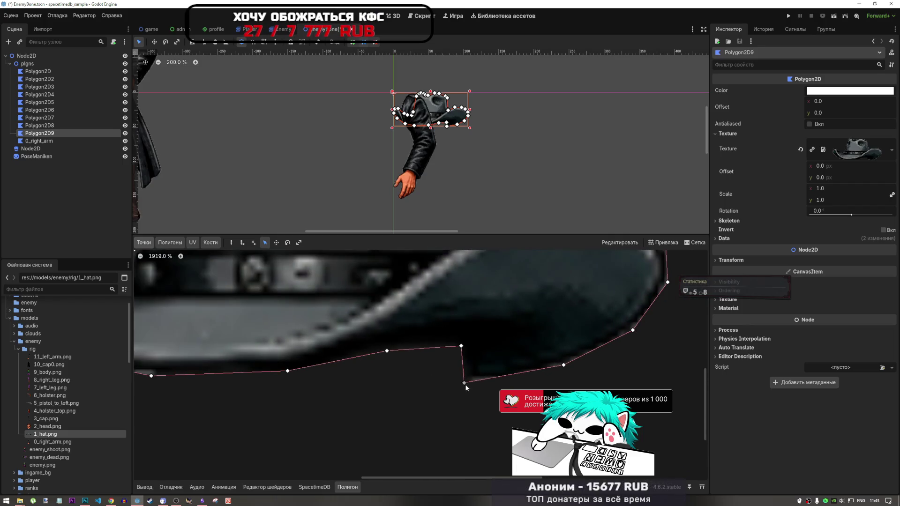
mouse_move(469, 361)
mouse_down()
mouse_move(471, 390)
mouse_move(431, 379)
mouse_move(463, 384)
mouse_up()
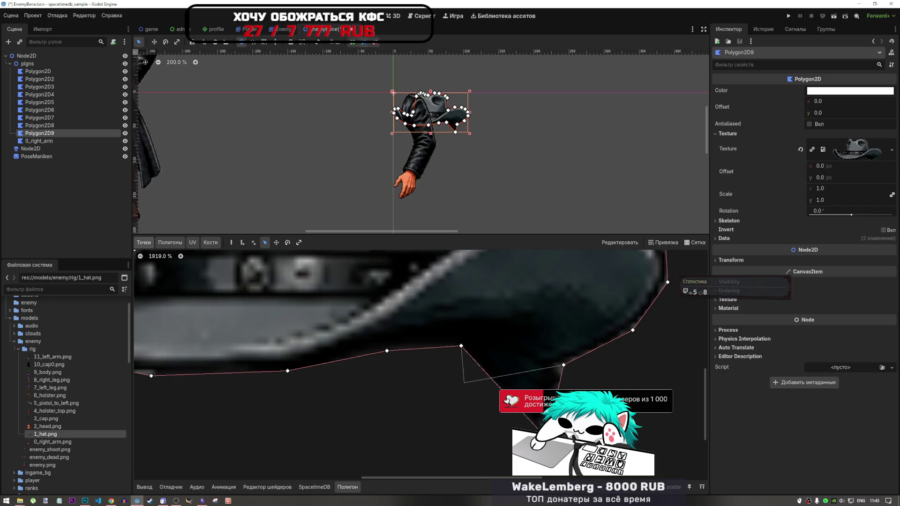
scroll(486, 388, down, 10)
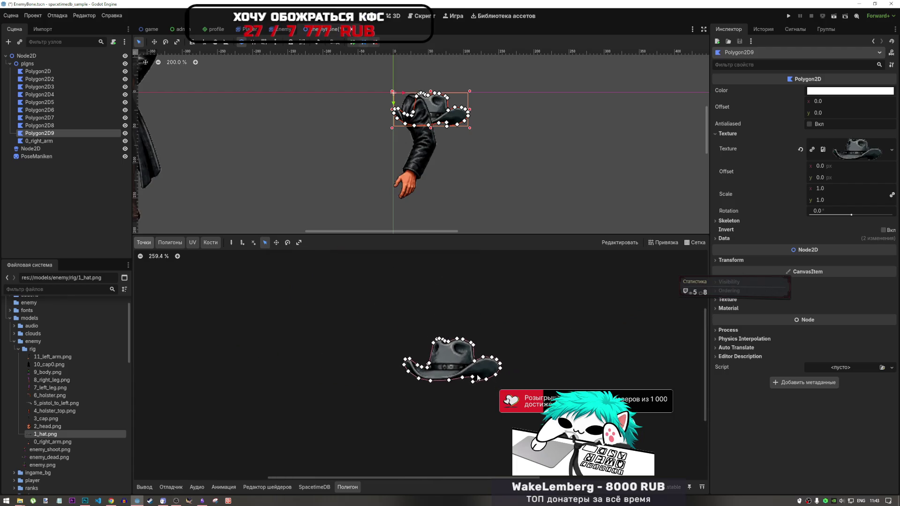
scroll(452, 322, up, 4)
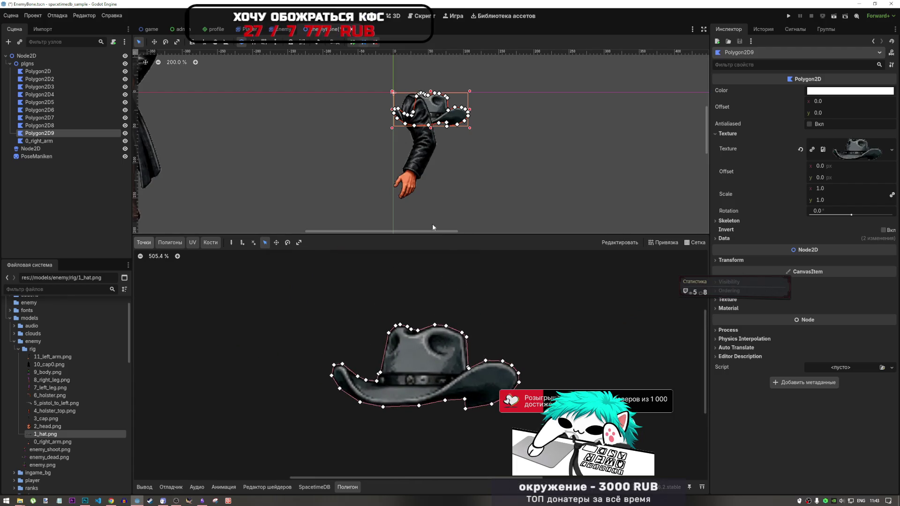
Rename the Polygon2D9 node to 1_hat, using the name copied from 1_hat.png.
click(77, 124)
click(70, 141)
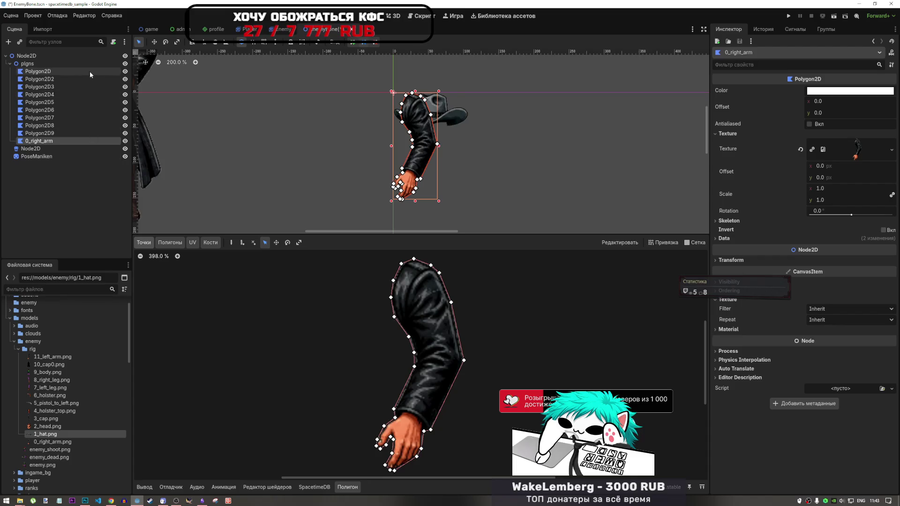
click(70, 133)
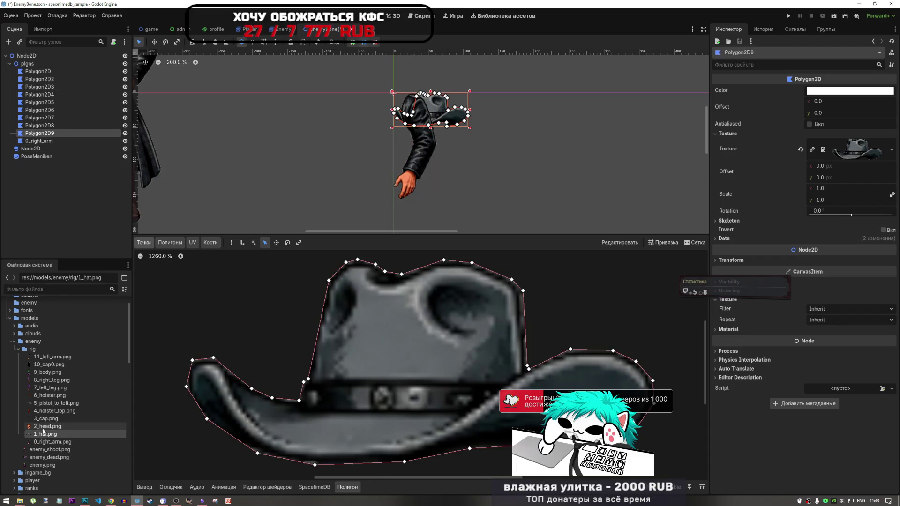
click(41, 435)
right_click(41, 437)
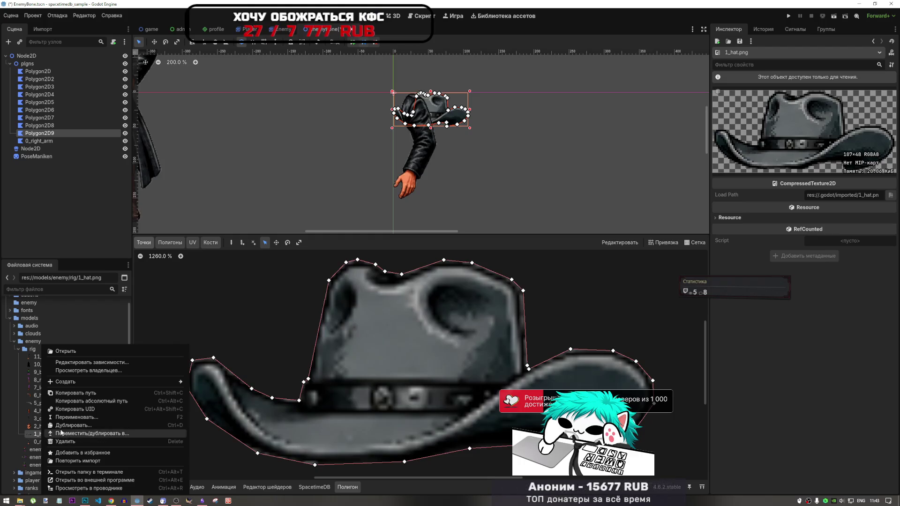
click(71, 417)
key(ctrl+c)
double_click(40, 133)
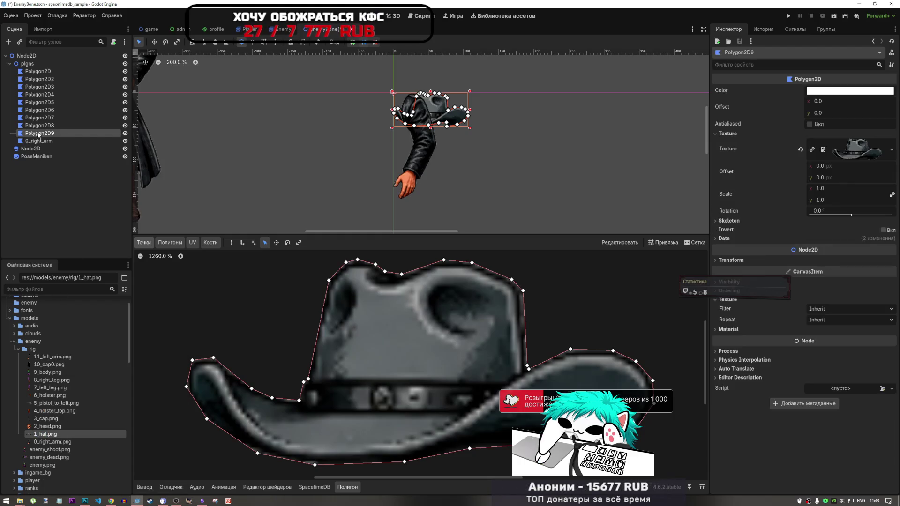
key(ctrl+v)
key(Return)
Rename the Polygon2D8 node to 2_head after the 2_head.png texture.
click(40, 425)
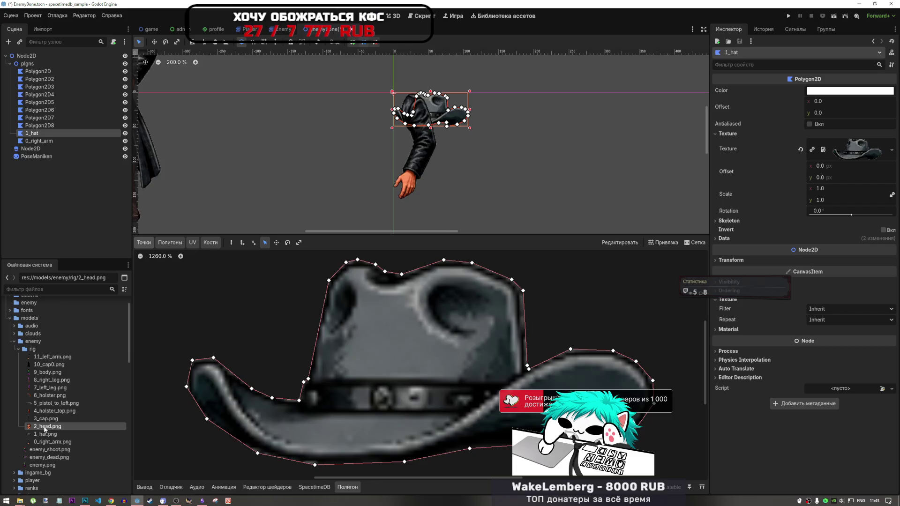
right_click(43, 428)
click(81, 418)
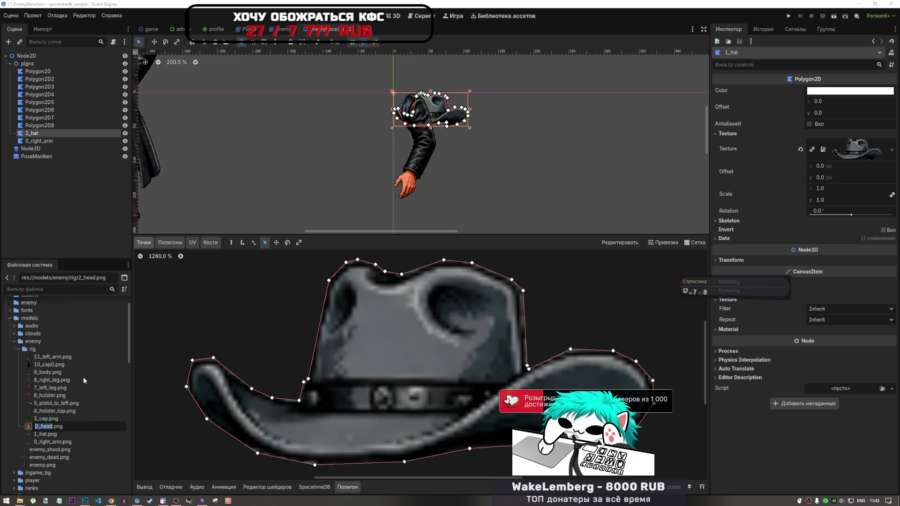
click(35, 127)
double_click(35, 126)
key(ctrl+v)
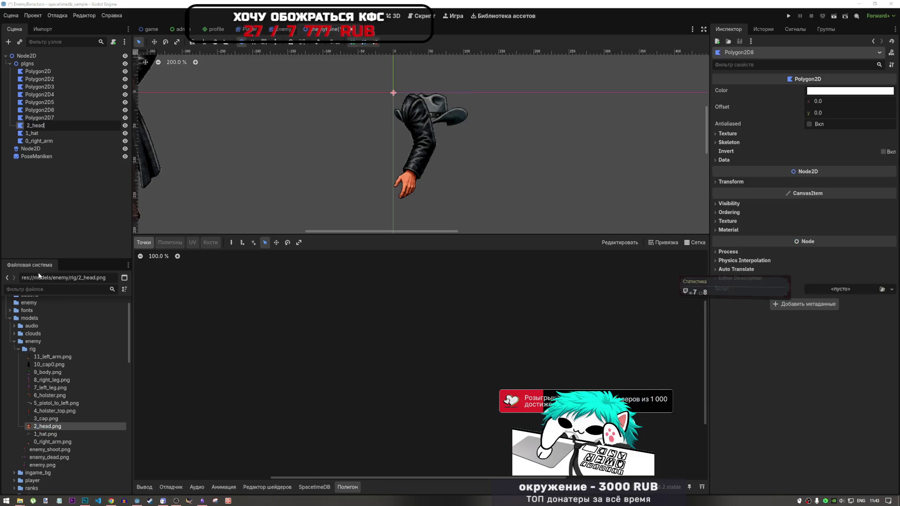
key(Return)
Rename the Polygon2D7 node to 3_cap, copying the name from 3_cap.png.
click(45, 422)
right_click(44, 422)
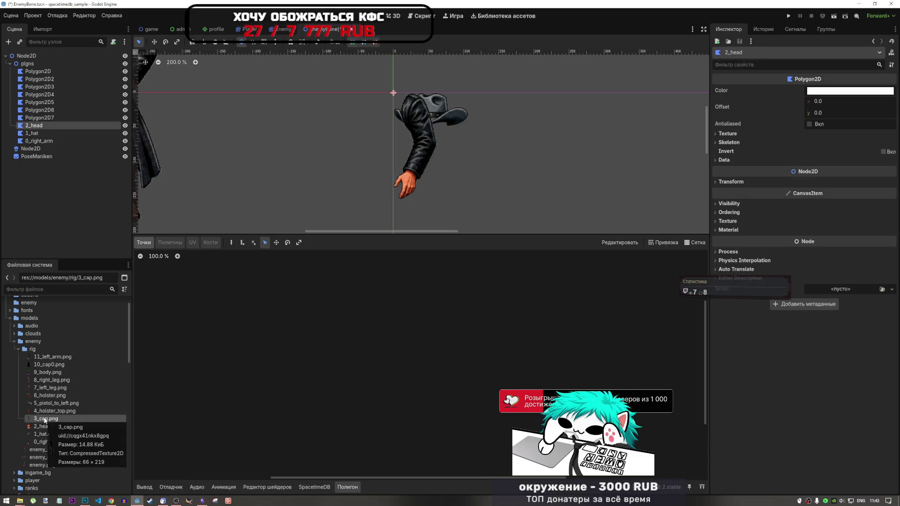
key(F2)
key(ctrl+c)
key(Return)
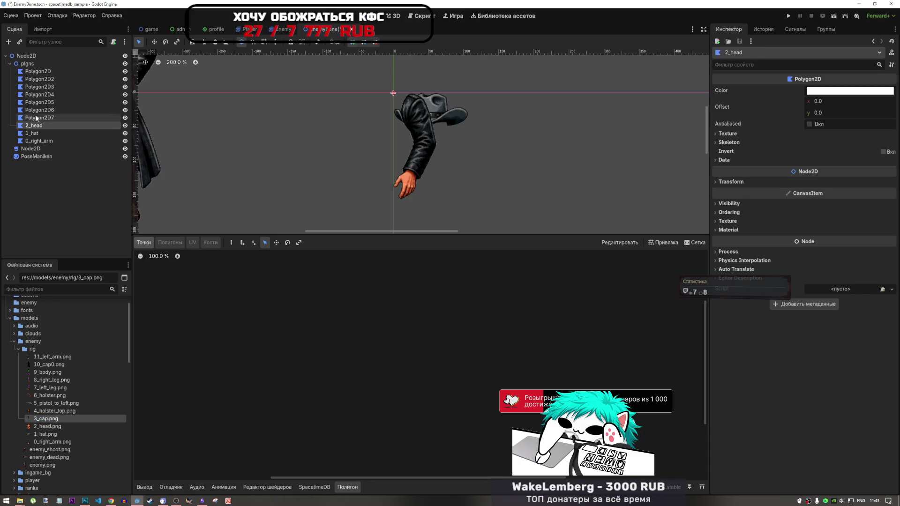
key(F2)
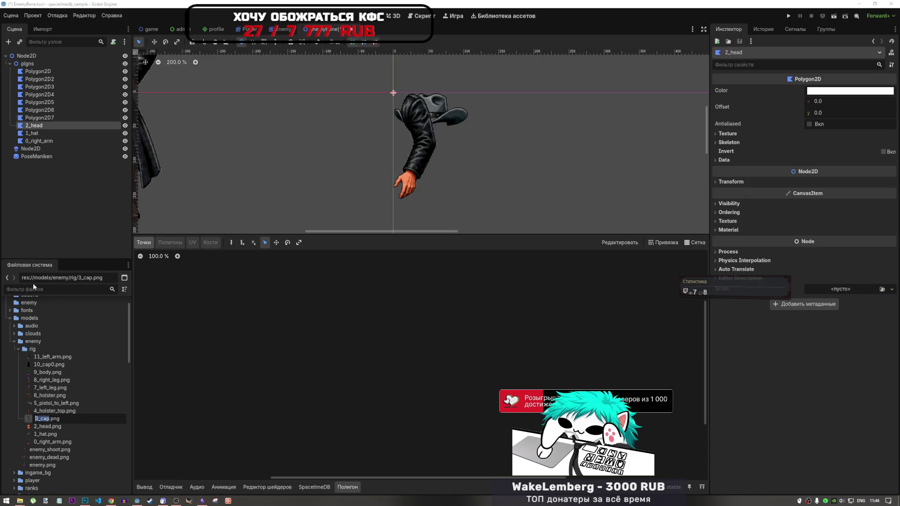
key(Return)
click(37, 119)
key(F2)
key(ctrl+v)
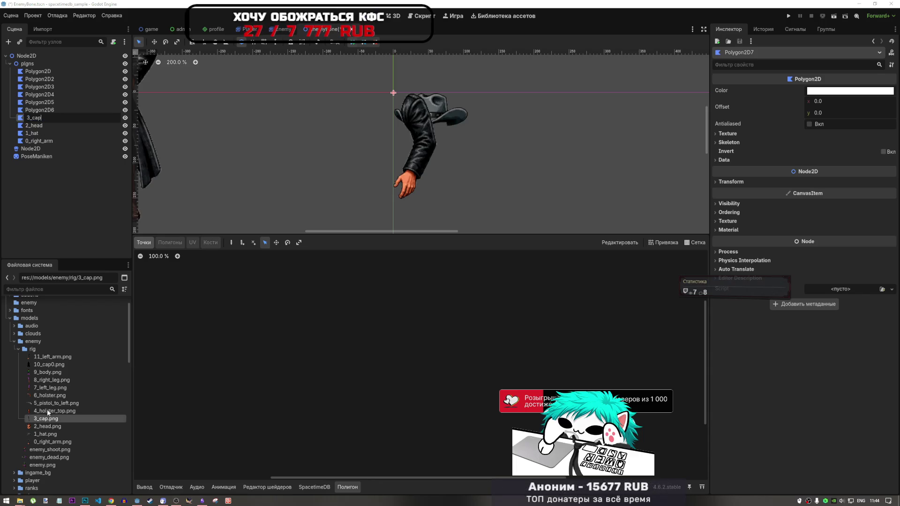
key(Return)
Rename Polygon2D6 and Polygon2D5 to 4_holster_top and 5_pistol_to_left.
click(47, 412)
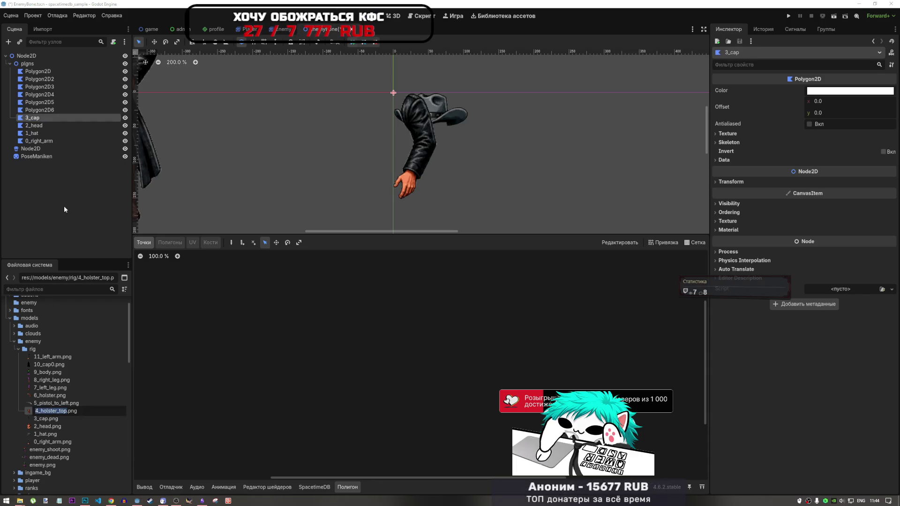
click(36, 112)
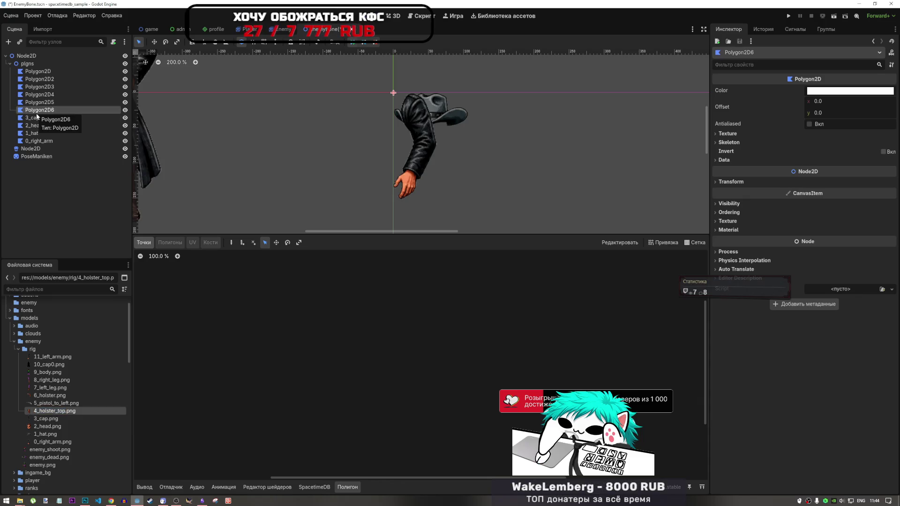
key(F2)
key(ctrl+v)
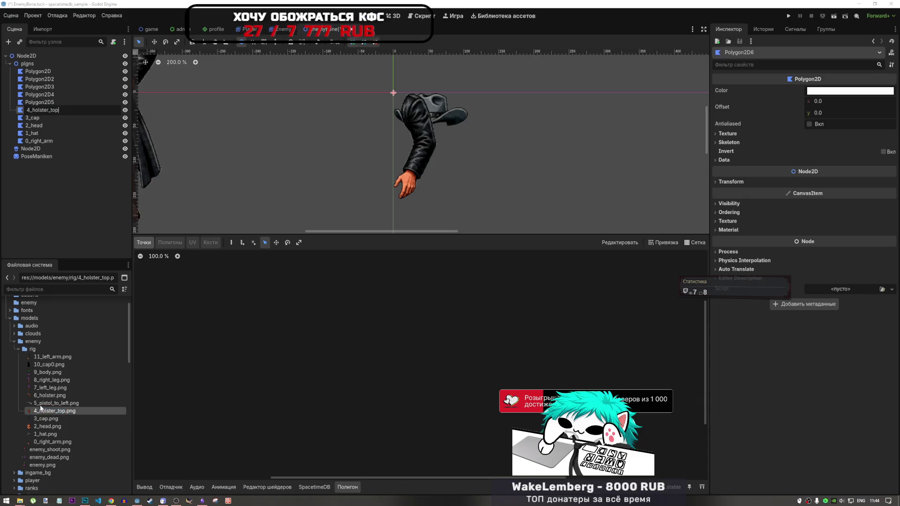
key(Return)
click(42, 404)
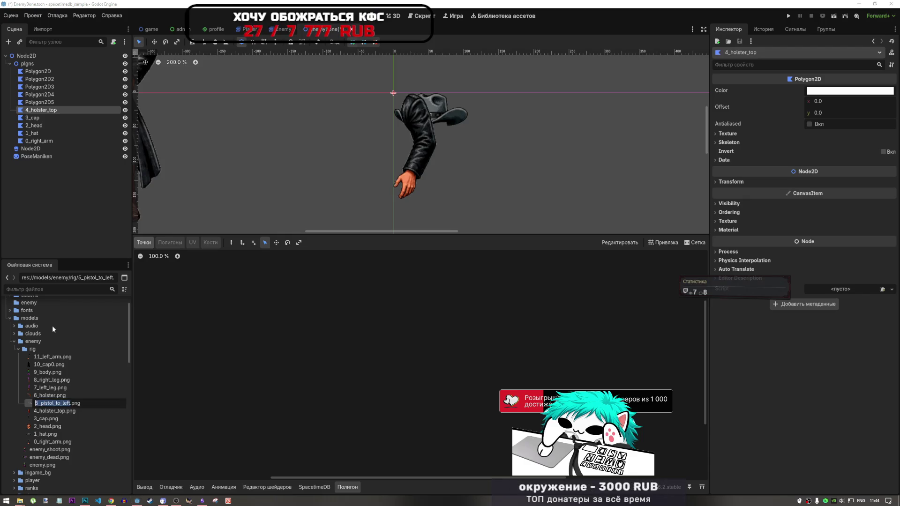
click(37, 102)
key(F2)
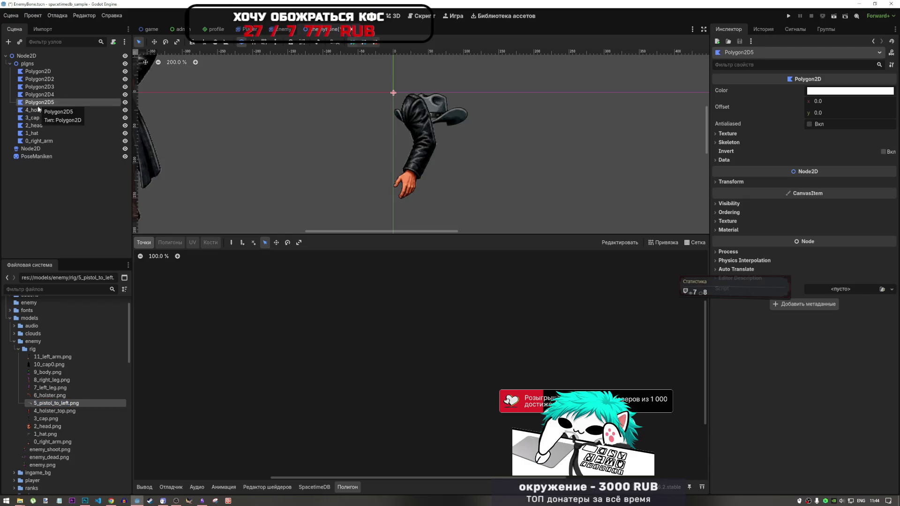
key(ctrl+v)
key(Return)
Rename Polygon2D4 and Polygon2D3 to 6_holster and 7_left_leg.
click(47, 396)
key(F2)
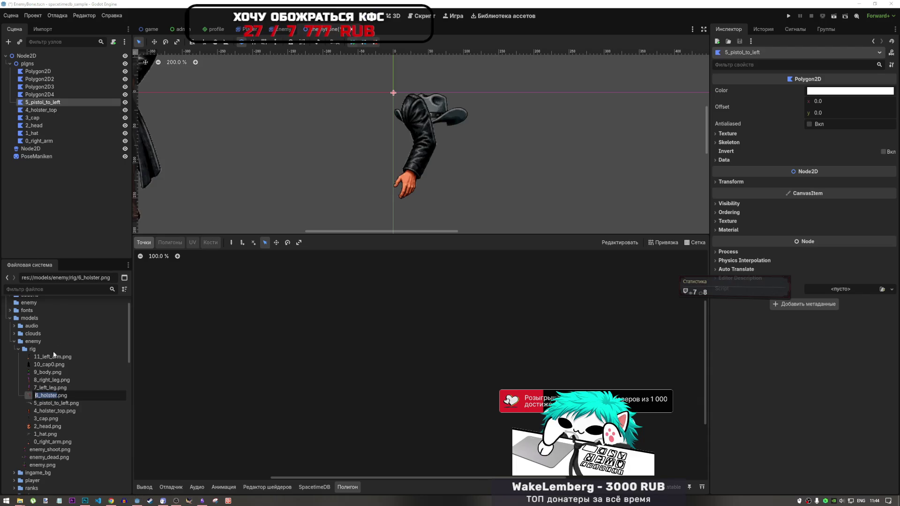
click(37, 94)
key(F2)
key(ctrl+v)
key(Return)
click(47, 388)
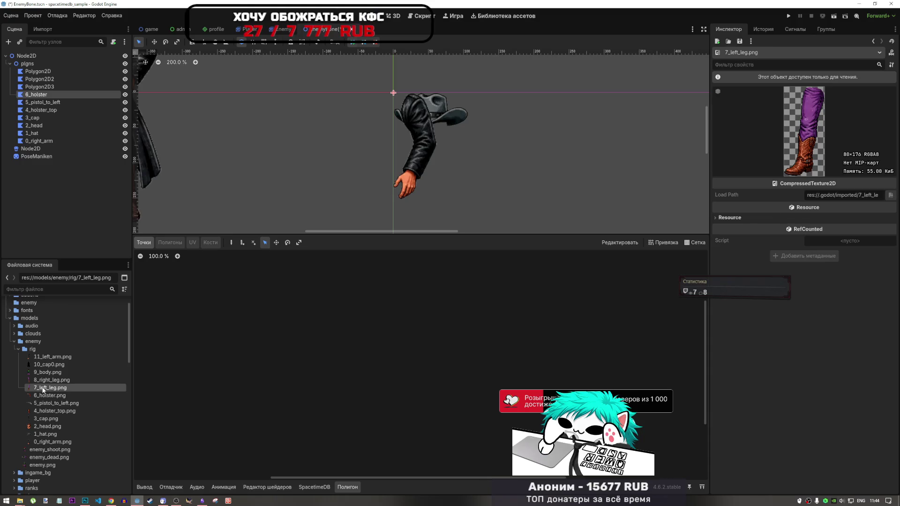
click(36, 89)
click(36, 88)
key(ctrl+v)
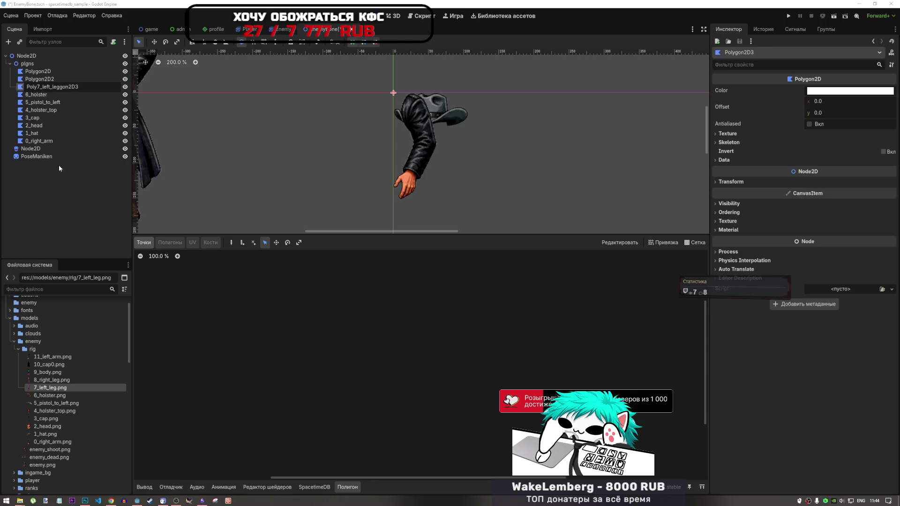
key(ctrl+v)
key(Return)
Rename the Polygon2D2 node to 8_right_leg after its texture.
click(40, 381)
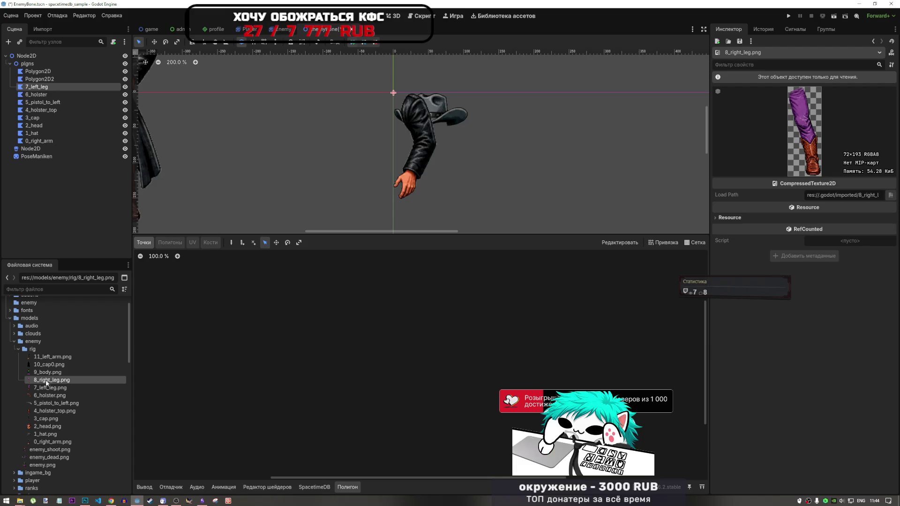
click(45, 381)
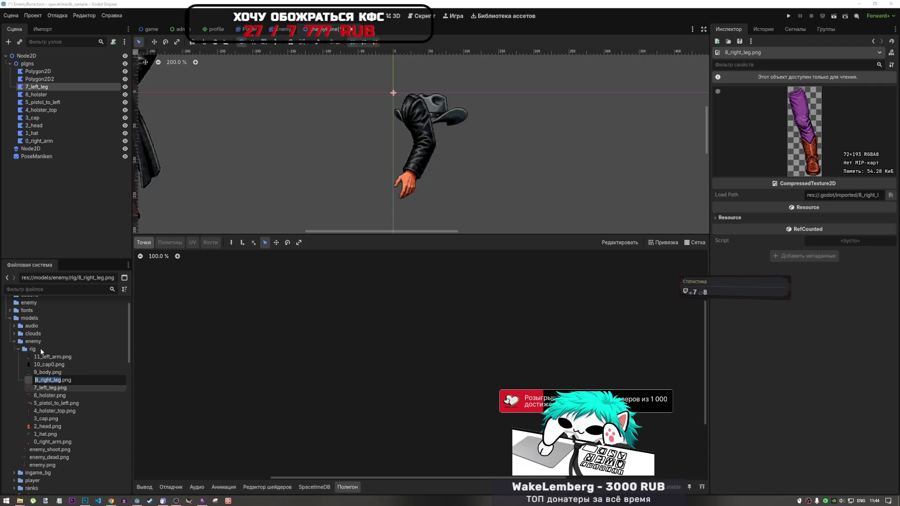
key(Escape)
double_click(38, 80)
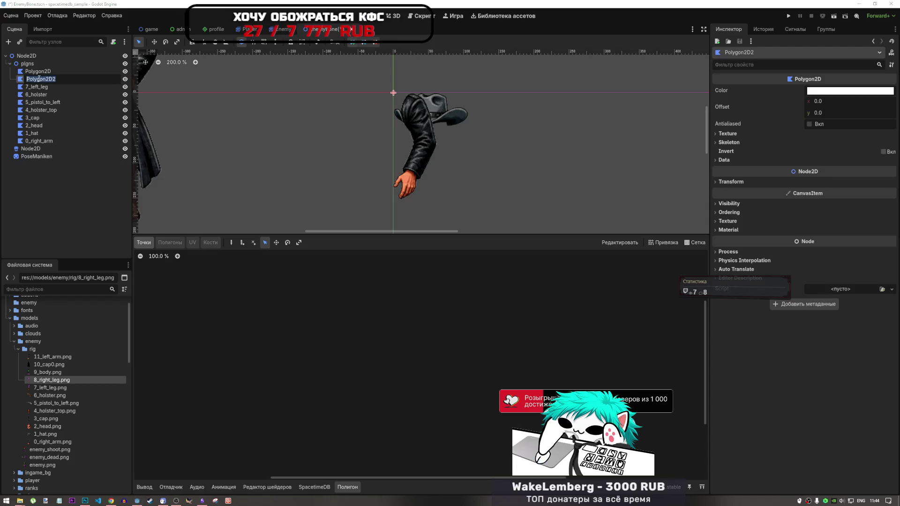
key(ctrl+v)
key(Return)
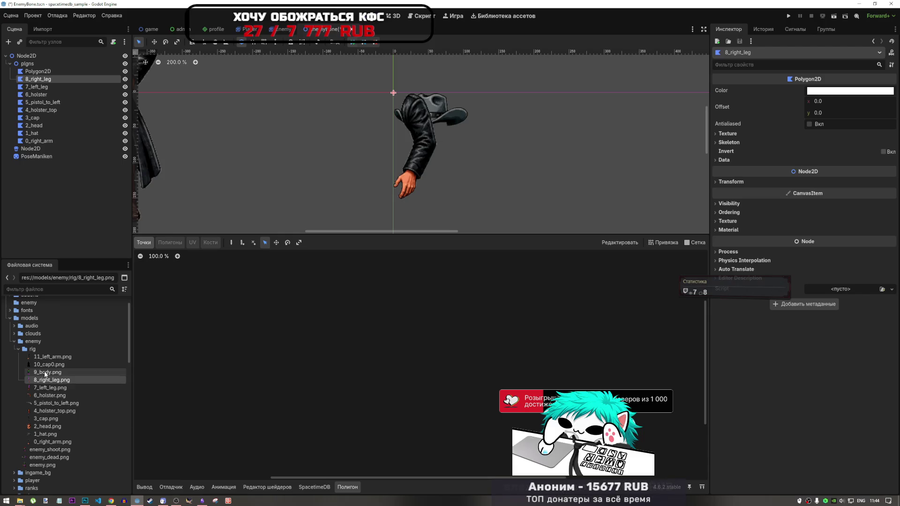
Rename the last Polygon2D node to 9_body and duplicate it.
click(45, 371)
key(F2)
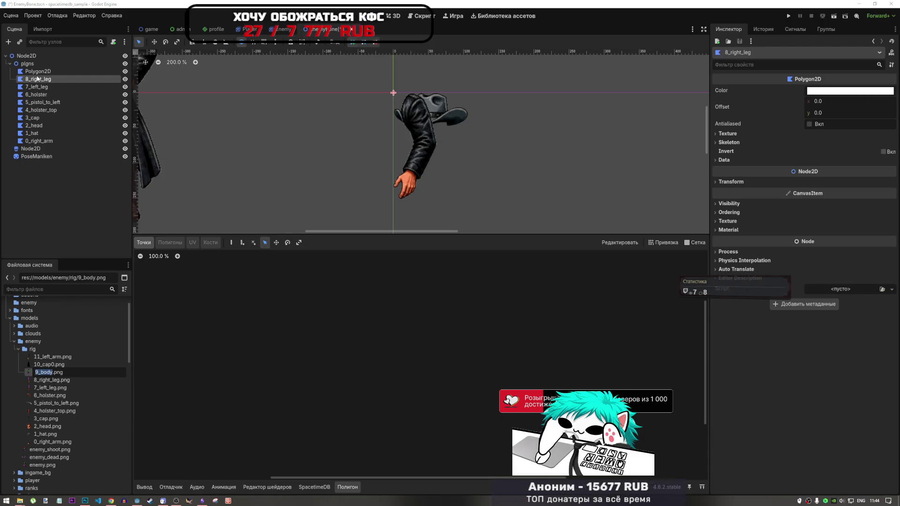
key(ctrl+c)
click(37, 71)
key(F2)
key(ctrl+v)
key(Return)
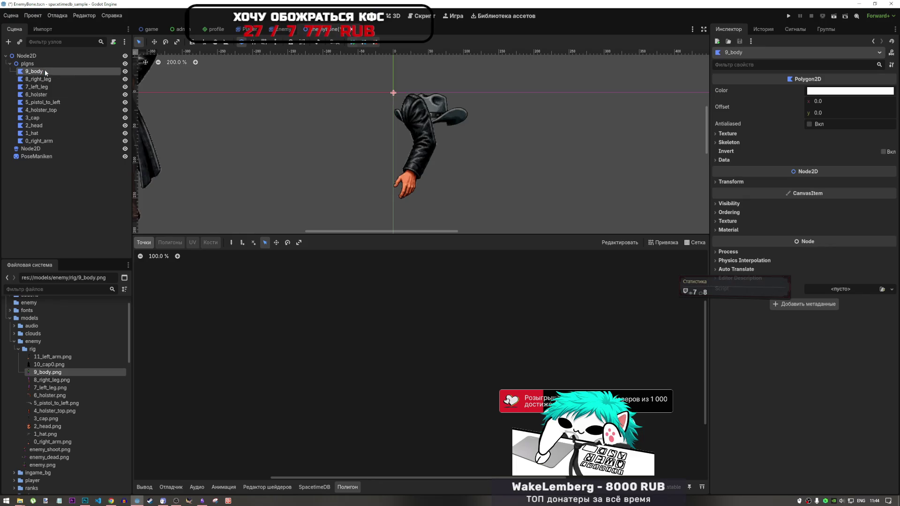
key(ctrl+d)
Place two copies of 9_body at the top of plgns and rename the first 10_cap0.
drag(54, 77, 47, 68)
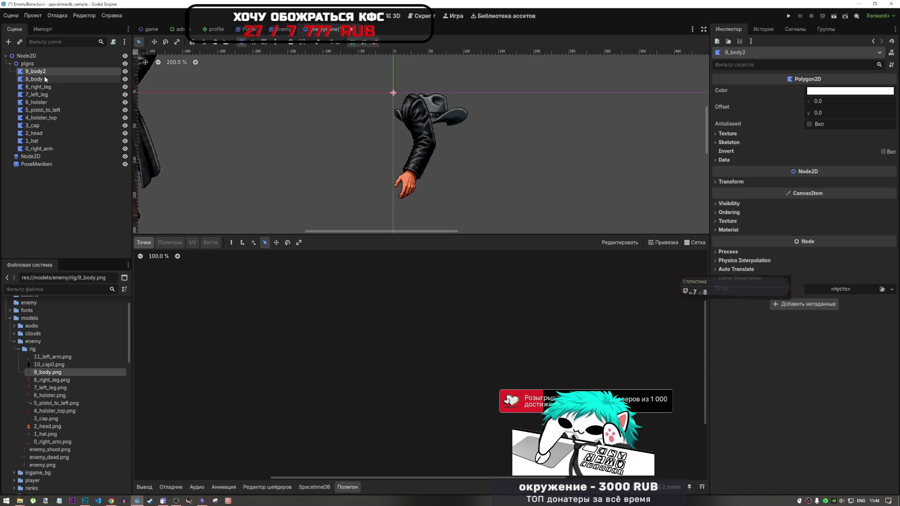
key(ctrl+d)
drag(45, 79, 46, 70)
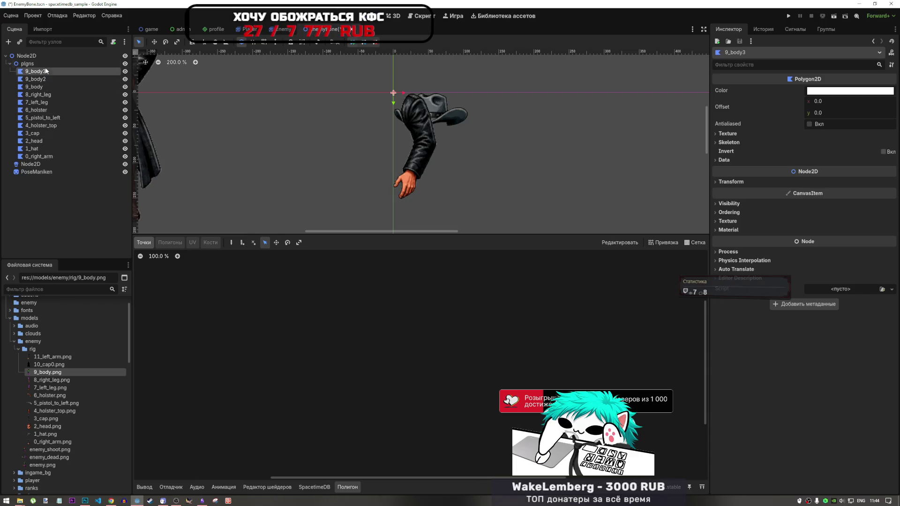
click(47, 365)
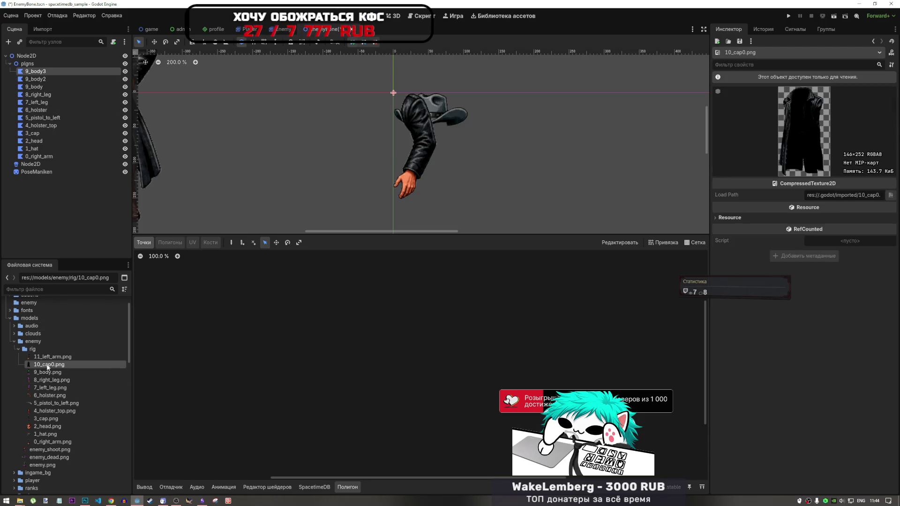
double_click(35, 82)
key(ctrl+v)
key(Return)
Rename the second copy 11_left_arm and save the scene.
click(45, 357)
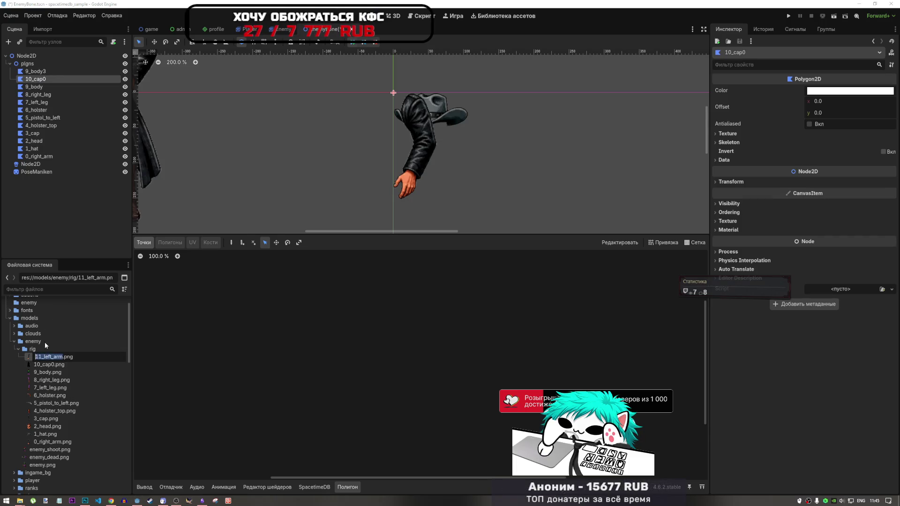
click(34, 73)
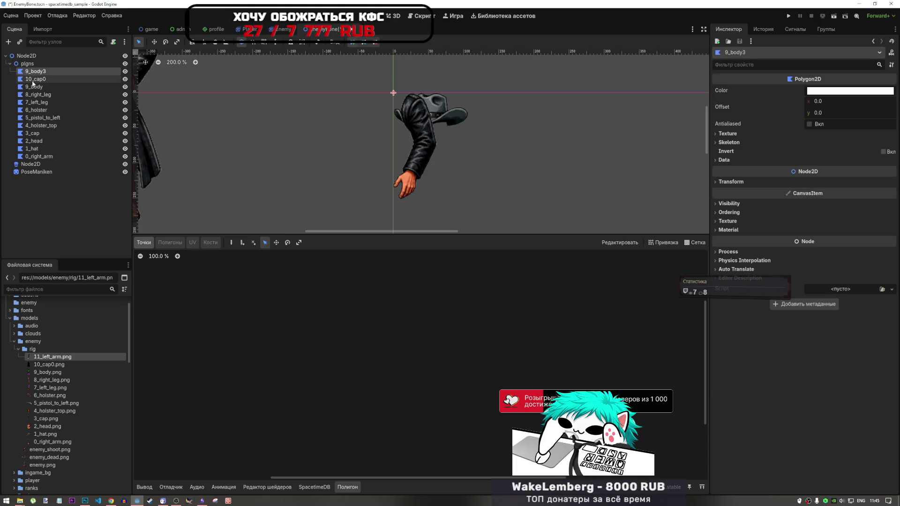
double_click(43, 73)
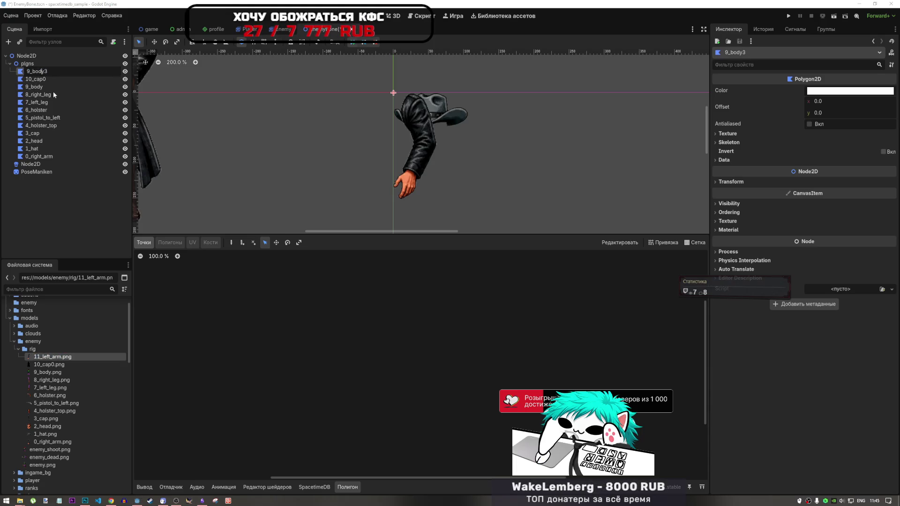
text(11_left_arm)
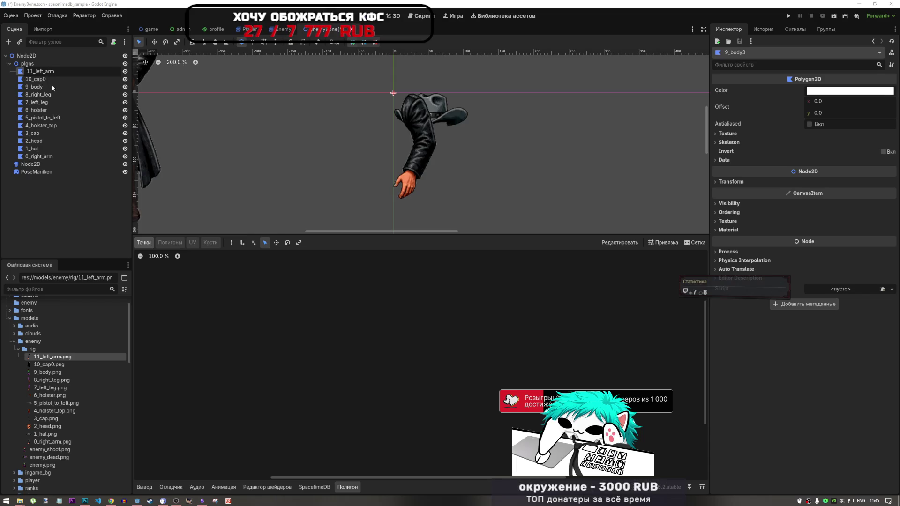
key(Return)
key(ctrl+s)
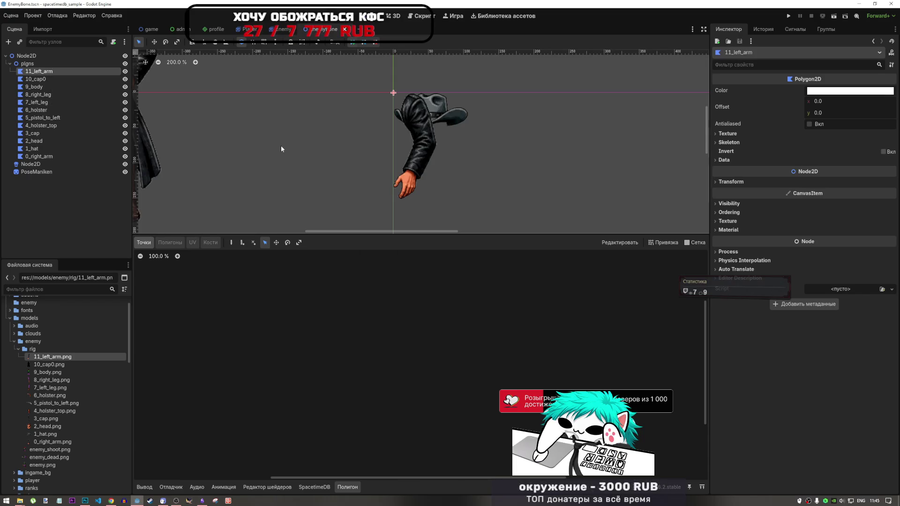
Review the 3_cap, 1_hat and 0_right_arm polygons, then select 2_head and 2_head.png.
click(71, 133)
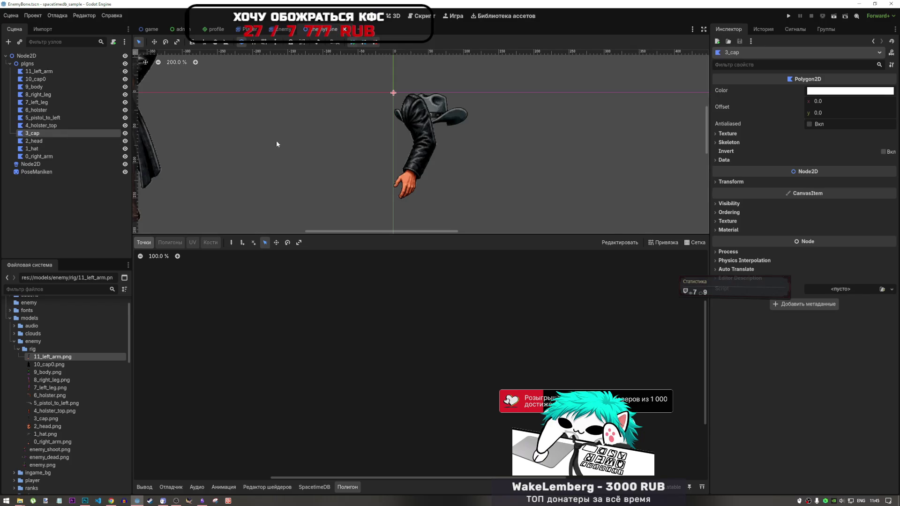
click(62, 149)
click(61, 140)
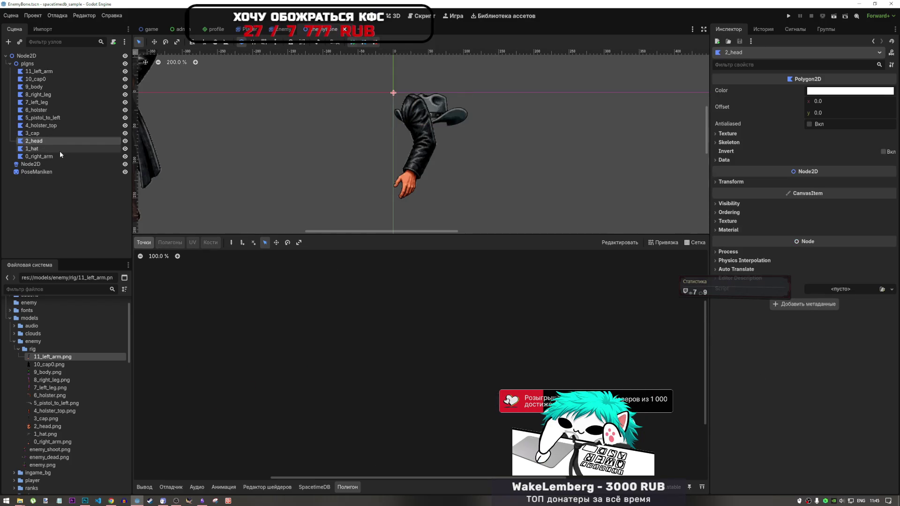
click(60, 149)
click(59, 154)
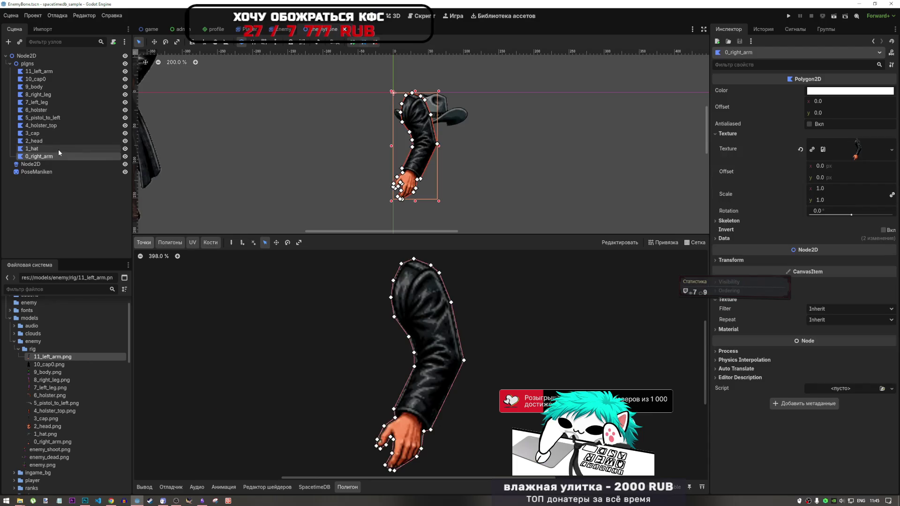
click(58, 148)
click(58, 142)
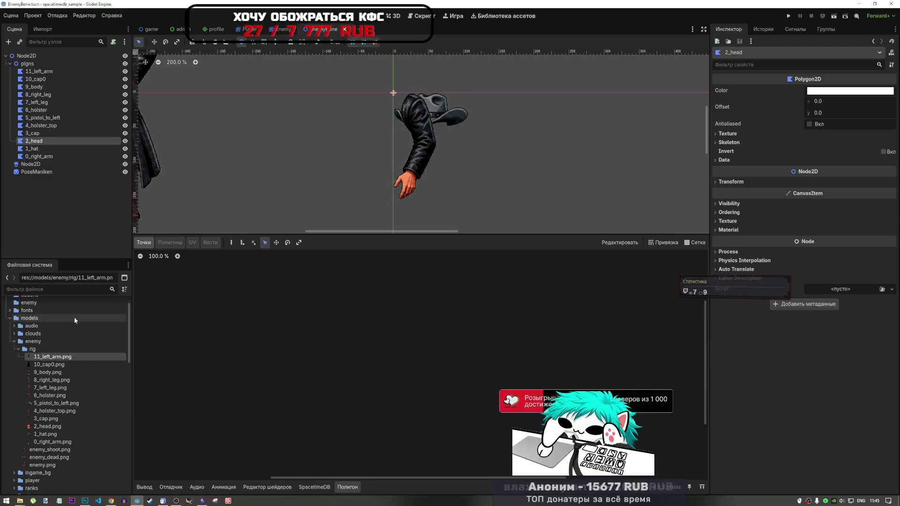
click(88, 427)
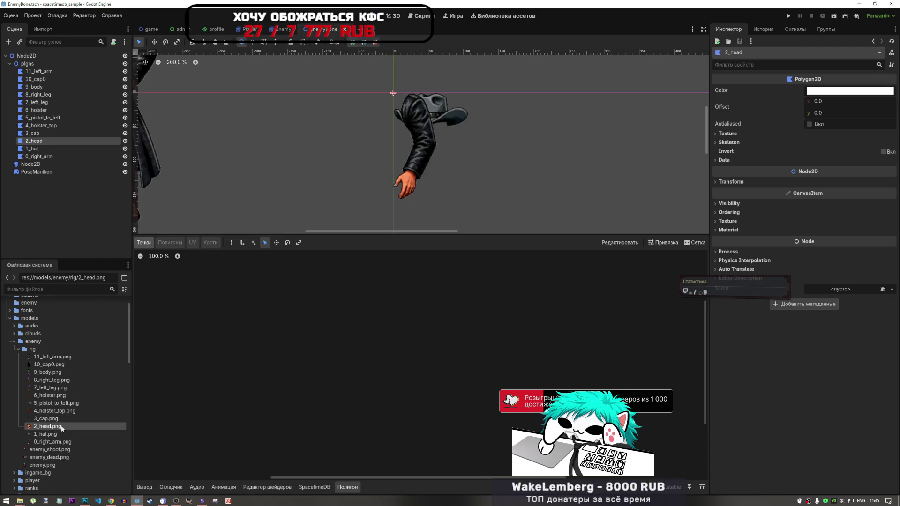
Assign 2_head.png as the 2_head polygon's texture and switch to the Create Points tool.
mouse_move(55, 428)
mouse_down()
mouse_move(254, 402)
mouse_move(70, 141)
mouse_move(510, 98)
mouse_move(731, 137)
mouse_move(755, 154)
mouse_up()
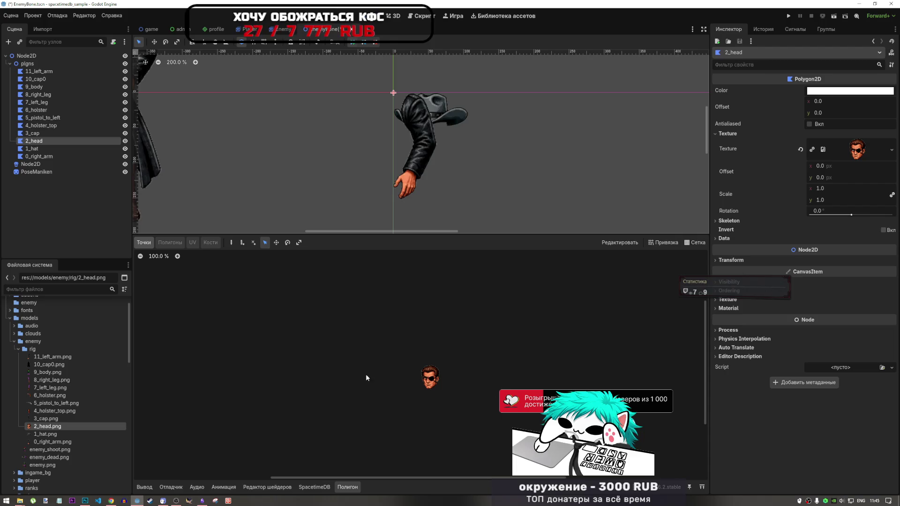
scroll(474, 406, up, 4)
scroll(387, 369, up, 5)
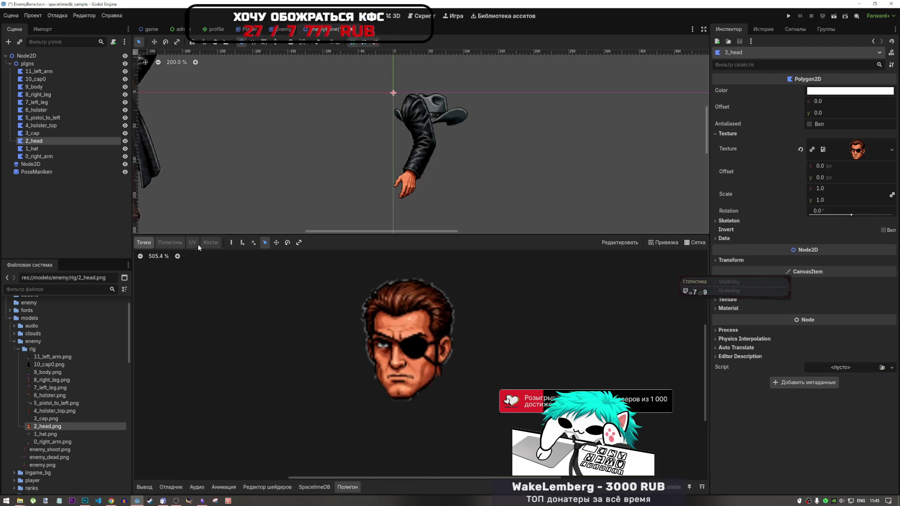
click(231, 242)
scroll(408, 392, up, 3)
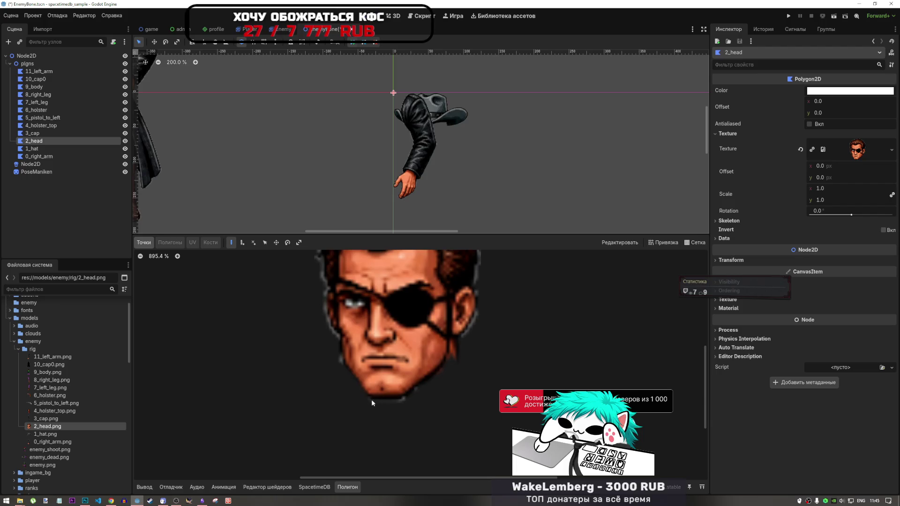
Trace the head outline from the chin up the right jaw, cheek and temple.
click(369, 398)
click(404, 398)
click(417, 386)
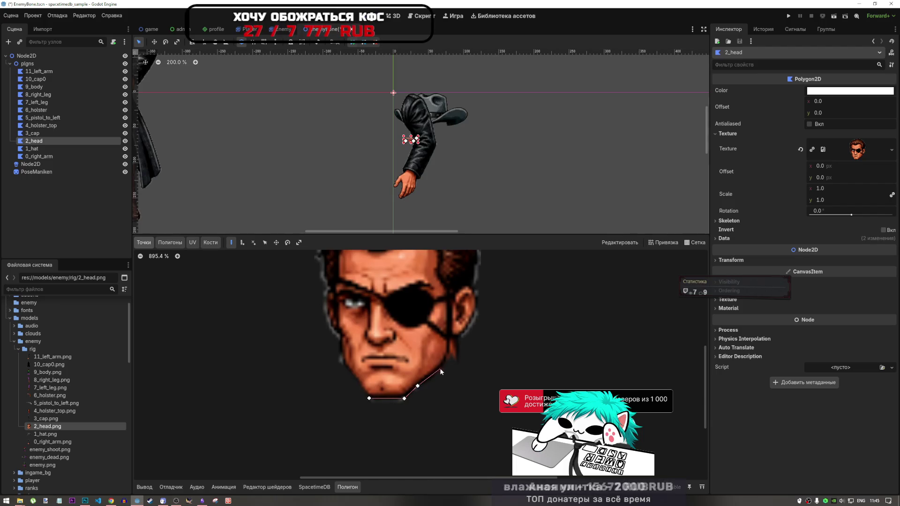
click(442, 368)
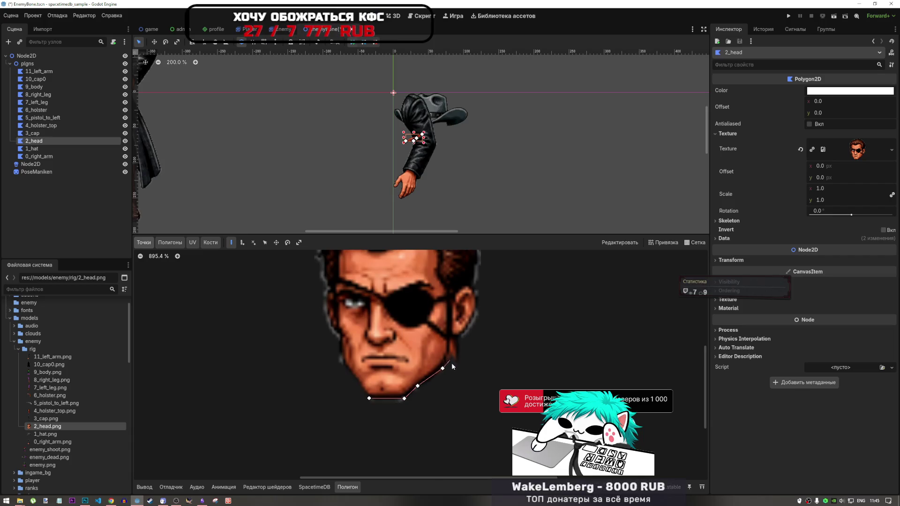
click(460, 363)
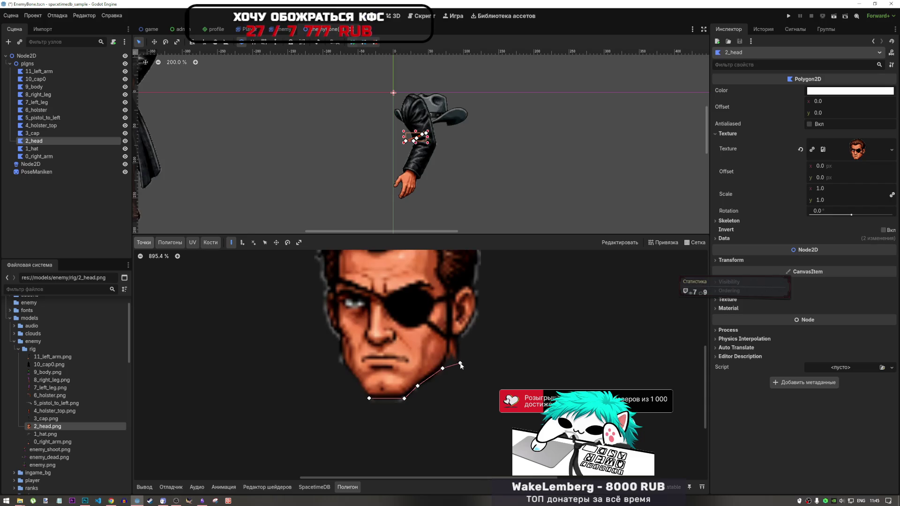
click(460, 336)
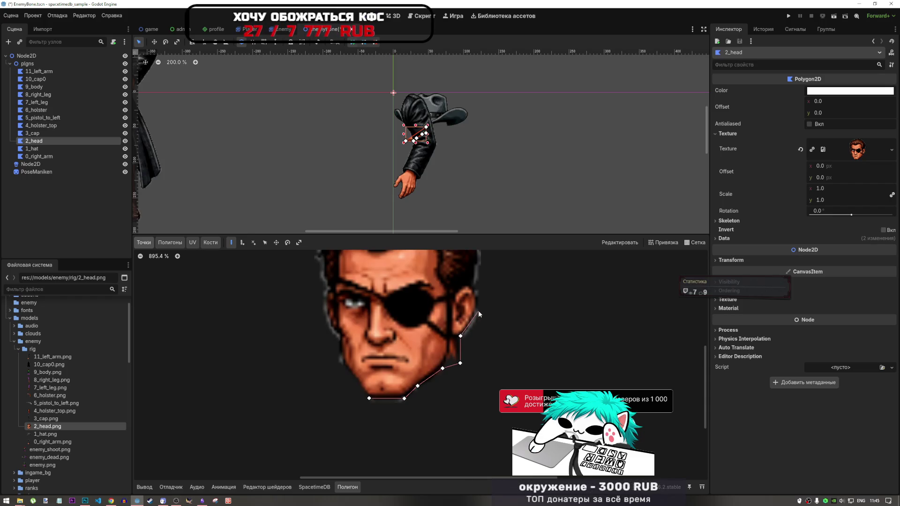
click(477, 312)
scroll(483, 297, up, 3)
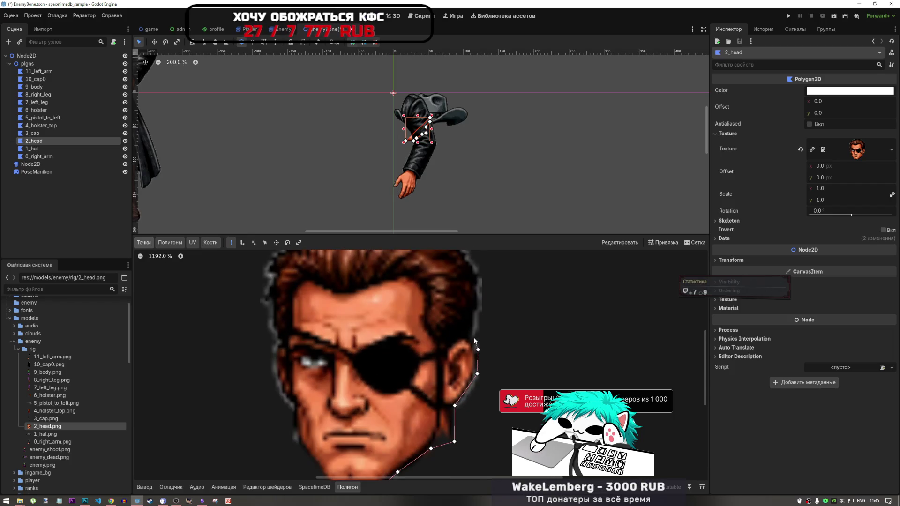
click(472, 336)
scroll(497, 349, down, 1)
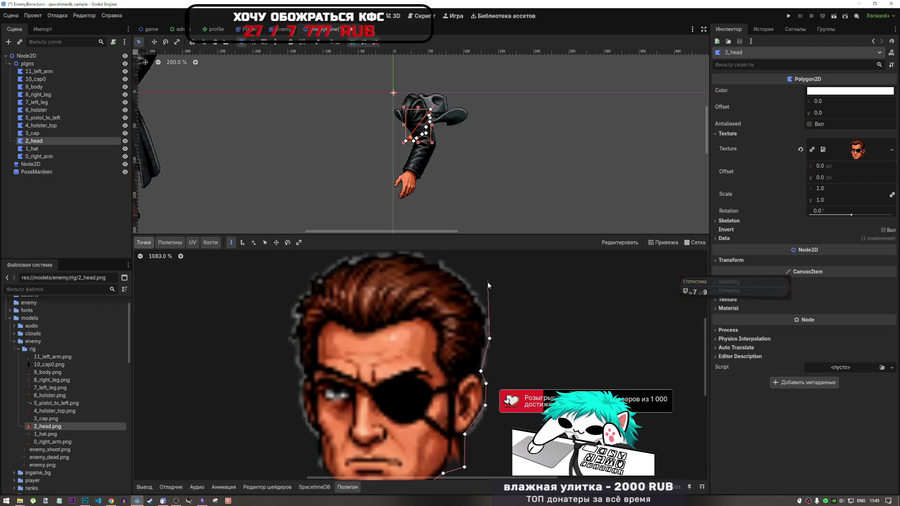
click(485, 311)
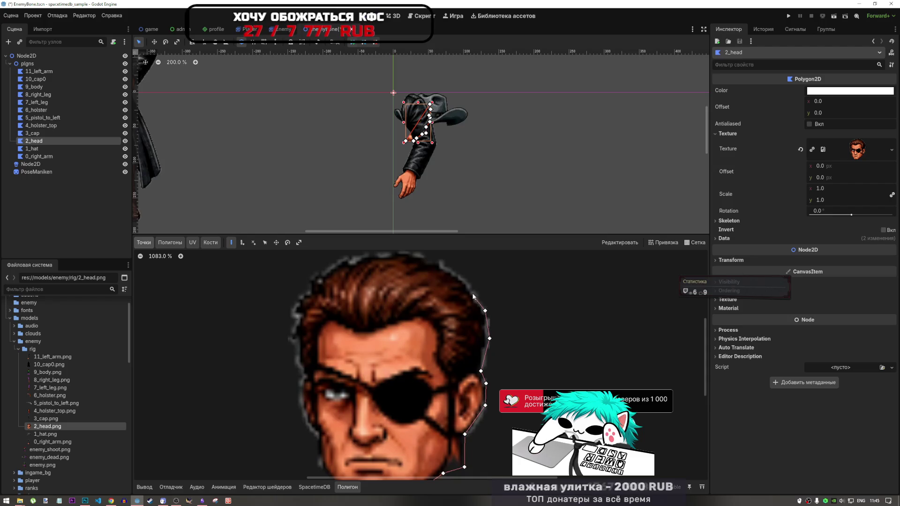
click(466, 282)
Continue the outline over the top of the hair and down the head's left edge.
scroll(467, 283, down, 6)
scroll(462, 278, up, 11)
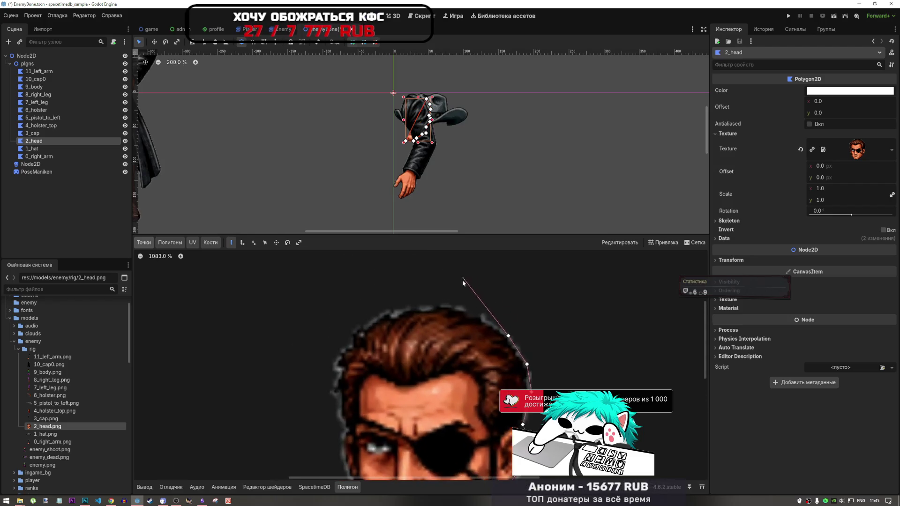
click(494, 333)
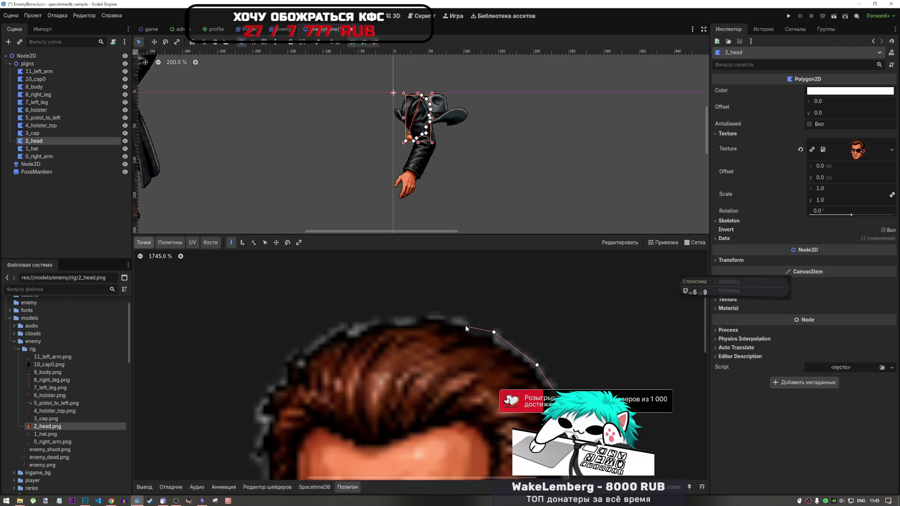
click(437, 317)
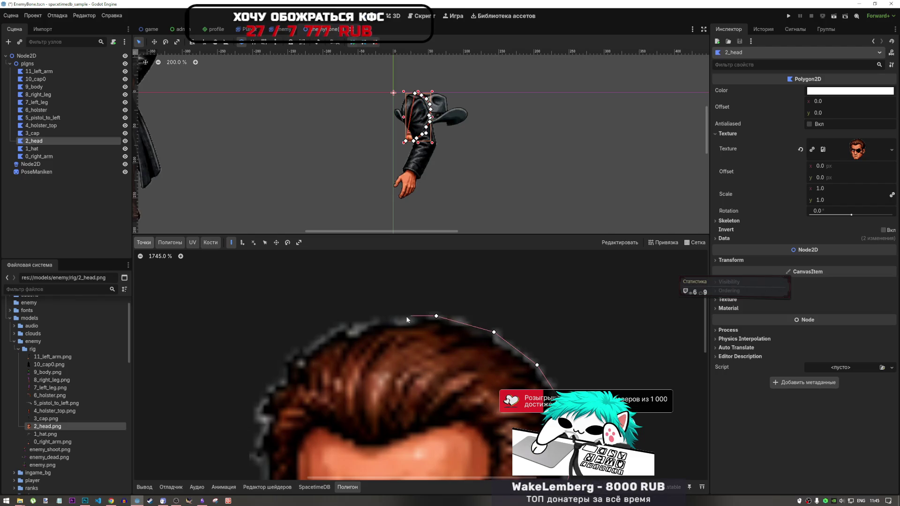
click(344, 325)
click(296, 349)
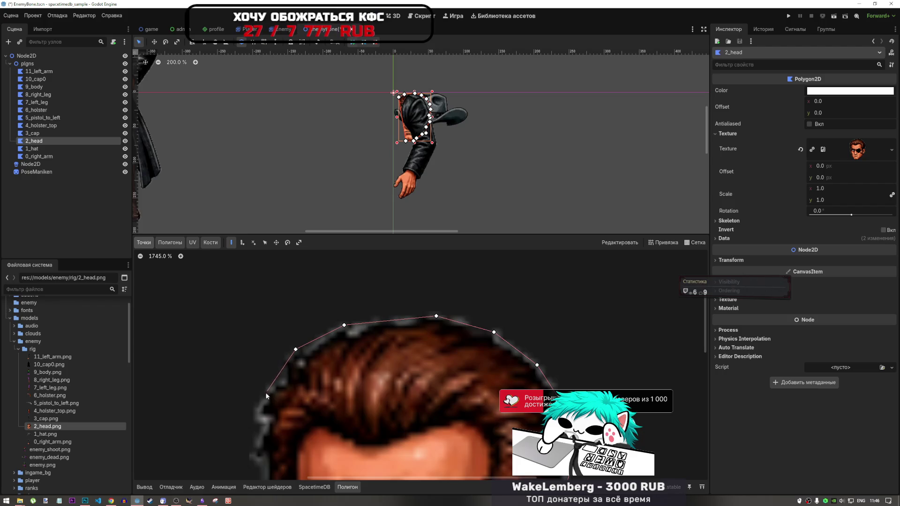
click(259, 405)
scroll(270, 391, down, 6)
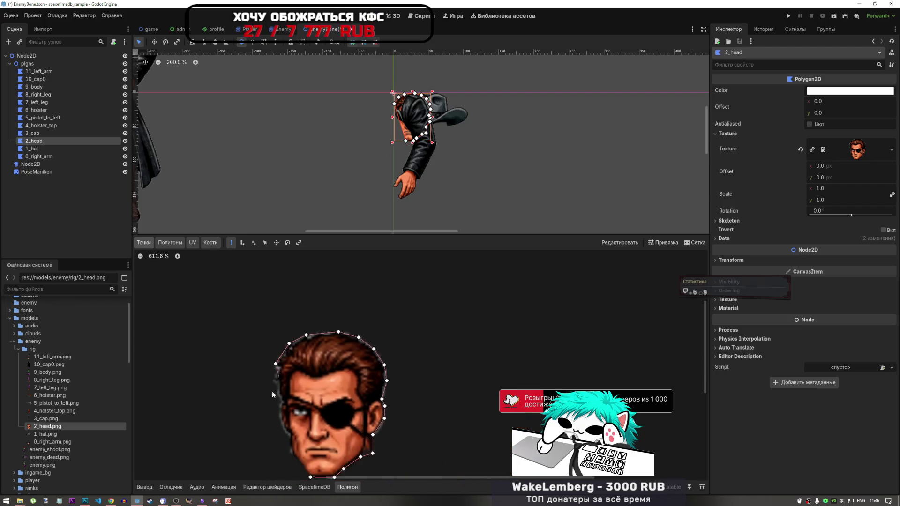
scroll(274, 389, up, 5)
scroll(278, 367, down, 2)
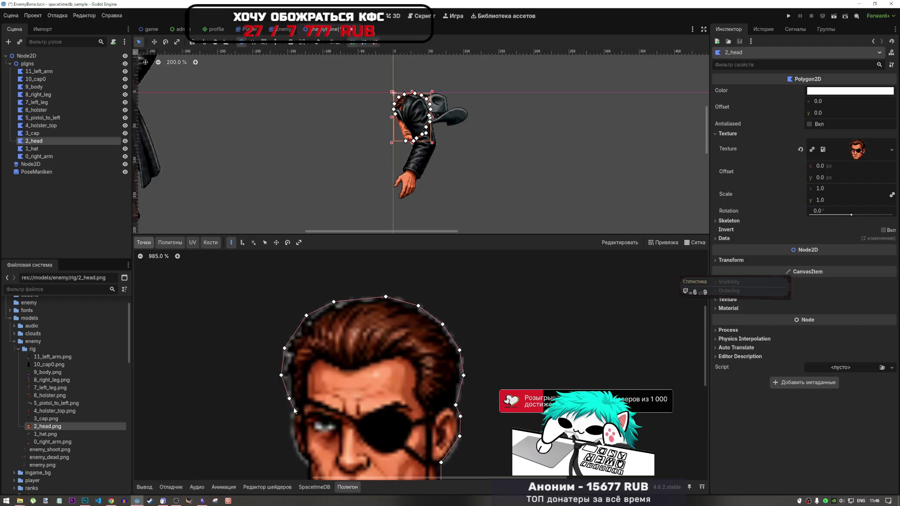
click(290, 418)
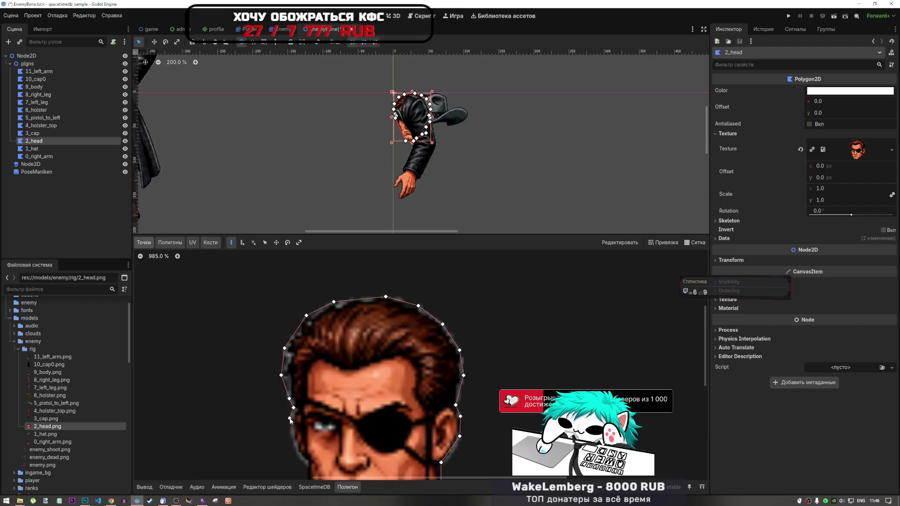
click(307, 464)
Add a lower-left jaw point and close the head outline back at the chin.
scroll(395, 284, down, 2)
scroll(349, 382, up, 3)
scroll(348, 382, up, 5)
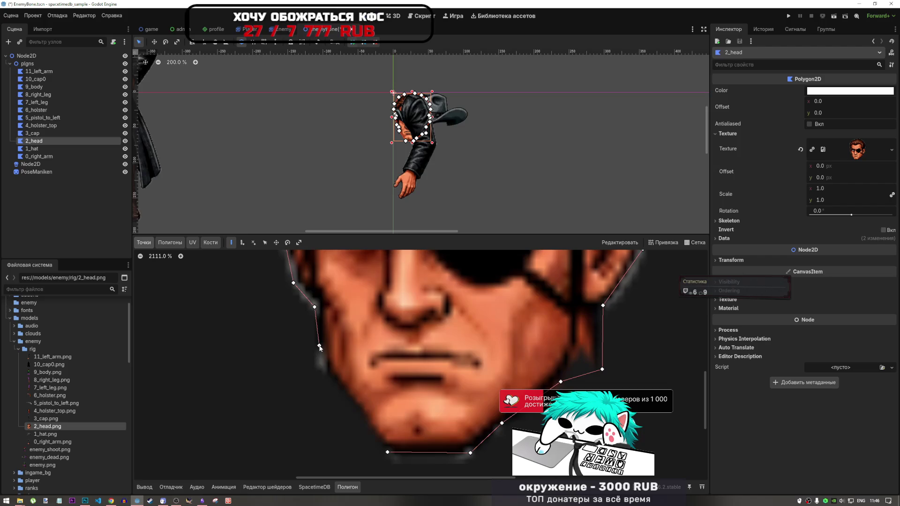
click(326, 369)
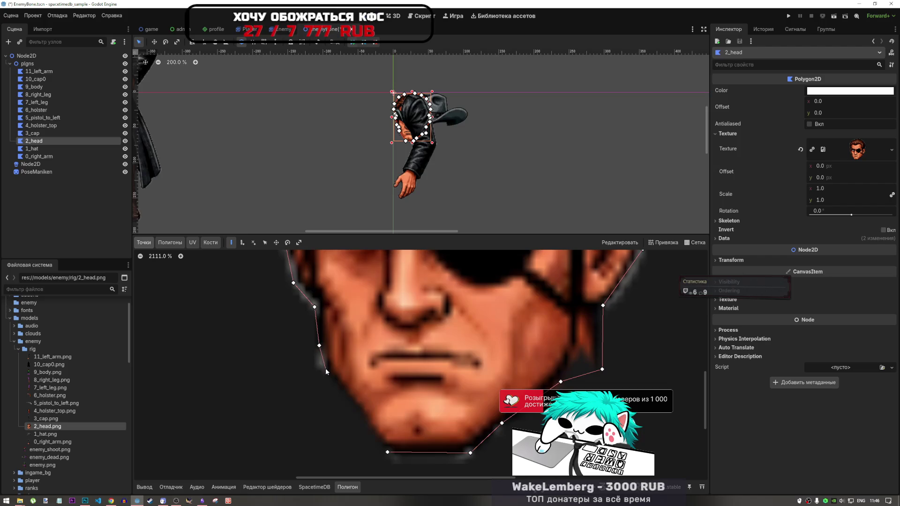
click(387, 452)
scroll(465, 381, down, 20)
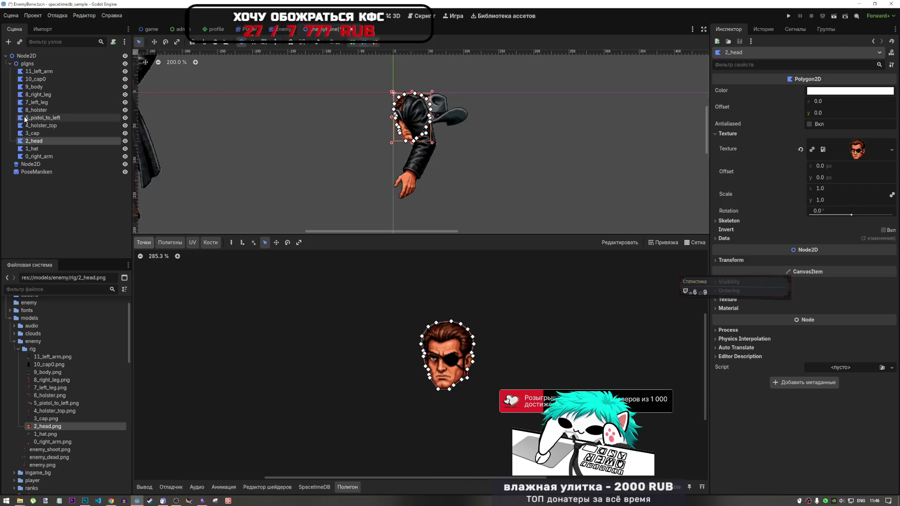
click(21, 134)
click(47, 419)
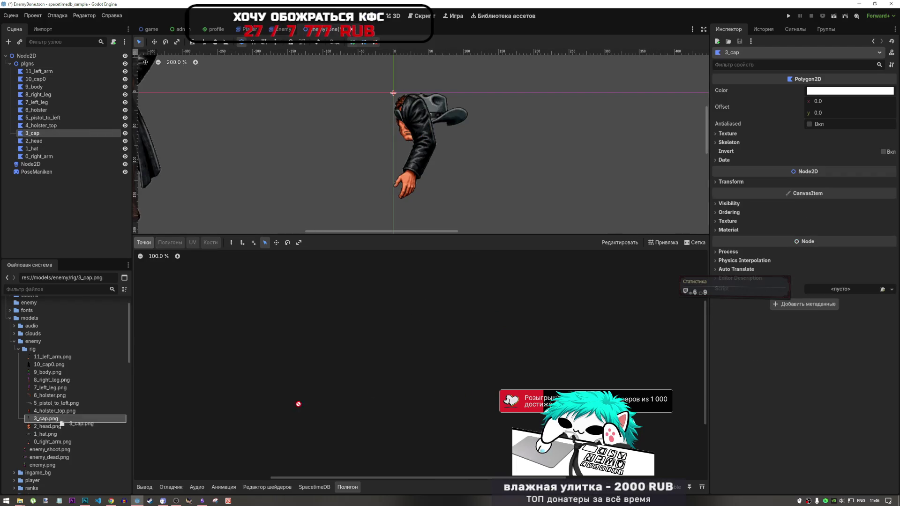
Assign 3_cap.png as the 3_cap polygon's texture.
mouse_move(774, 154)
mouse_down()
mouse_move(797, 146)
mouse_move(752, 139)
mouse_move(826, 140)
mouse_up()
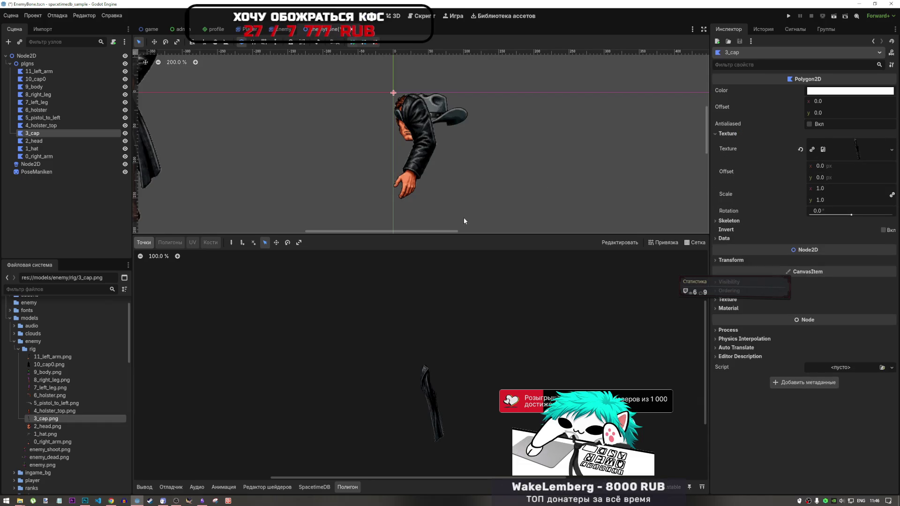
scroll(427, 367, up, 3)
scroll(439, 213, down, 3)
scroll(457, 279, down, 3)
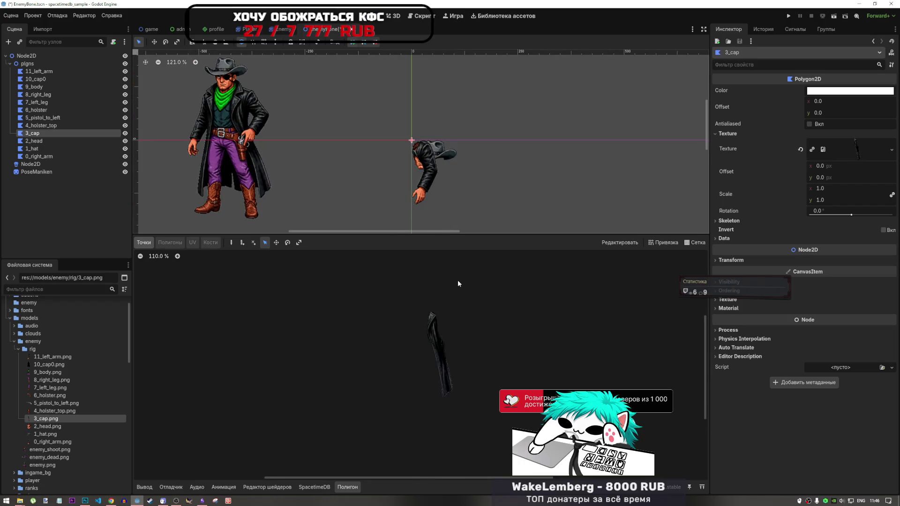
scroll(459, 426, down, 2)
scroll(456, 327, up, 4)
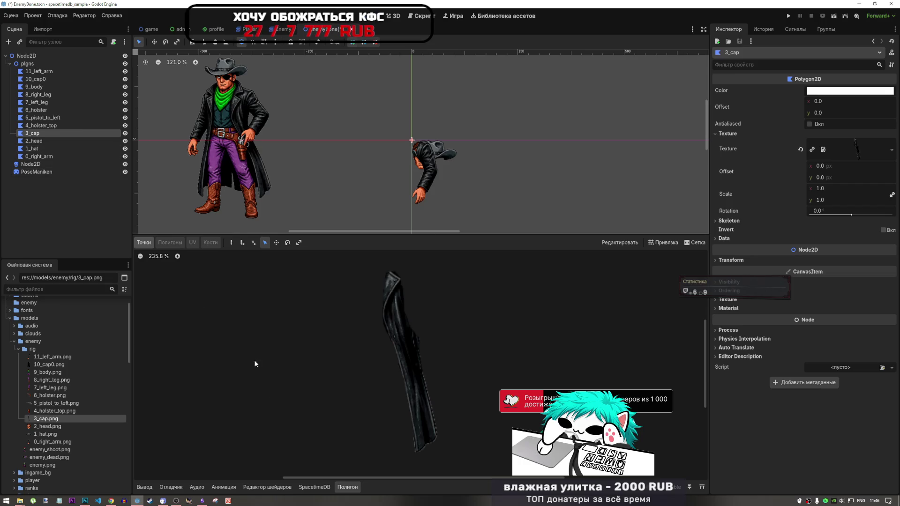
scroll(344, 385, down, 1)
Start a cap outline down its left edge, then discard the unfinished outline to start over.
click(231, 242)
scroll(440, 435, up, 3)
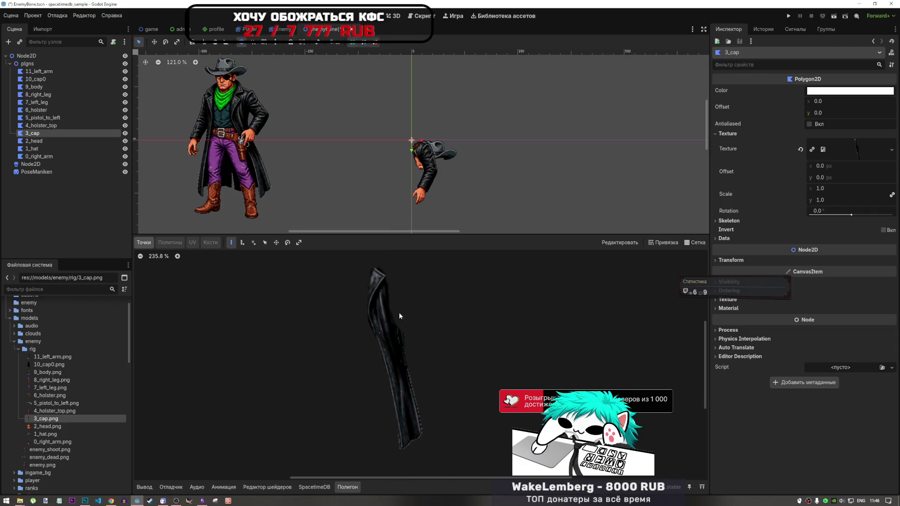
scroll(368, 279, up, 3)
click(361, 265)
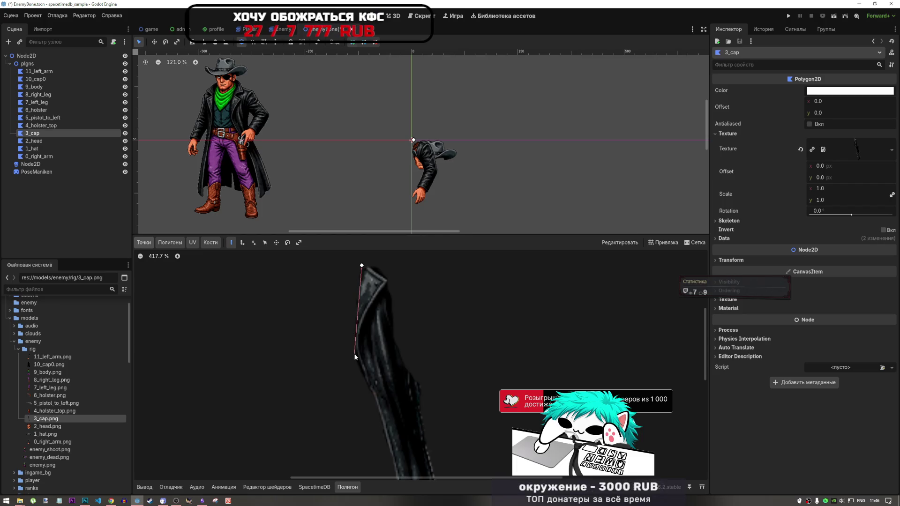
scroll(364, 279, up, 6)
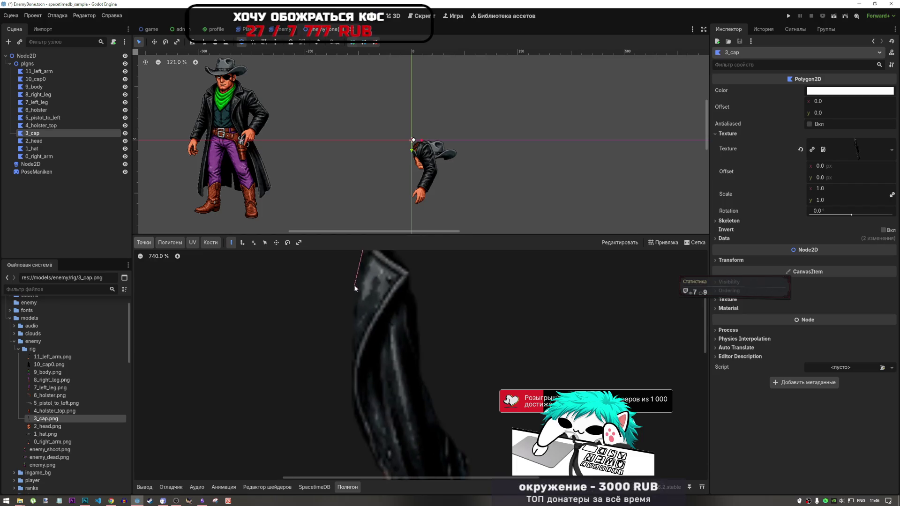
click(353, 318)
scroll(378, 350, down, 4)
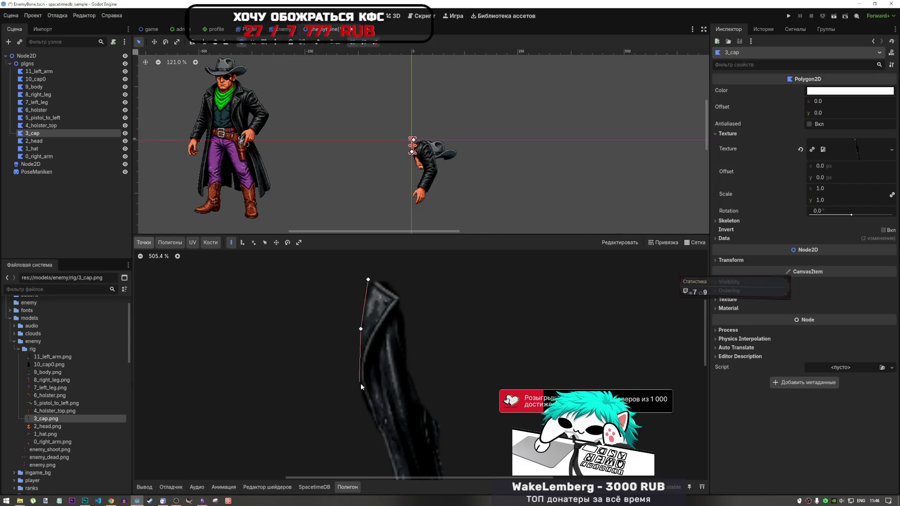
click(359, 383)
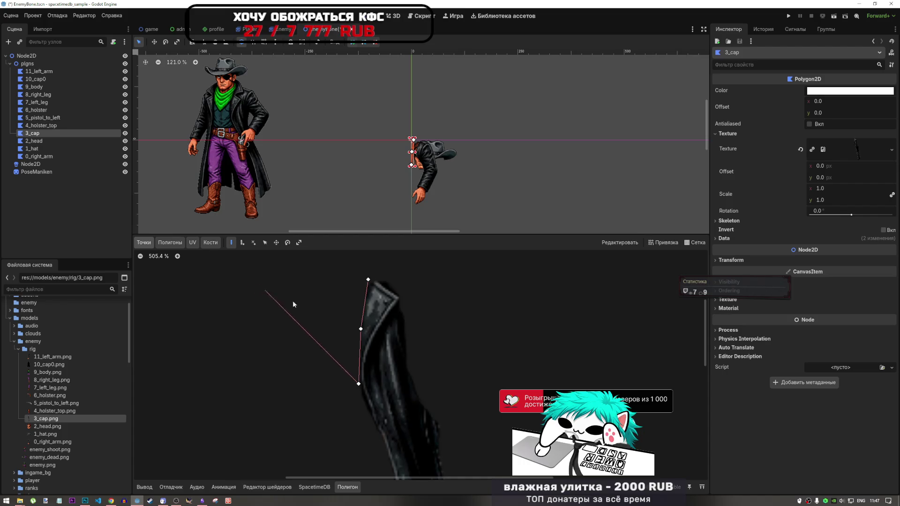
key(ctrl+z)
key(ctrl+shift+z)
right_click(401, 330)
scroll(371, 298, up, 3)
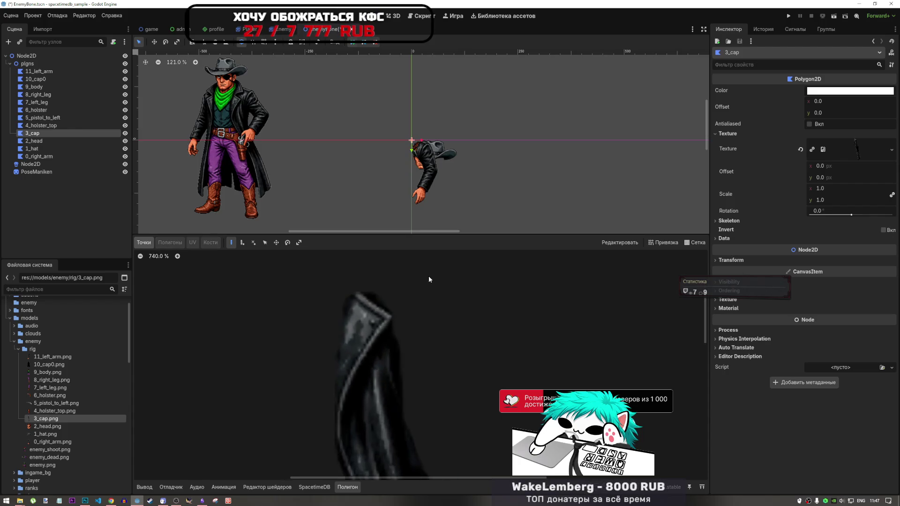
scroll(342, 297, up, 3)
Start a new cap outline at the tip and trace along the top and down the right edge.
click(311, 299)
click(355, 297)
scroll(405, 347, down, 2)
scroll(404, 347, down, 2)
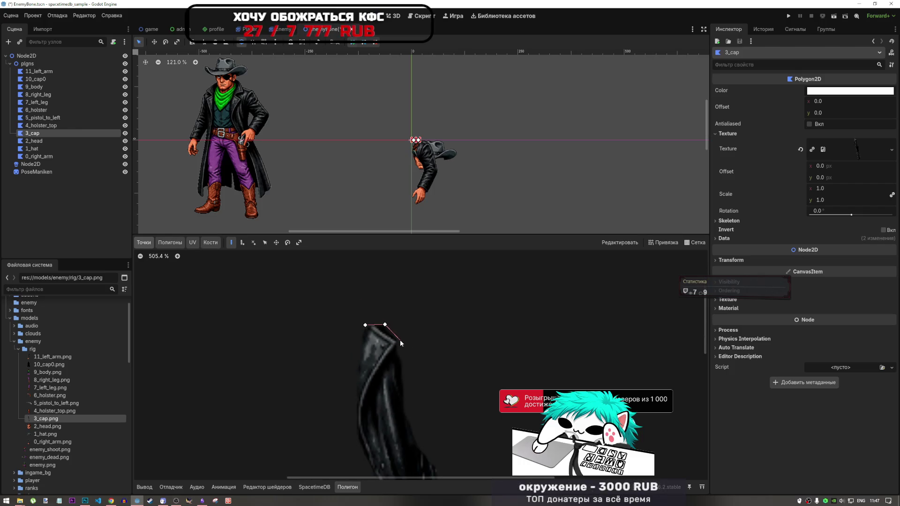
click(398, 340)
click(401, 358)
click(406, 400)
click(406, 413)
scroll(415, 418, down, 2)
scroll(422, 438, up, 5)
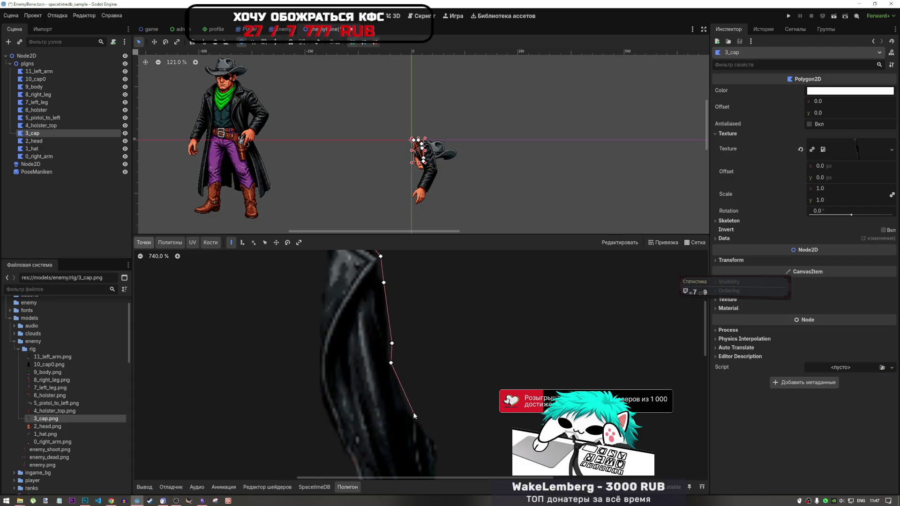
click(410, 412)
click(442, 444)
Continue the outline around the cap's lower right and along the bottom to the bottom-left end.
scroll(452, 343, down, 5)
scroll(443, 401, up, 2)
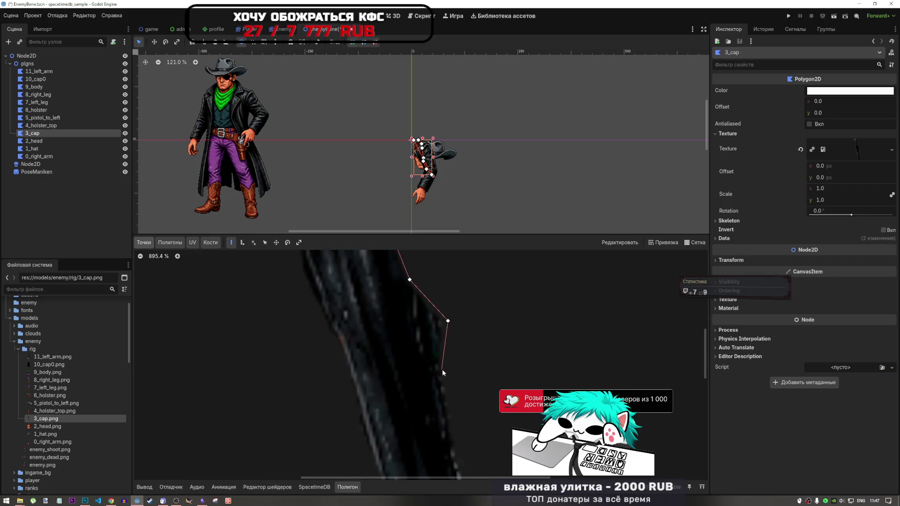
click(445, 370)
scroll(445, 372, up, 2)
scroll(471, 417, down, 3)
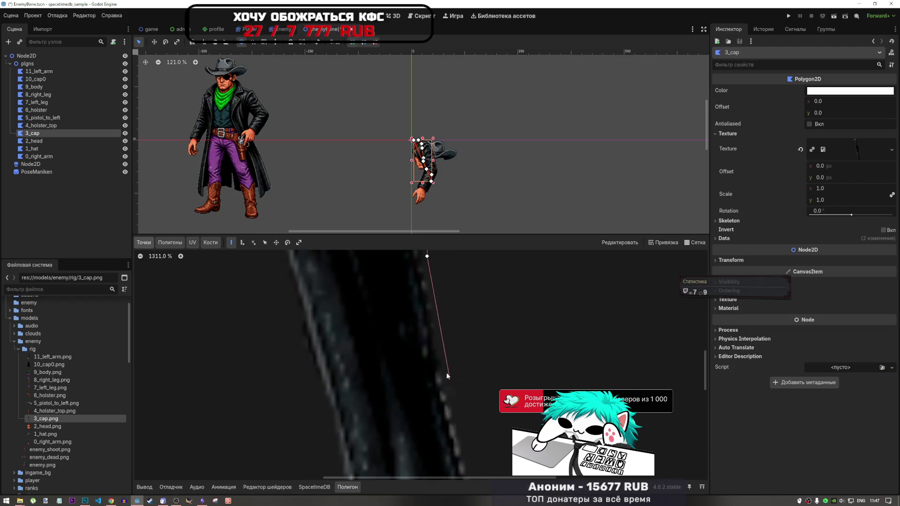
click(445, 370)
scroll(457, 384, down, 8)
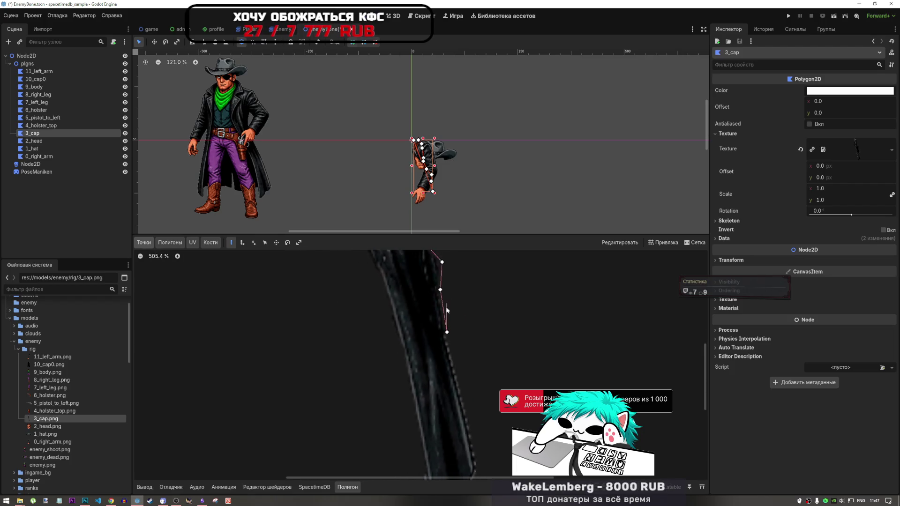
scroll(464, 395, up, 5)
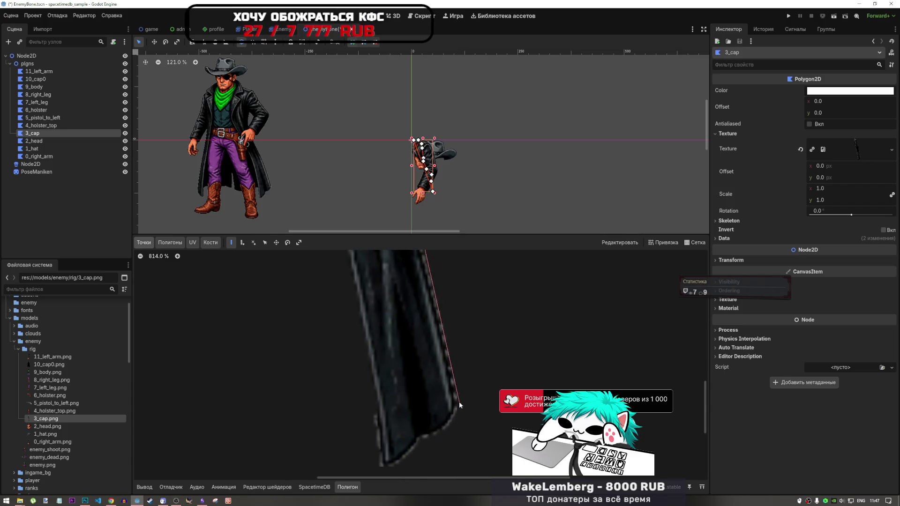
click(459, 403)
scroll(475, 371, up, 4)
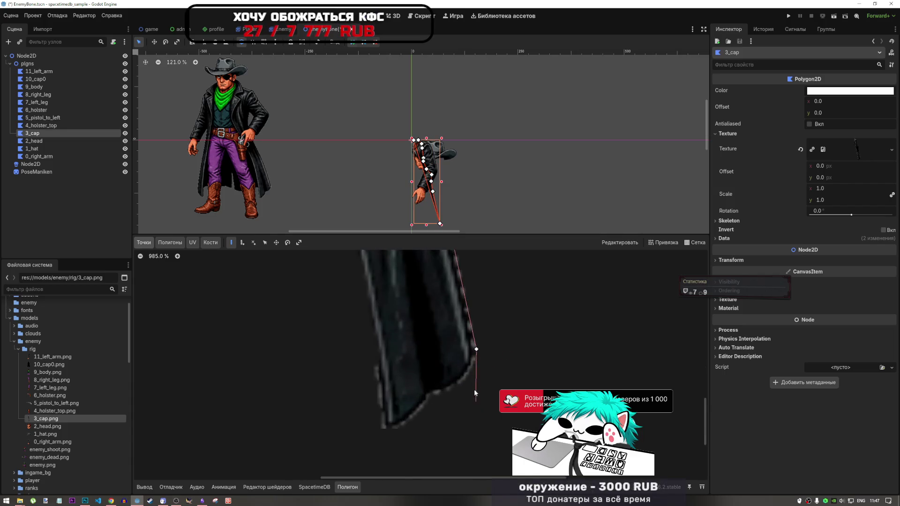
click(474, 351)
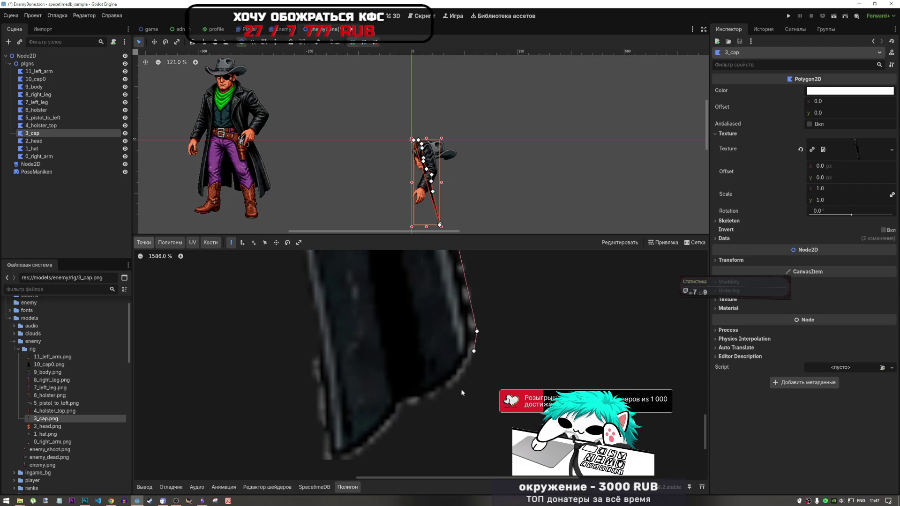
click(446, 392)
click(406, 403)
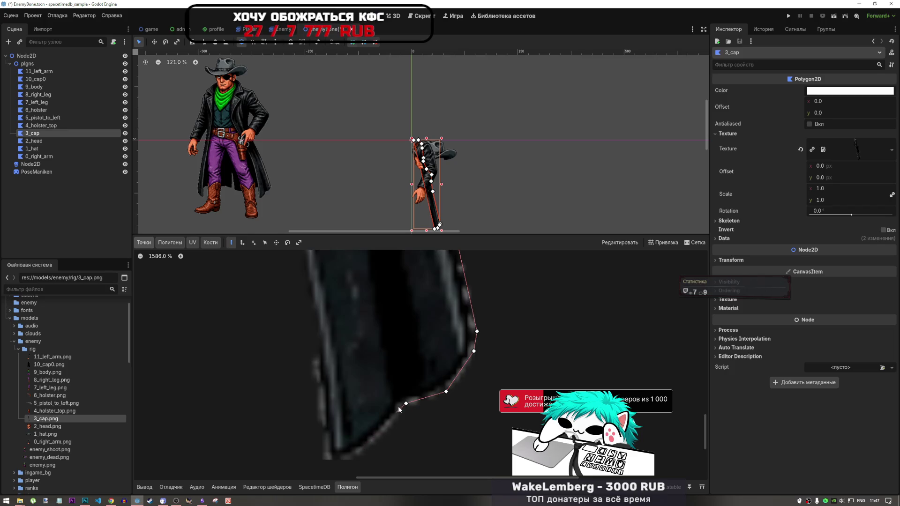
click(399, 408)
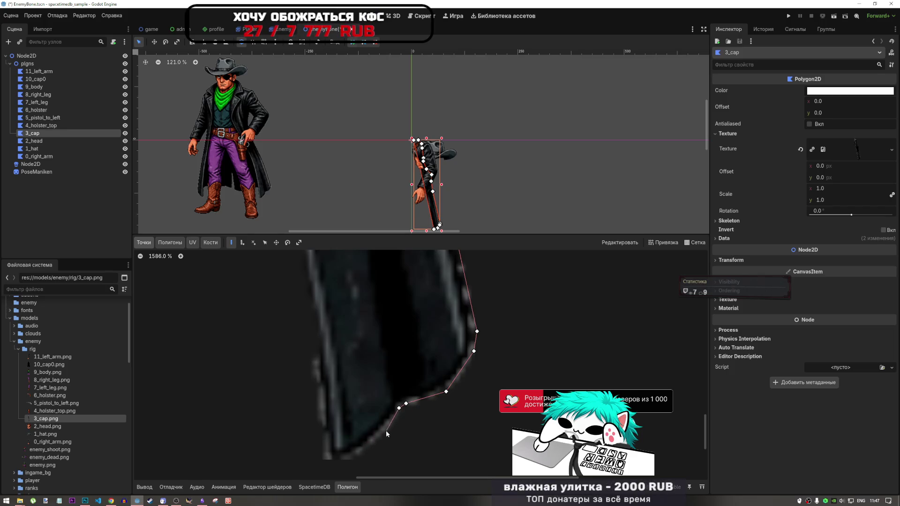
click(367, 444)
click(335, 460)
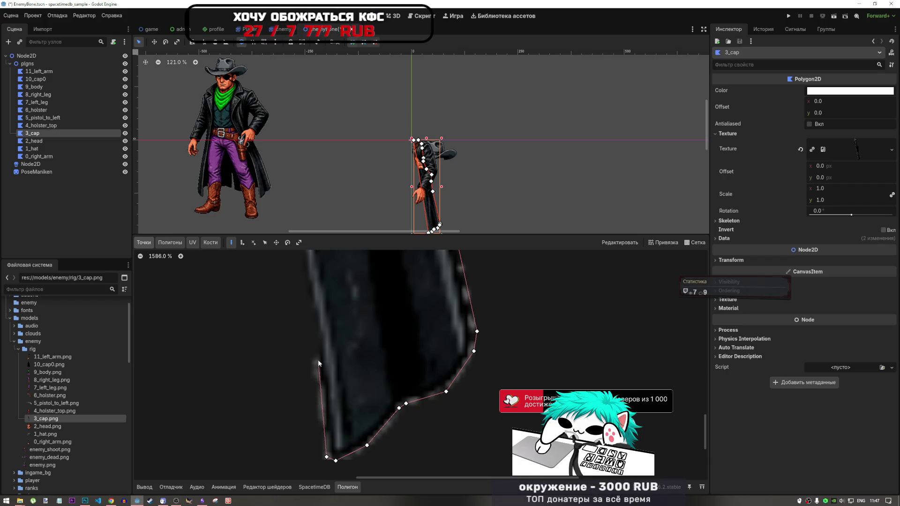
Trace back up the cap's left edge to the top and close the outline at its first point.
scroll(421, 462, up, 5)
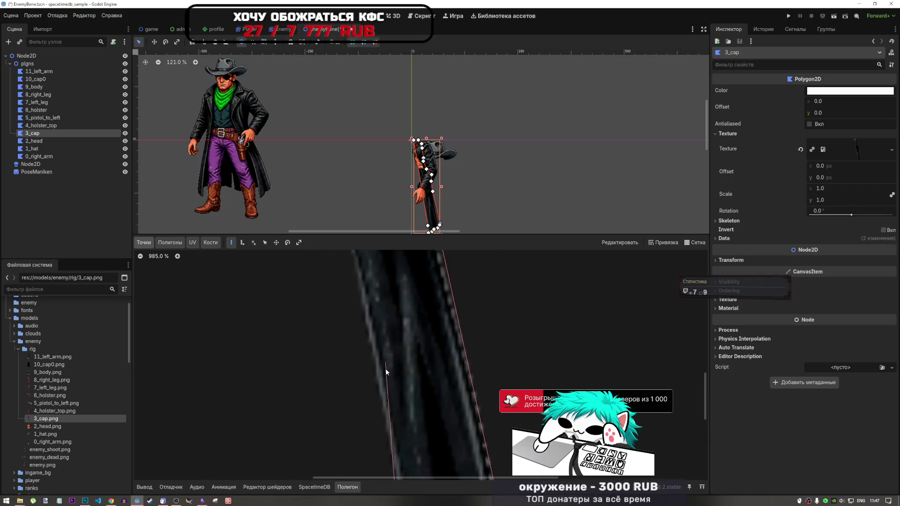
scroll(368, 352, up, 2)
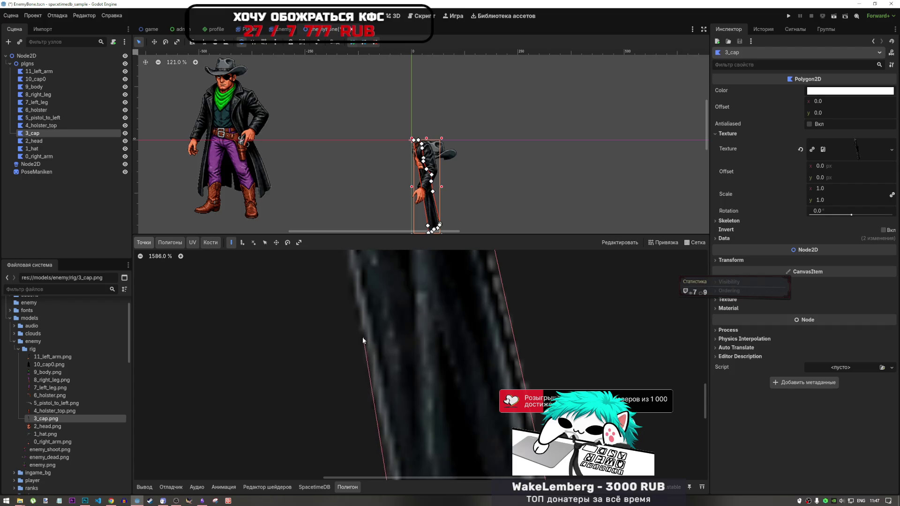
scroll(413, 345, down, 10)
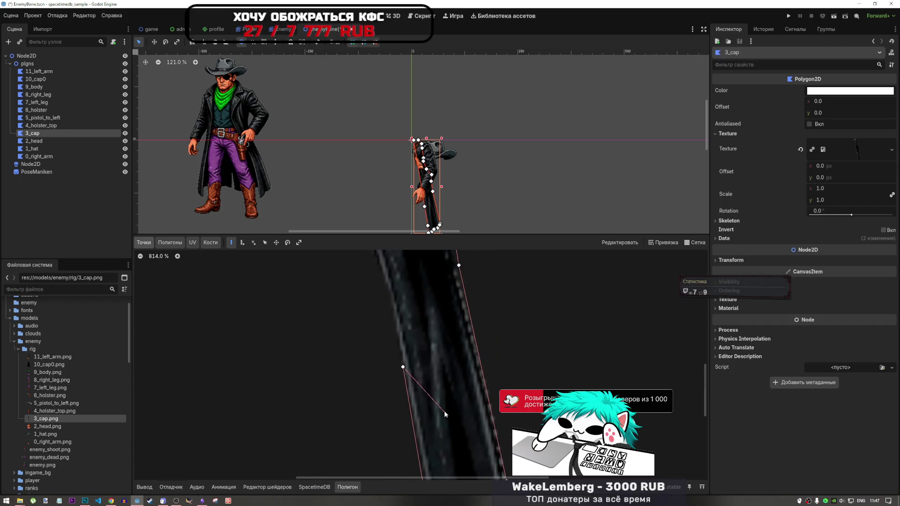
scroll(412, 338, up, 10)
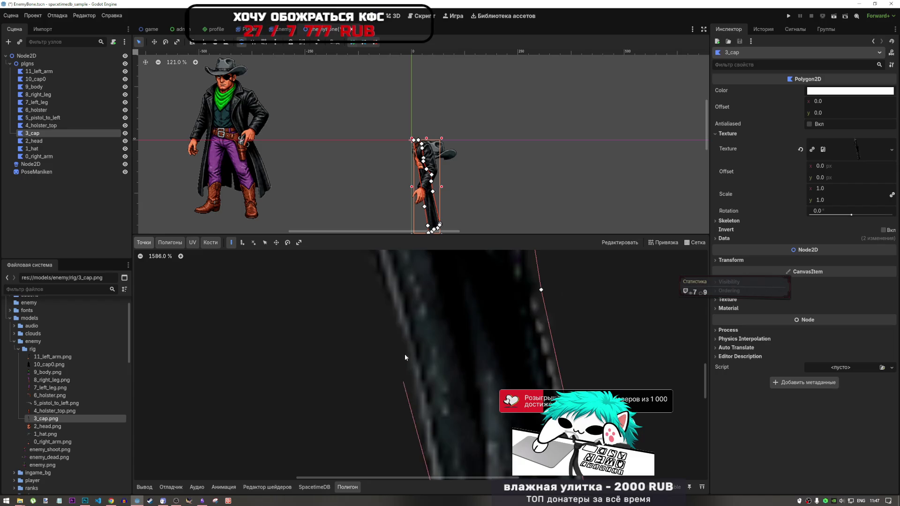
click(401, 326)
scroll(475, 420, down, 8)
scroll(479, 426, up, 9)
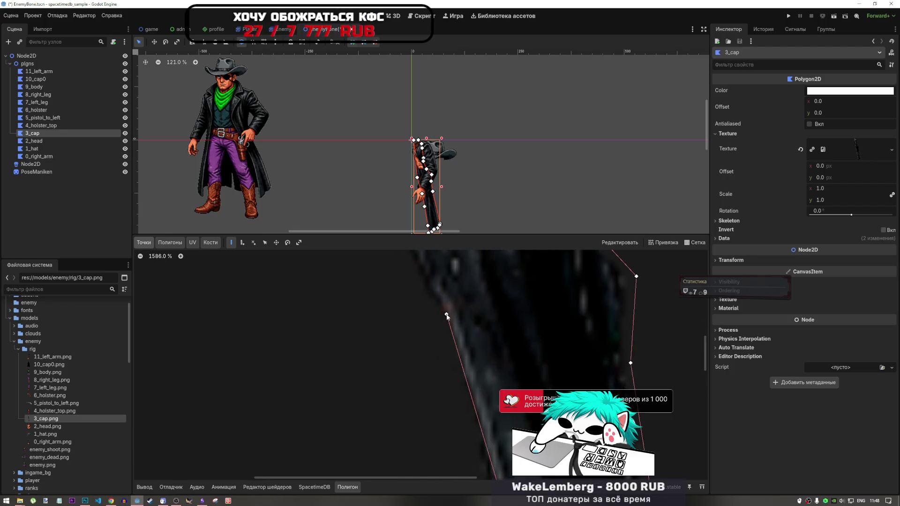
scroll(447, 314, up, 1)
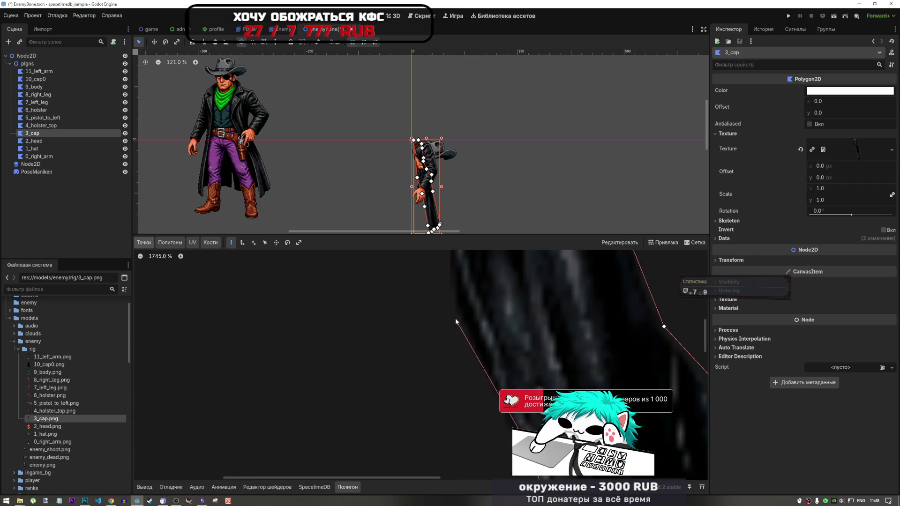
click(482, 370)
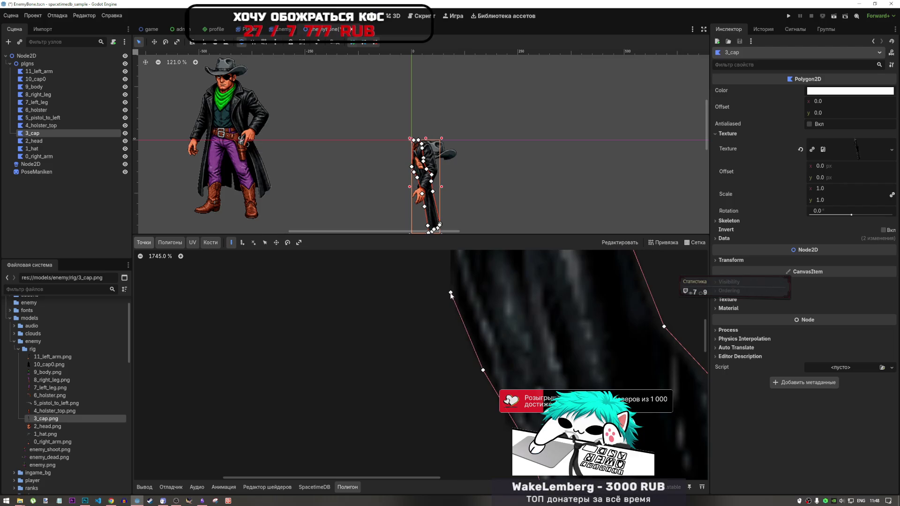
scroll(480, 386, down, 3)
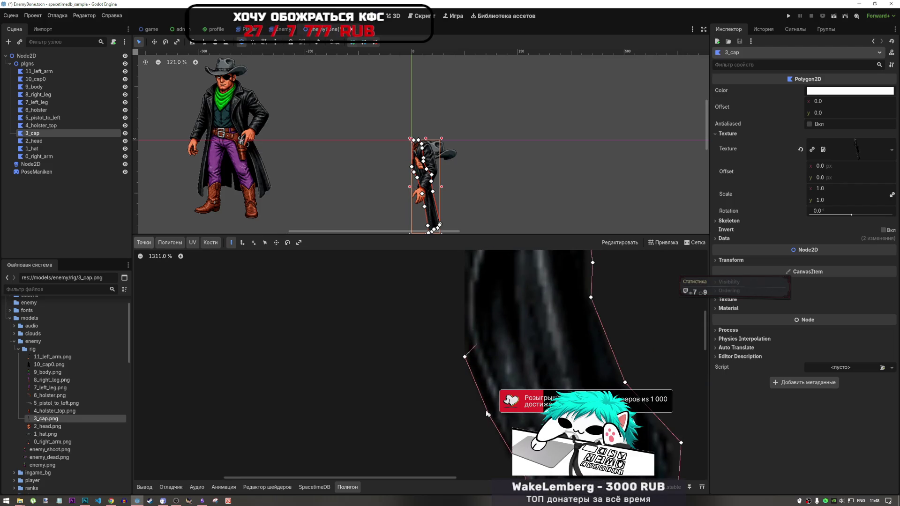
scroll(486, 406, down, 8)
scroll(475, 379, up, 15)
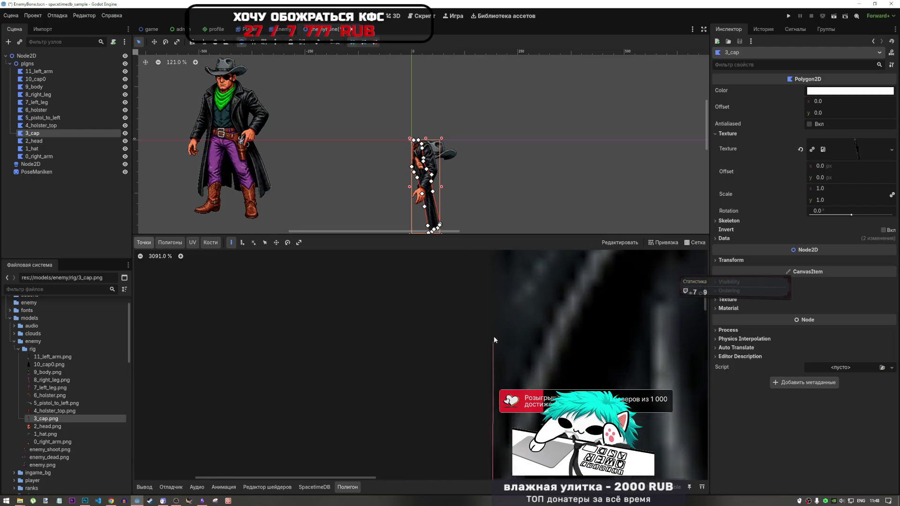
scroll(493, 335, down, 7)
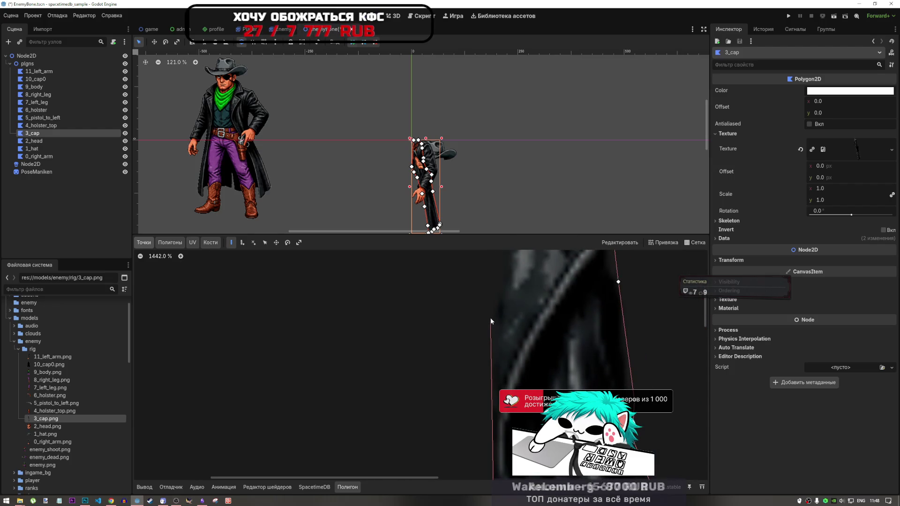
scroll(515, 290, up, 3)
scroll(511, 303, up, 2)
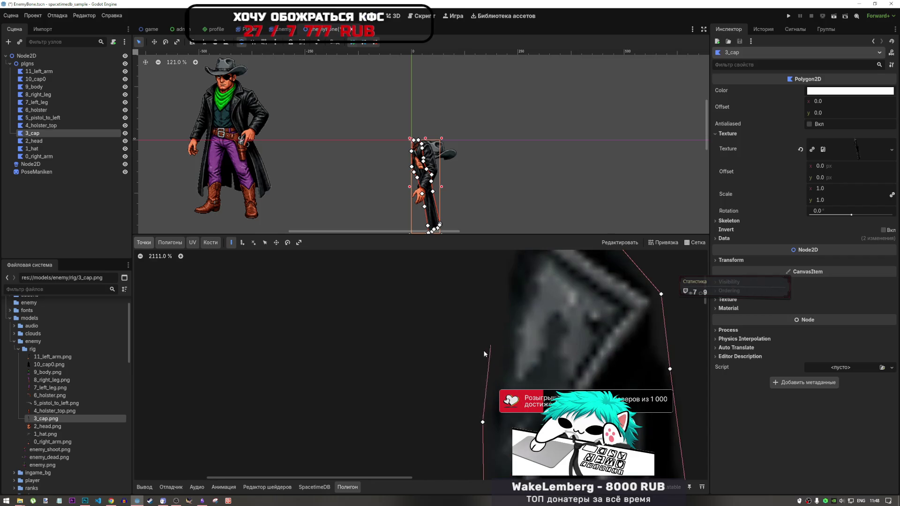
scroll(485, 397, up, 5)
scroll(448, 385, down, 9)
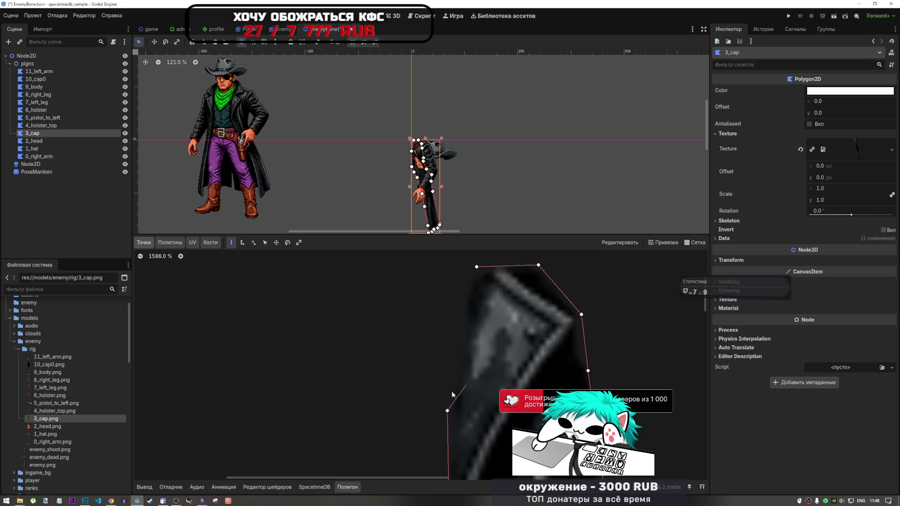
scroll(450, 399, up, 10)
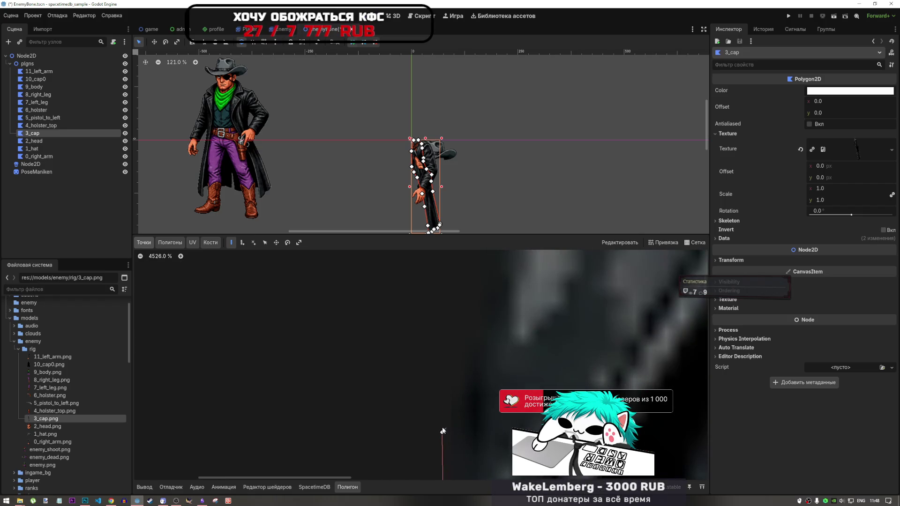
scroll(445, 423, up, 1)
scroll(449, 401, down, 12)
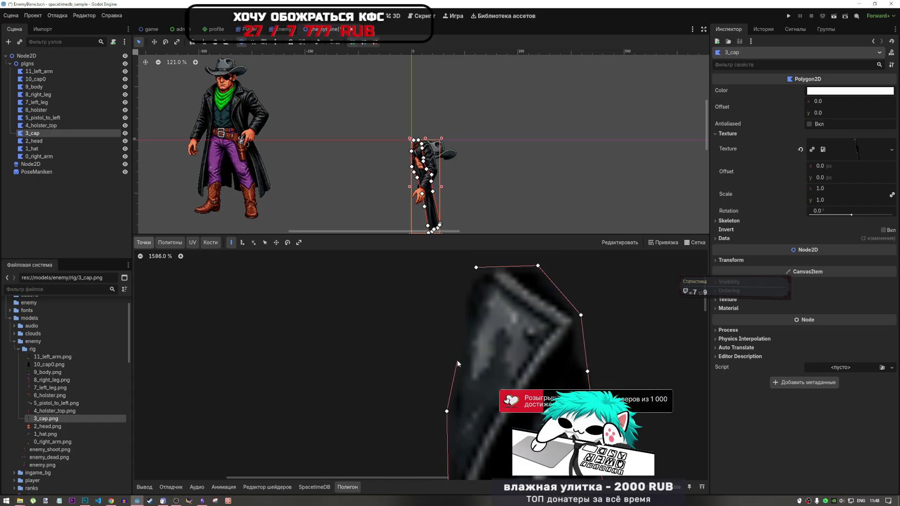
scroll(451, 366, up, 2)
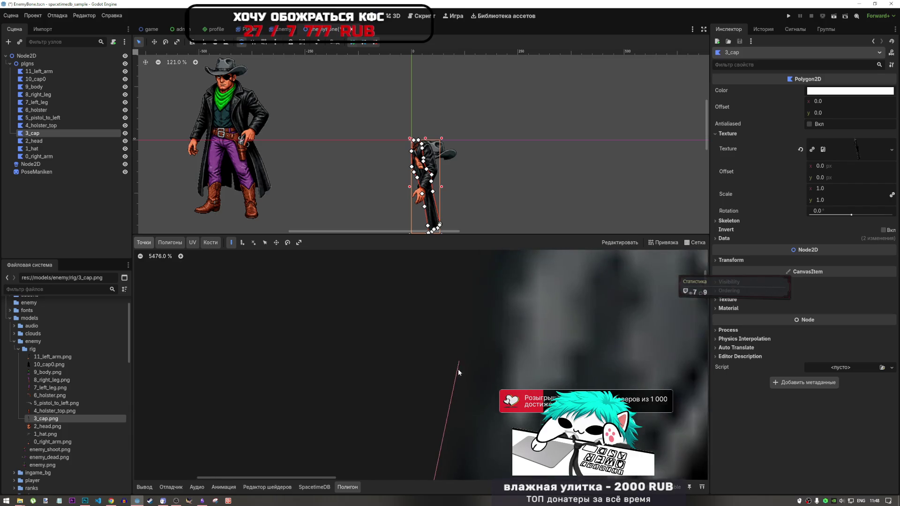
scroll(455, 377, down, 4)
click(449, 377)
click(460, 303)
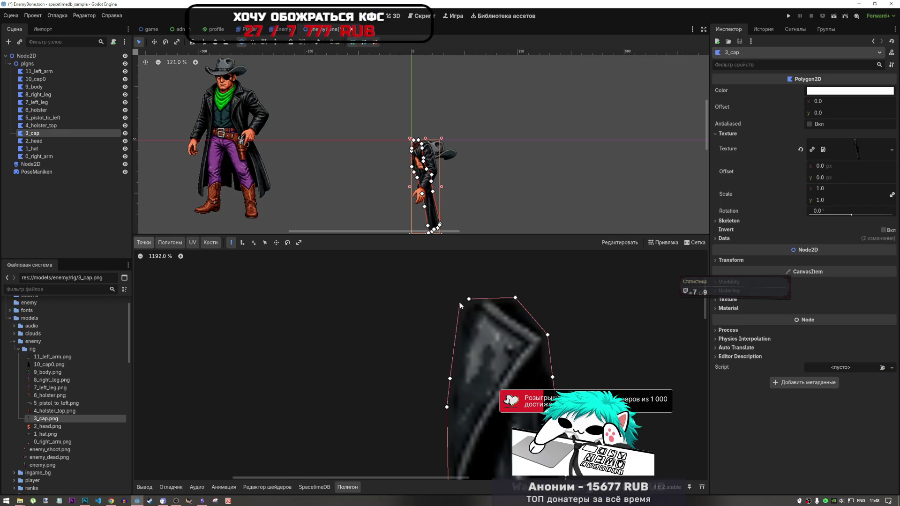
click(468, 299)
scroll(471, 331, down, 10)
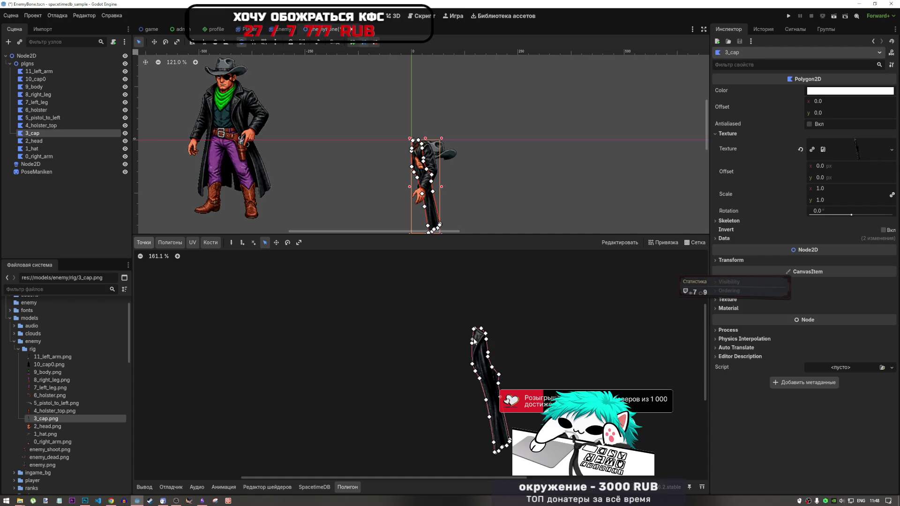
click(54, 411)
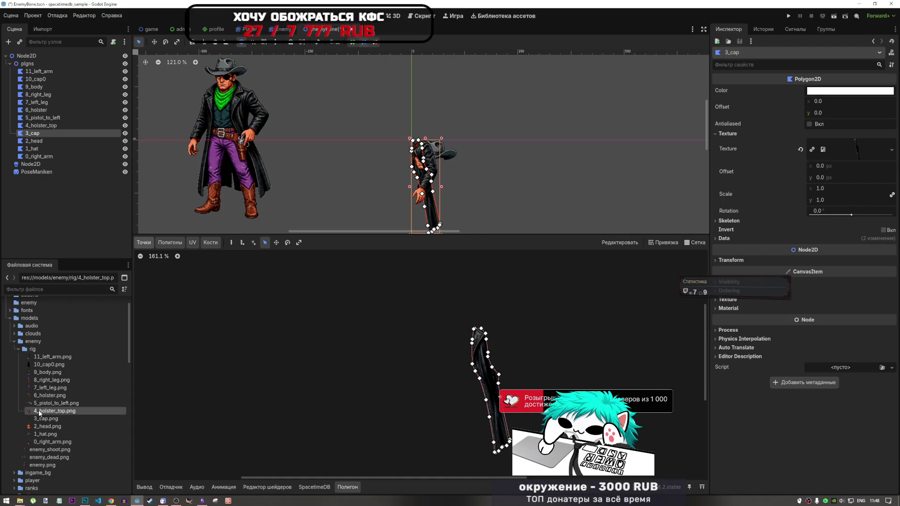
Select 4_holster_top and assign 4_holster_top.png as its texture.
click(41, 126)
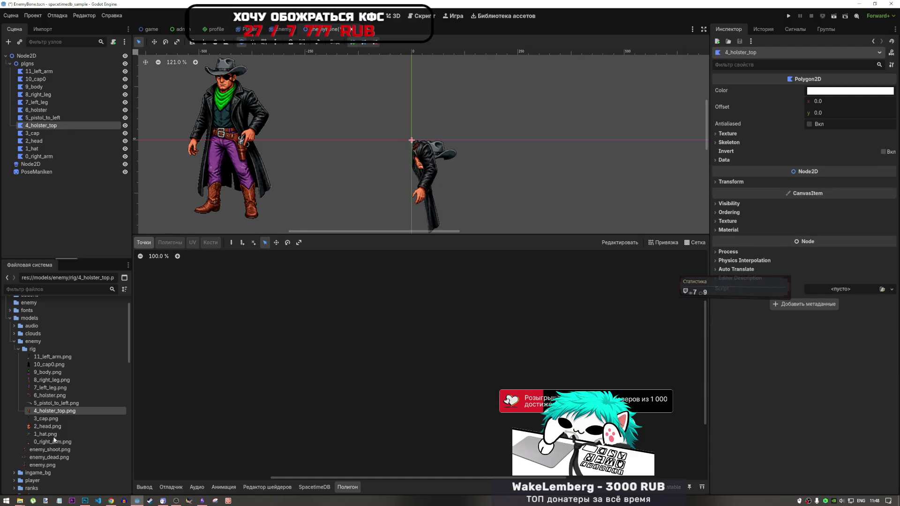
mouse_move(54, 413)
mouse_move(54, 413)
mouse_down()
mouse_move(380, 336)
mouse_move(719, 134)
mouse_move(853, 144)
mouse_up()
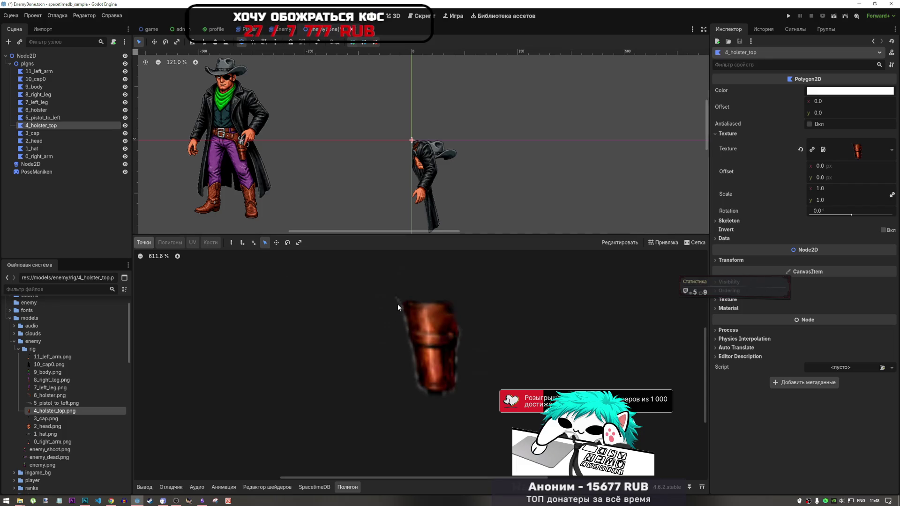
Begin a holster outline down its left side, then undo the false start.
click(231, 242)
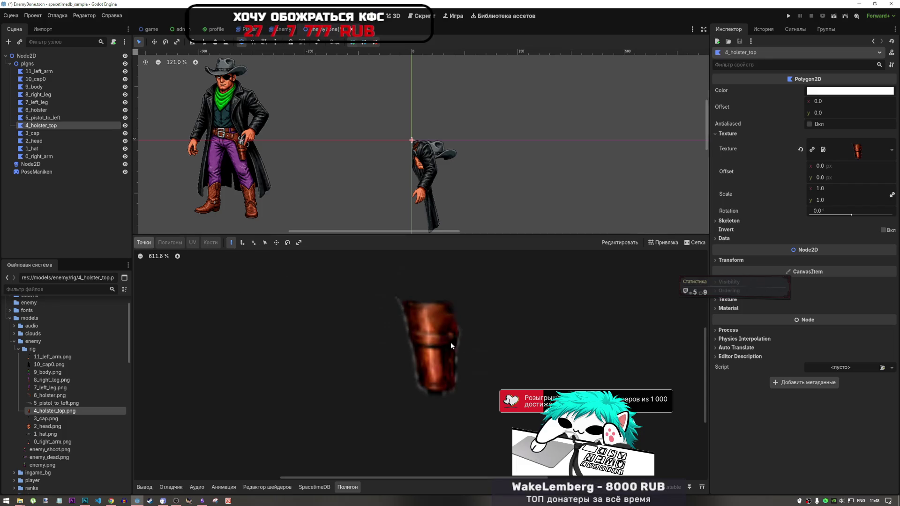
click(400, 298)
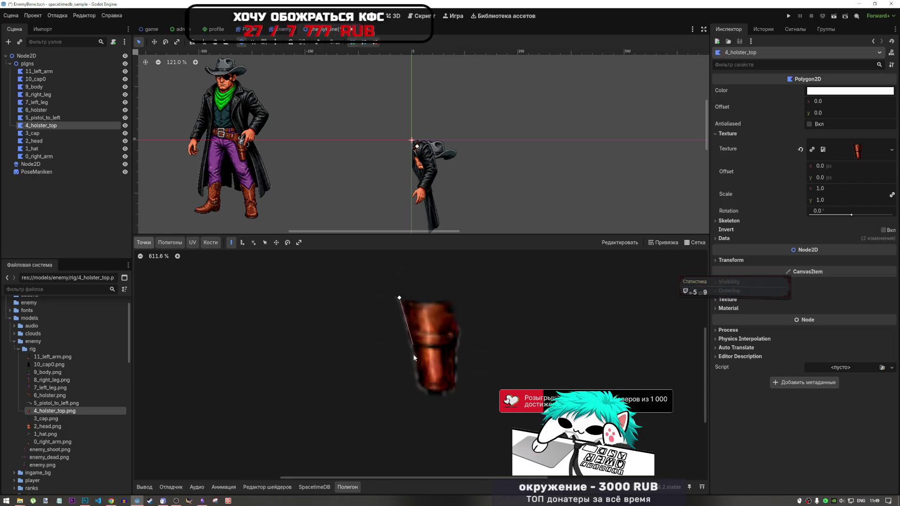
click(418, 378)
click(418, 387)
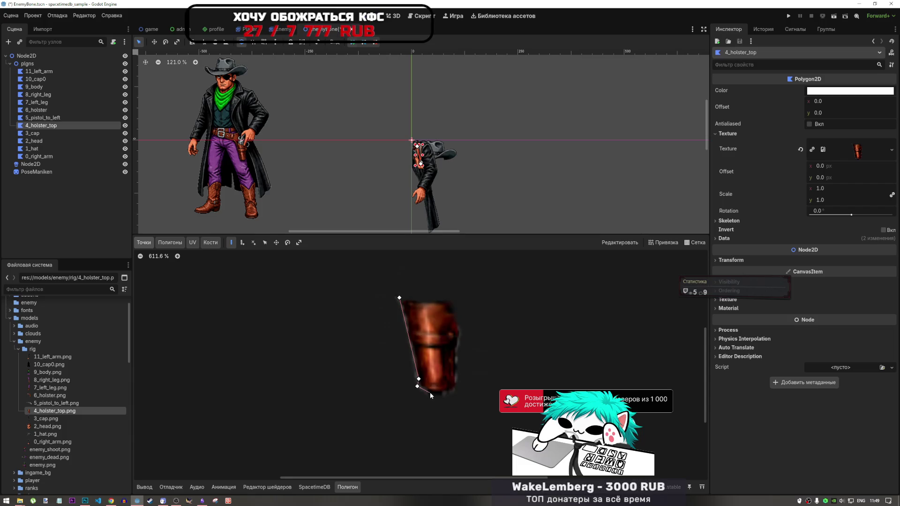
key(ctrl+z)
key(ctrl+z)
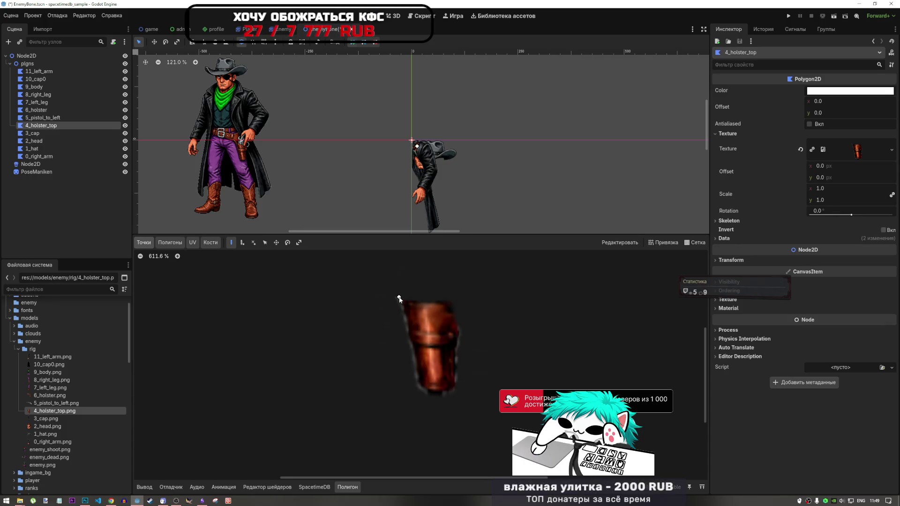
Retrace the holster's left side, bottom, right side and top, closing the outline at the first point.
click(400, 298)
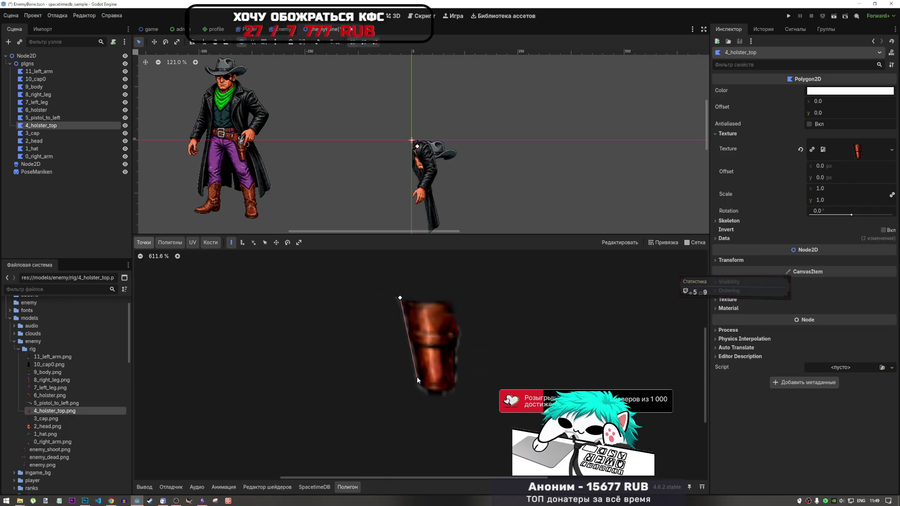
click(416, 377)
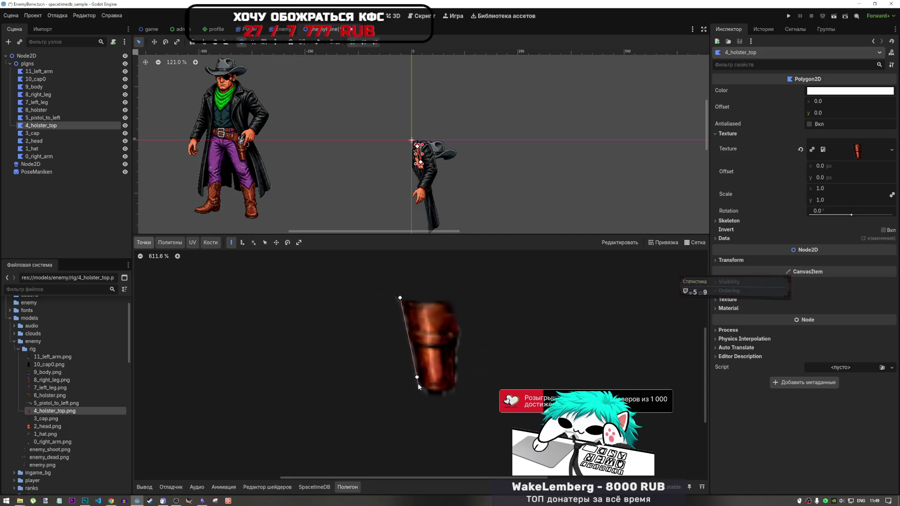
click(417, 383)
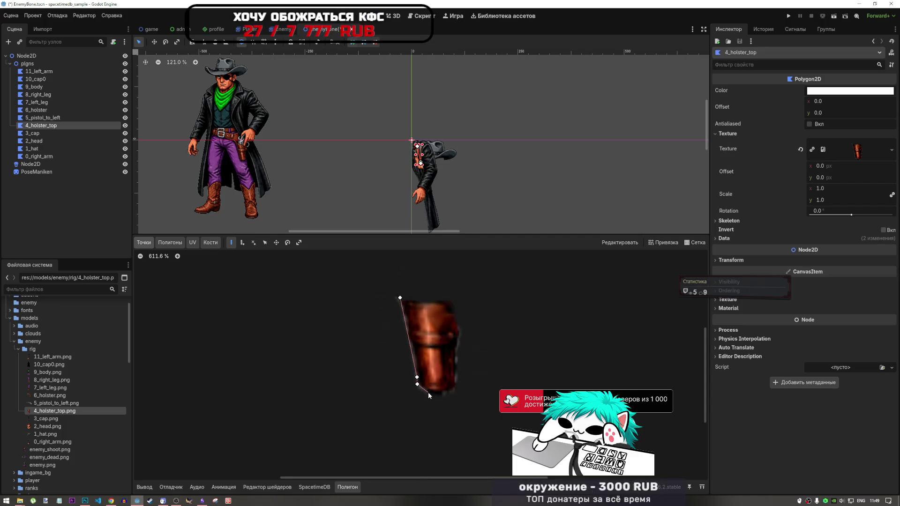
click(428, 392)
click(443, 393)
click(455, 390)
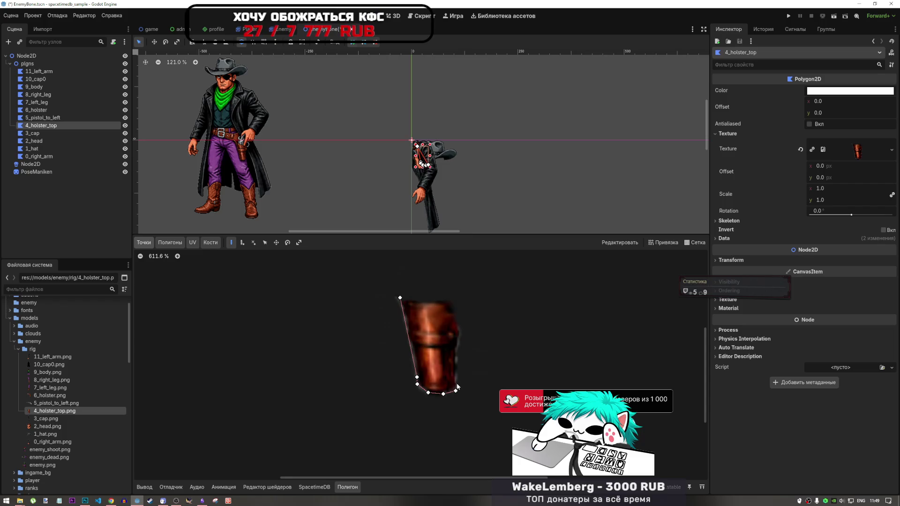
click(457, 352)
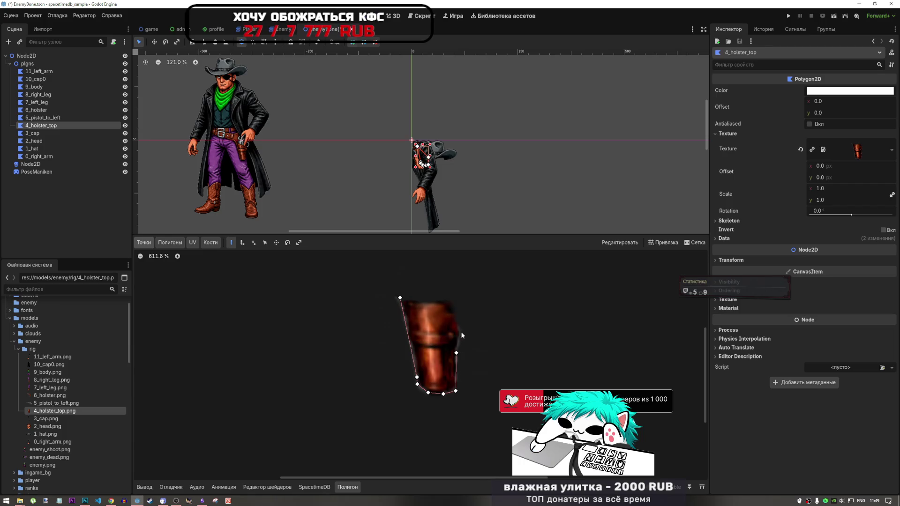
click(461, 328)
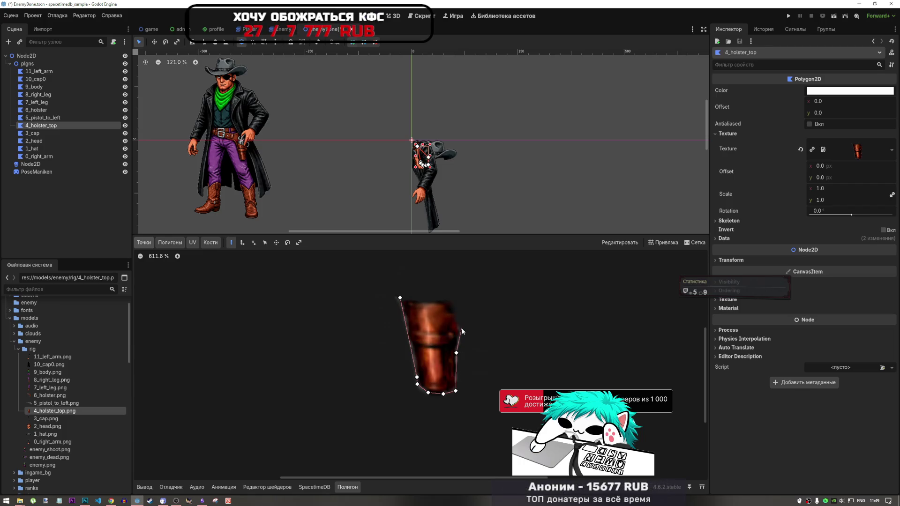
click(454, 298)
click(429, 301)
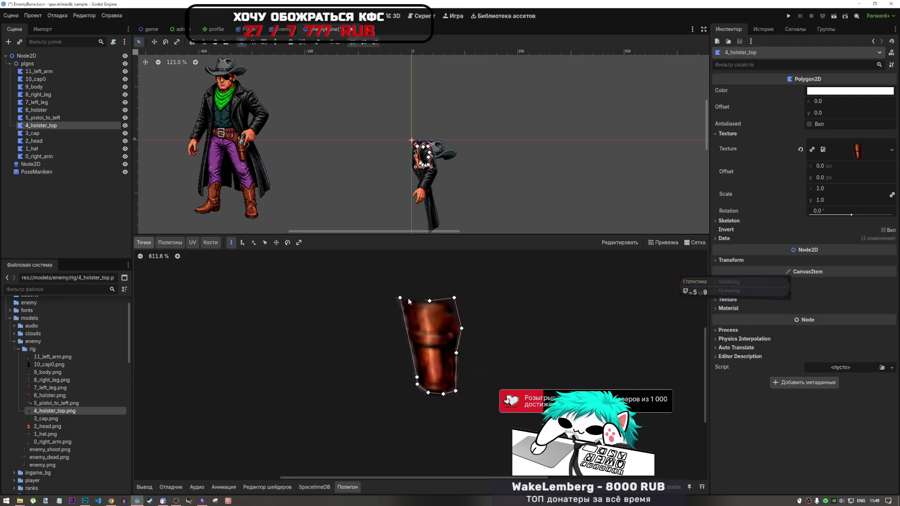
click(400, 298)
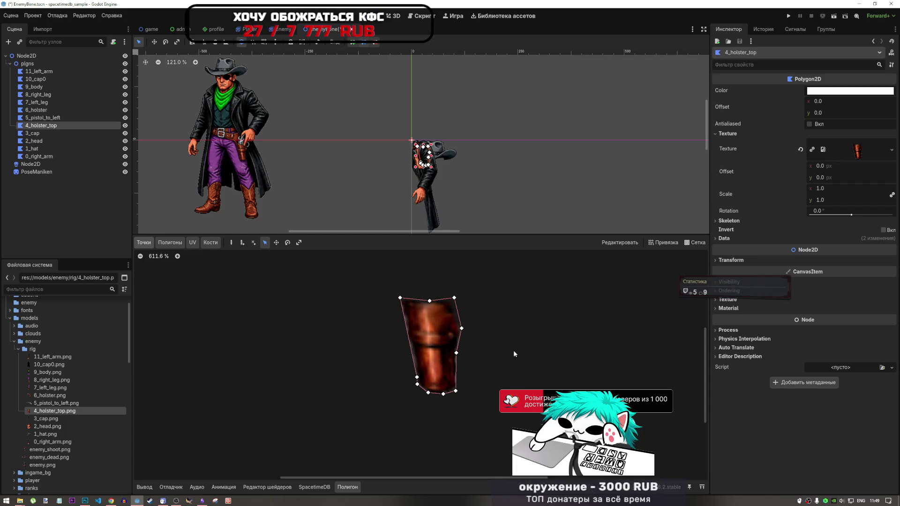
scroll(482, 325, down, 4)
click(43, 118)
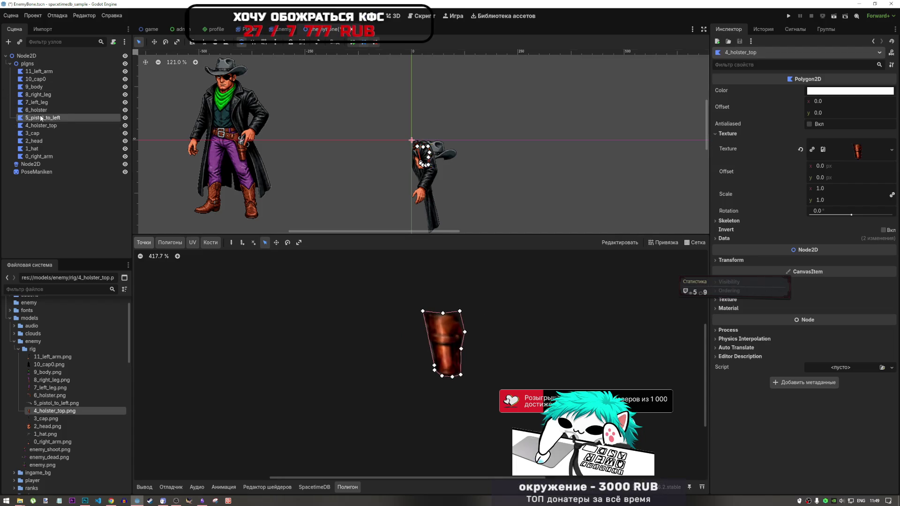
Assign 5_pistol_to_left.png as the 5_pistol_to_left polygon's texture.
mouse_move(42, 403)
mouse_down()
mouse_move(79, 404)
mouse_move(722, 134)
mouse_up()
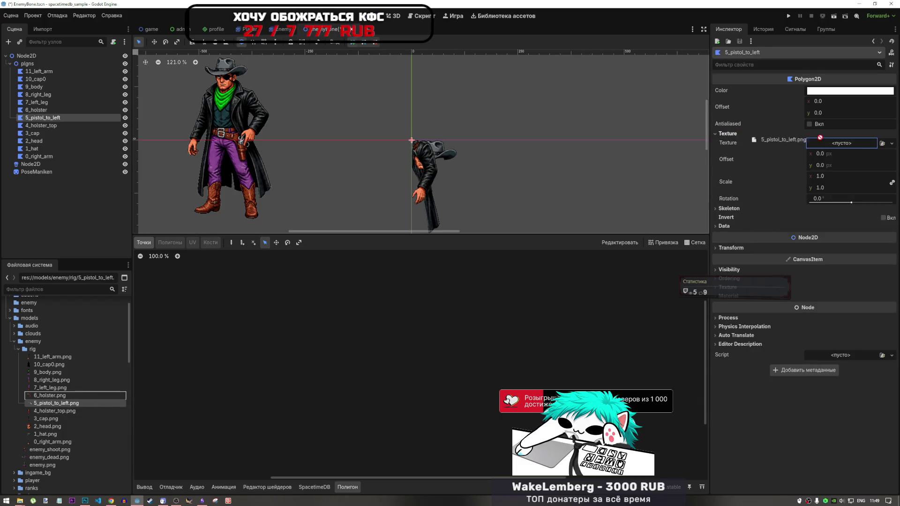
scroll(422, 376, up, 8)
scroll(413, 372, up, 10)
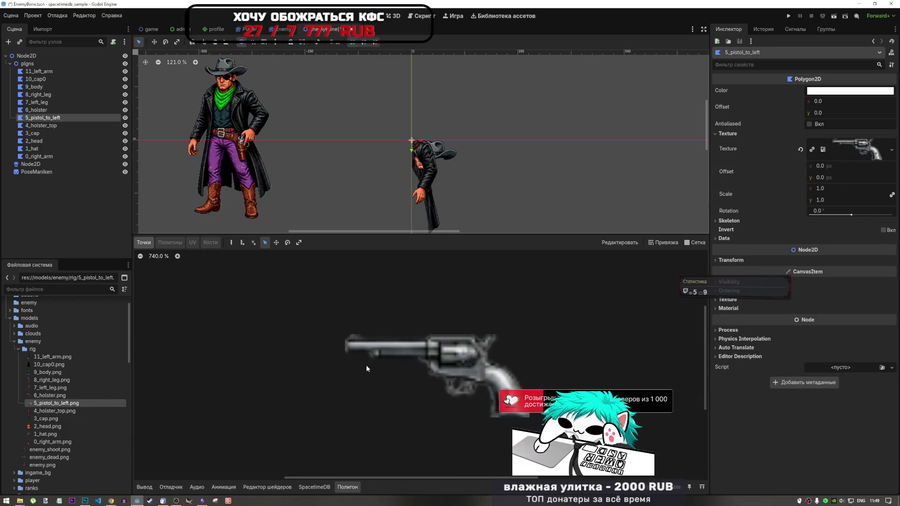
scroll(440, 361, up, 2)
scroll(458, 347, up, 3)
scroll(497, 413, down, 5)
scroll(501, 415, up, 6)
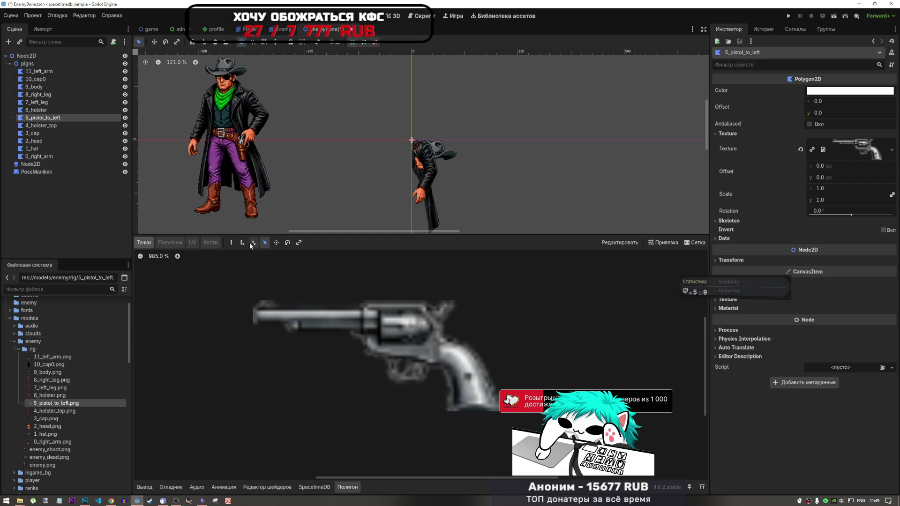
Start the revolver outline at the barrel tip and trace under the barrel and around the trigger guard.
click(231, 242)
scroll(337, 331, up, 1)
scroll(337, 331, down, 2)
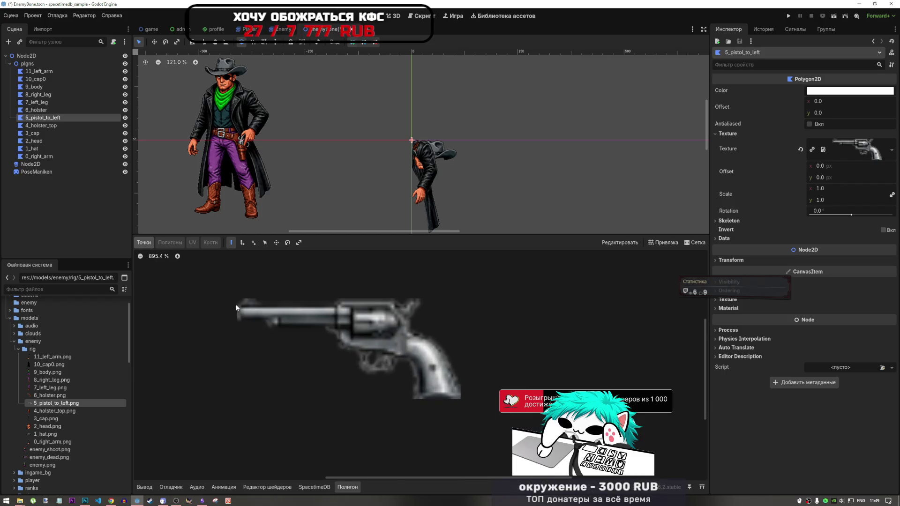
click(236, 305)
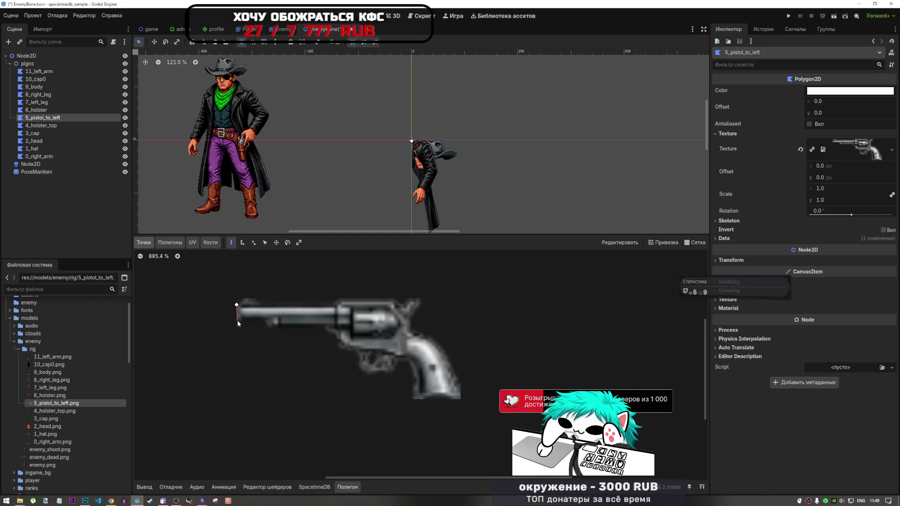
click(237, 322)
click(266, 322)
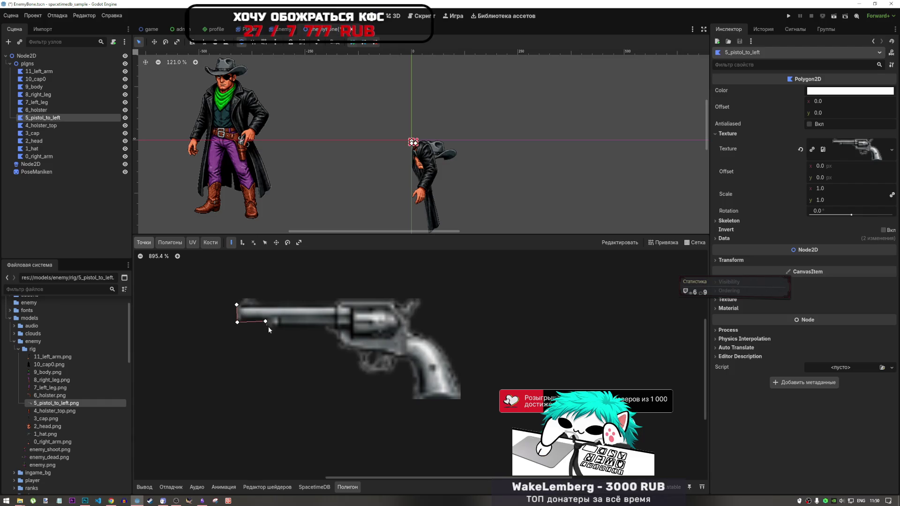
click(270, 328)
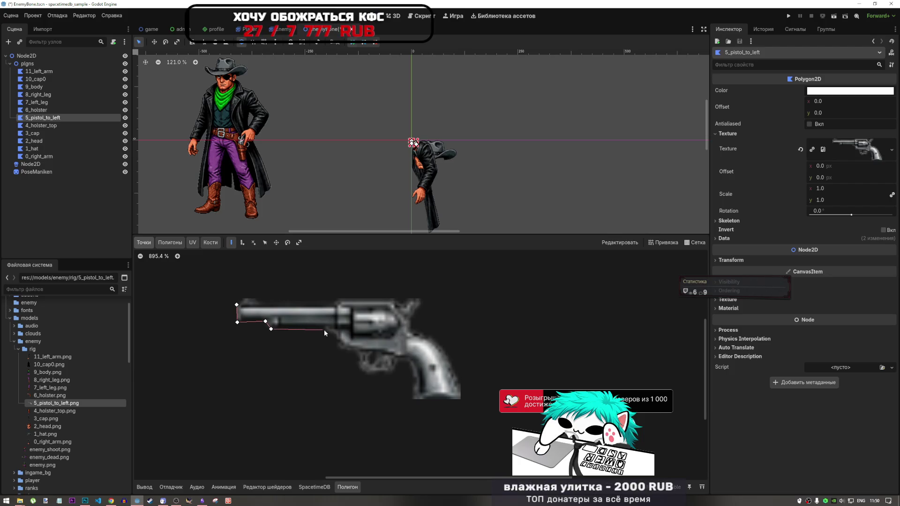
click(327, 329)
click(336, 334)
click(338, 346)
click(345, 353)
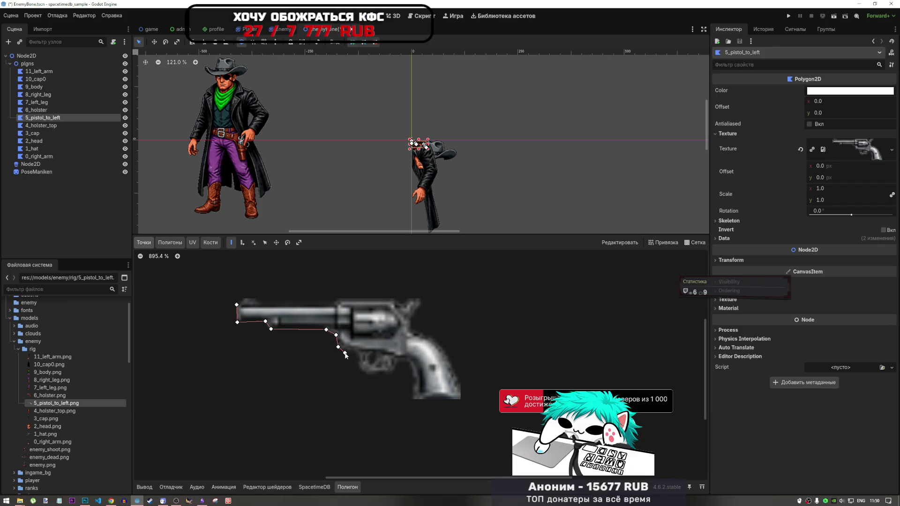
click(358, 353)
click(359, 369)
click(370, 377)
click(393, 376)
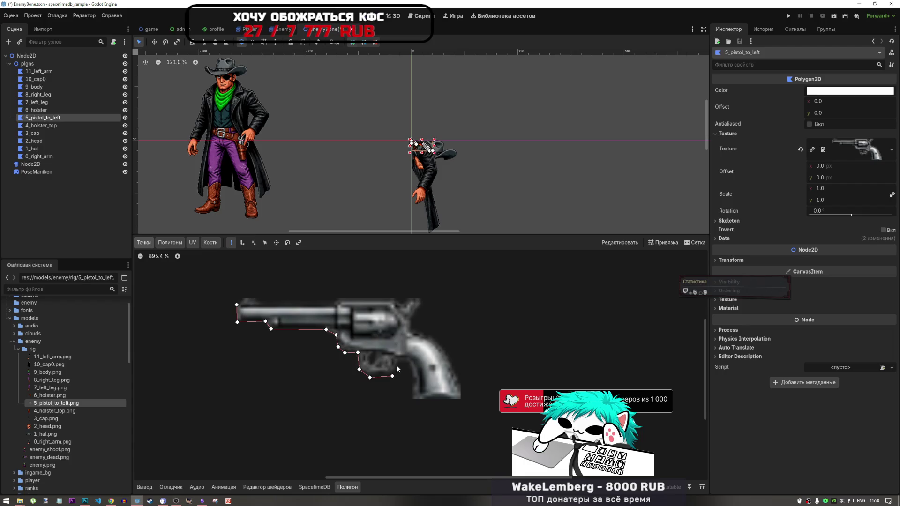
click(402, 362)
click(411, 363)
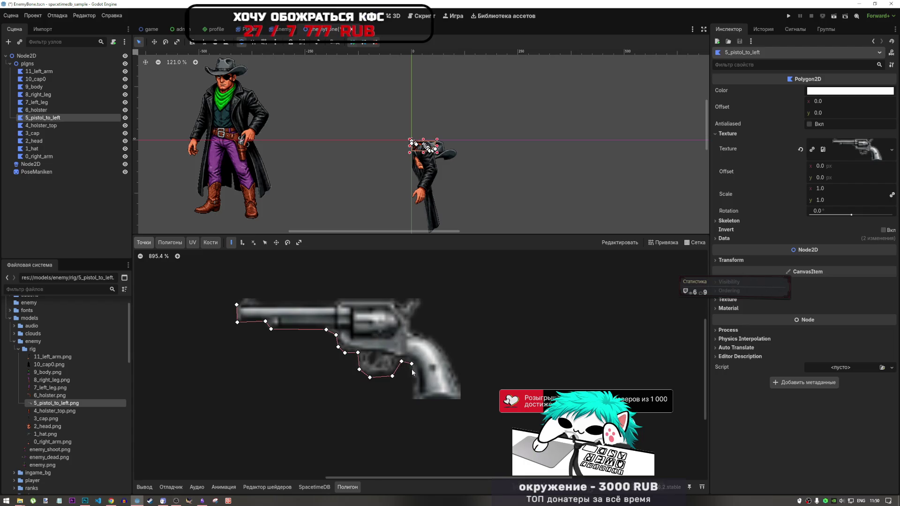
Trace around the grip, hammer, cylinder top and barrel top, closing the outline at the first point.
click(412, 401)
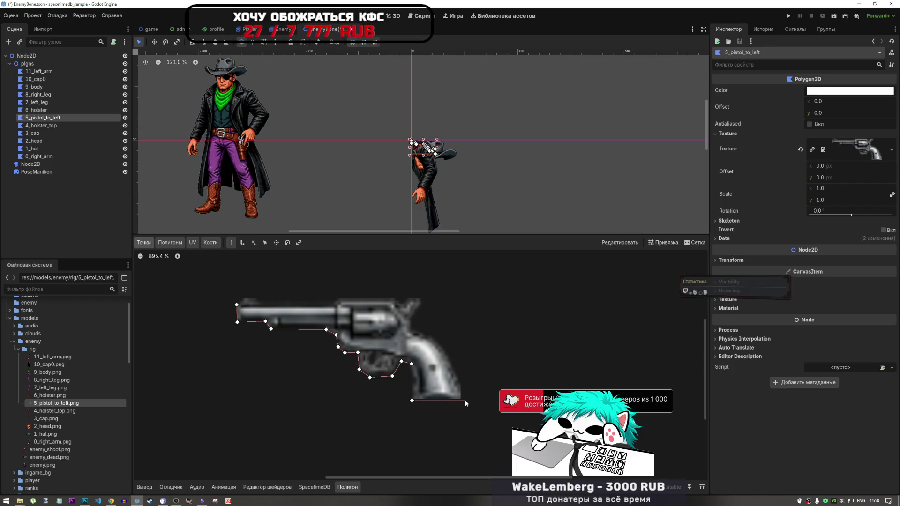
click(461, 400)
click(460, 382)
click(434, 334)
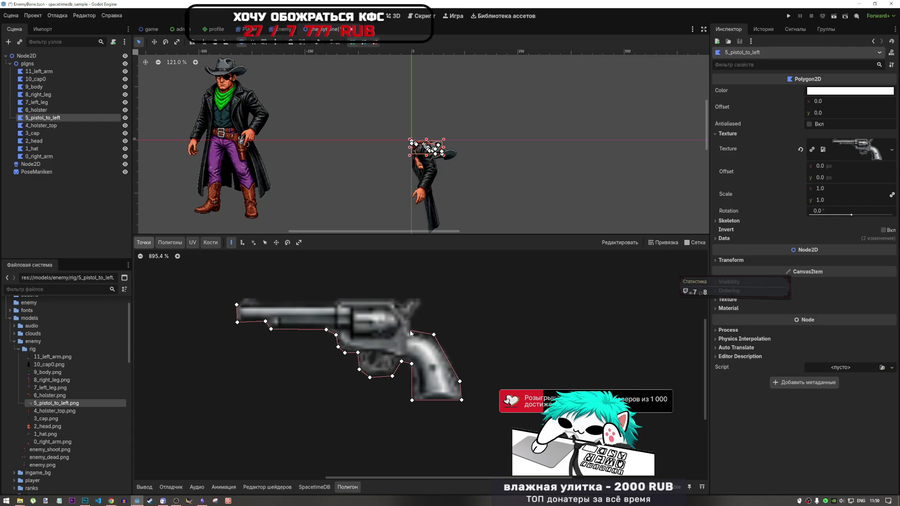
click(410, 320)
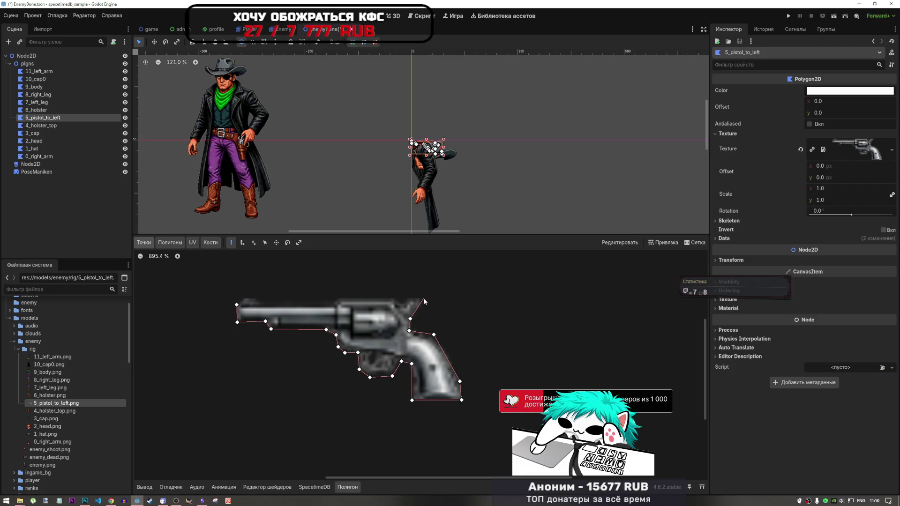
click(421, 298)
click(409, 298)
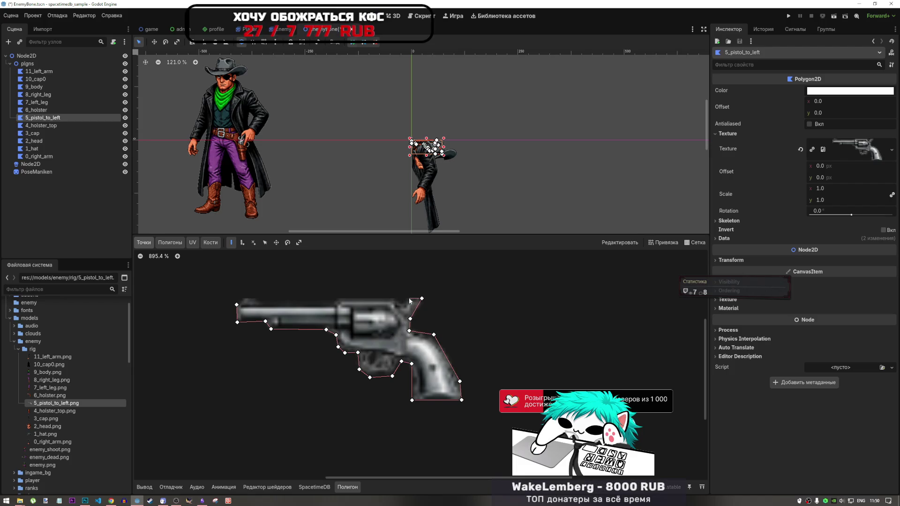
click(402, 305)
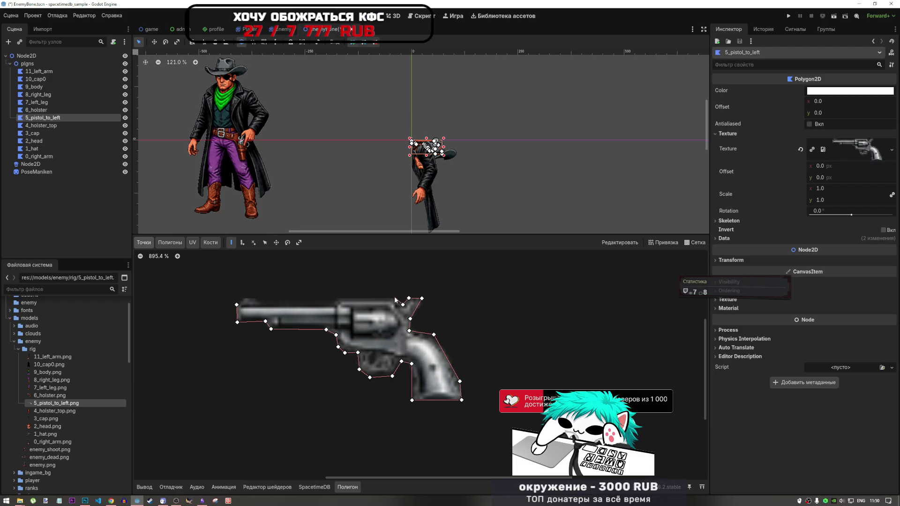
click(392, 298)
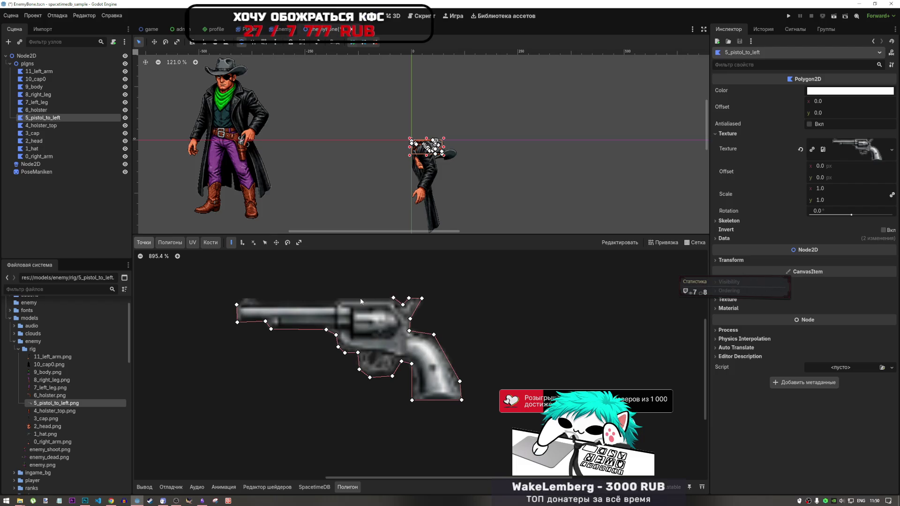
click(338, 297)
click(332, 306)
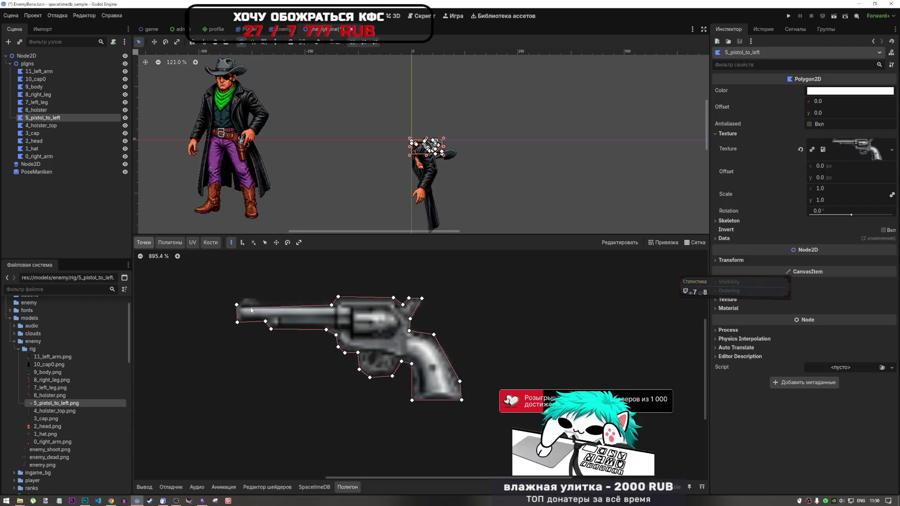
click(264, 304)
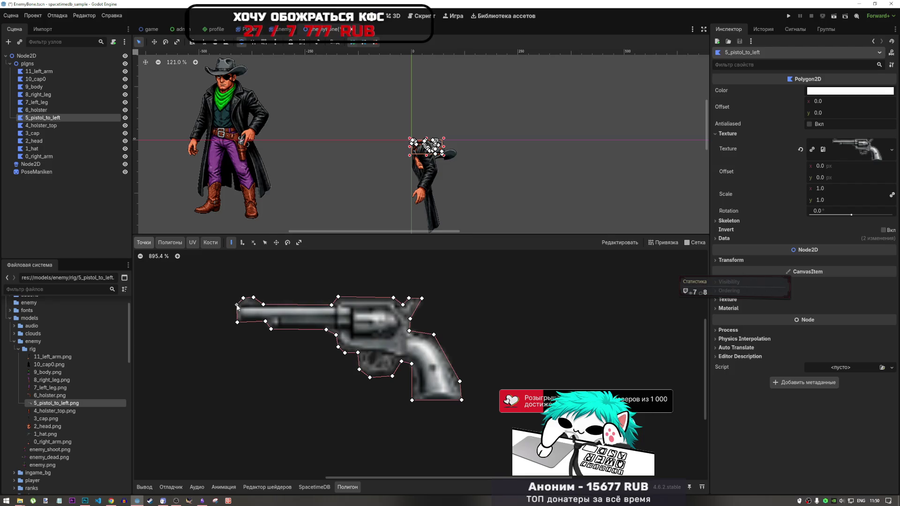
click(237, 305)
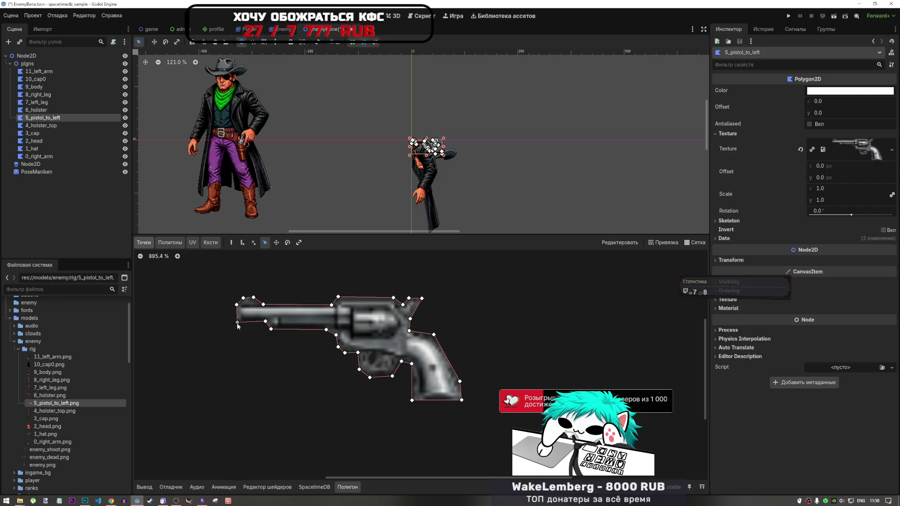
scroll(246, 335, down, 2)
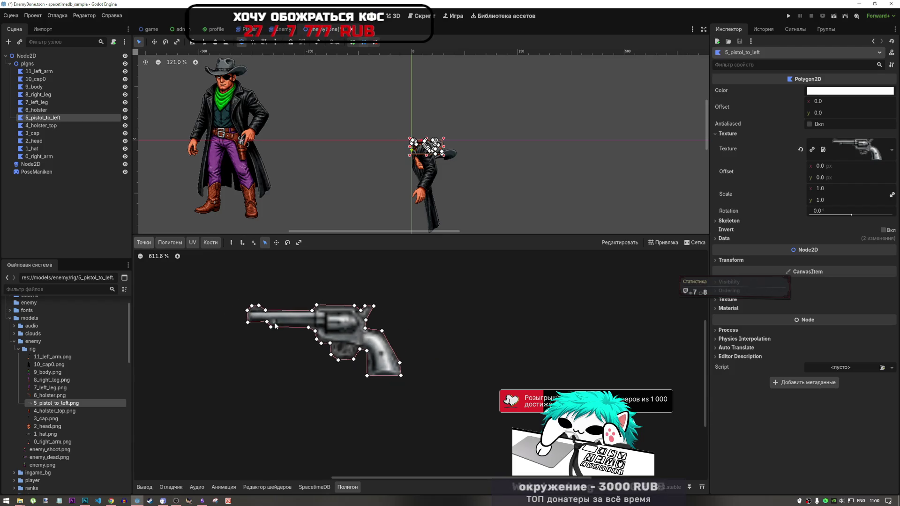
scroll(403, 351, down, 2)
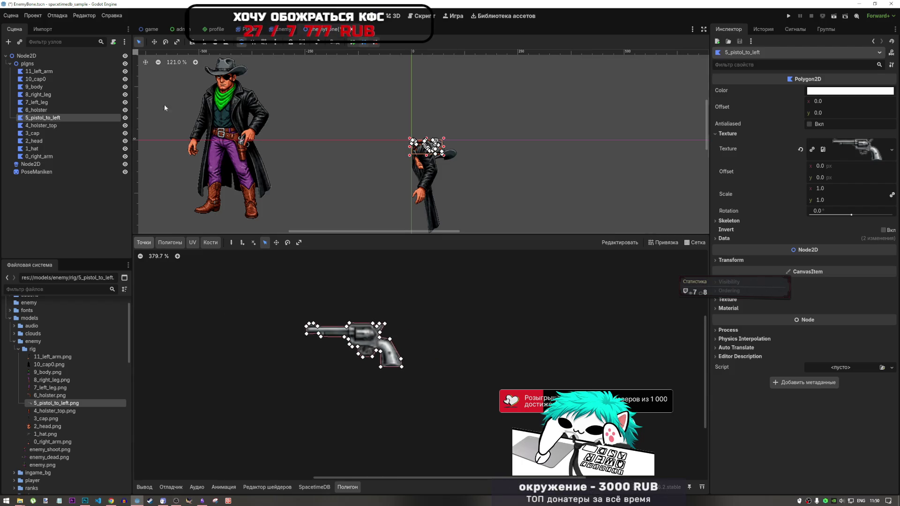
click(65, 110)
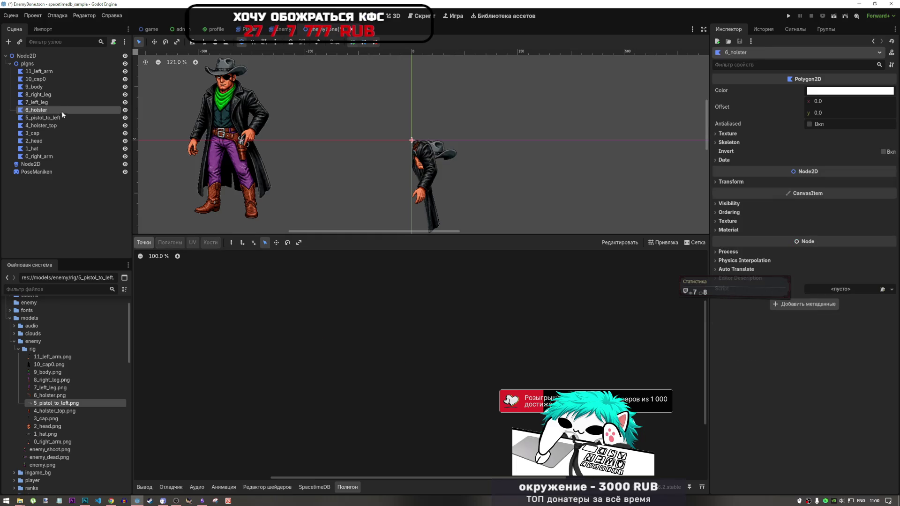
Assign 6_holster.png as the 6_holster polygon's texture and zoom in on it.
click(52, 396)
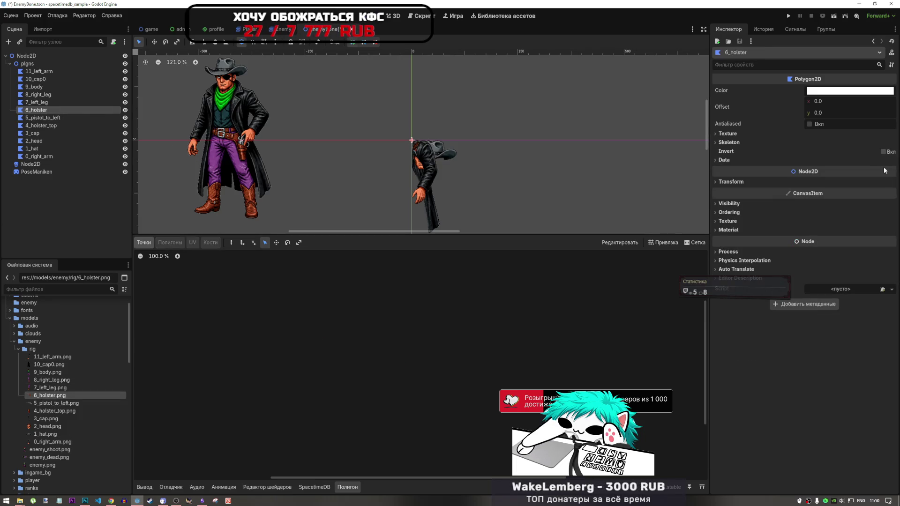
mouse_move(88, 402)
mouse_down()
mouse_move(605, 283)
mouse_move(733, 135)
mouse_up()
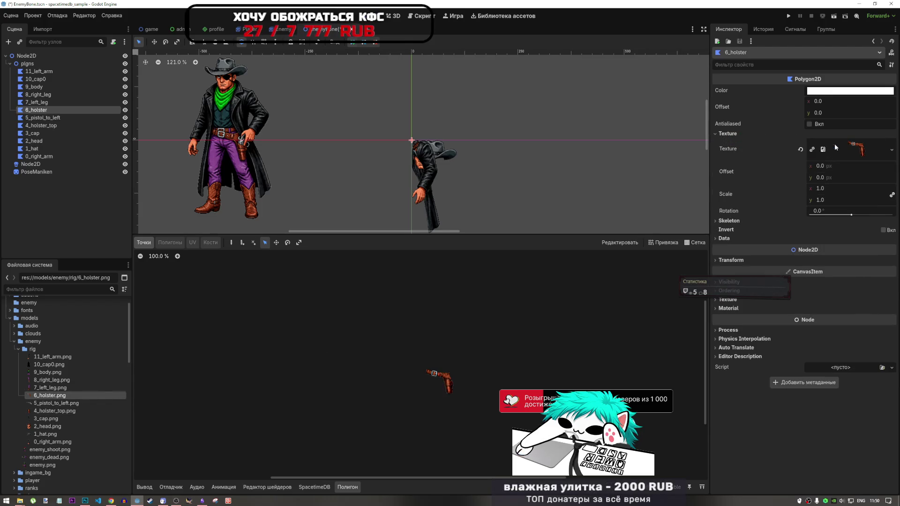
scroll(446, 401, up, 11)
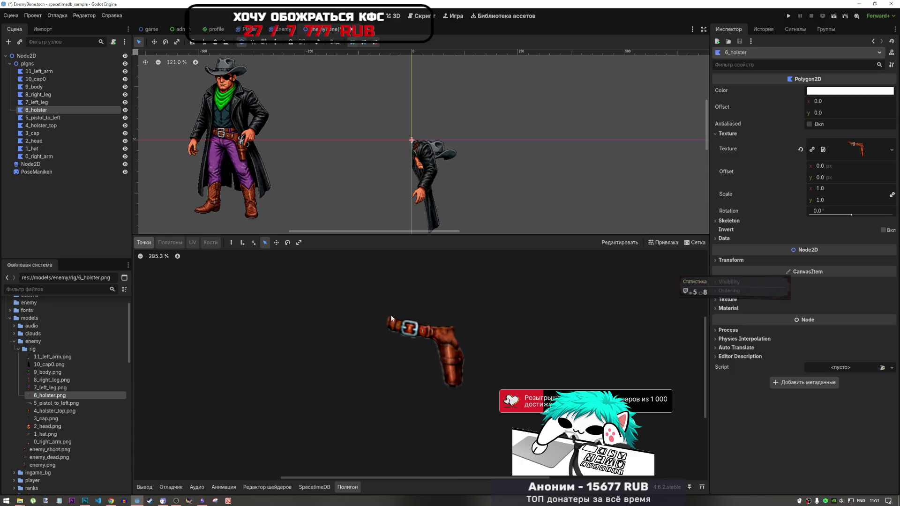
scroll(398, 327, up, 5)
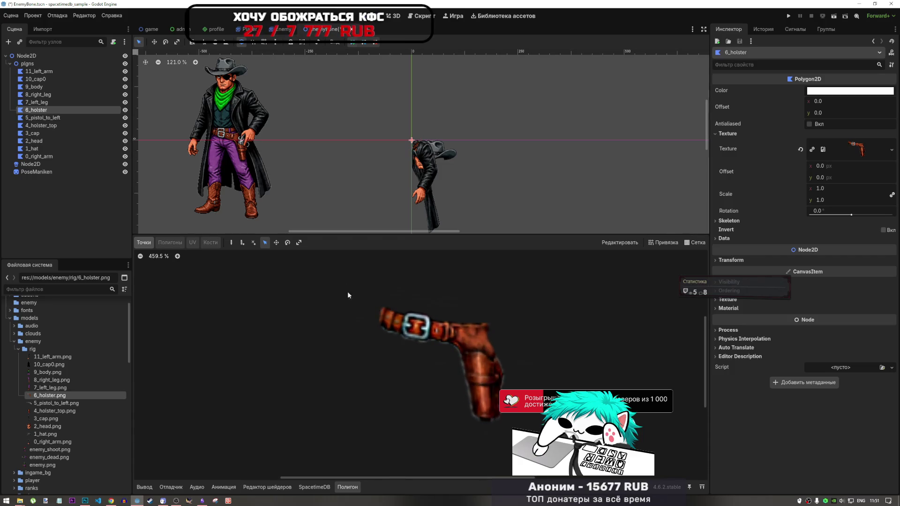
Start the holster outline at the strap's left end and along the belt's lower edge.
click(231, 242)
click(382, 305)
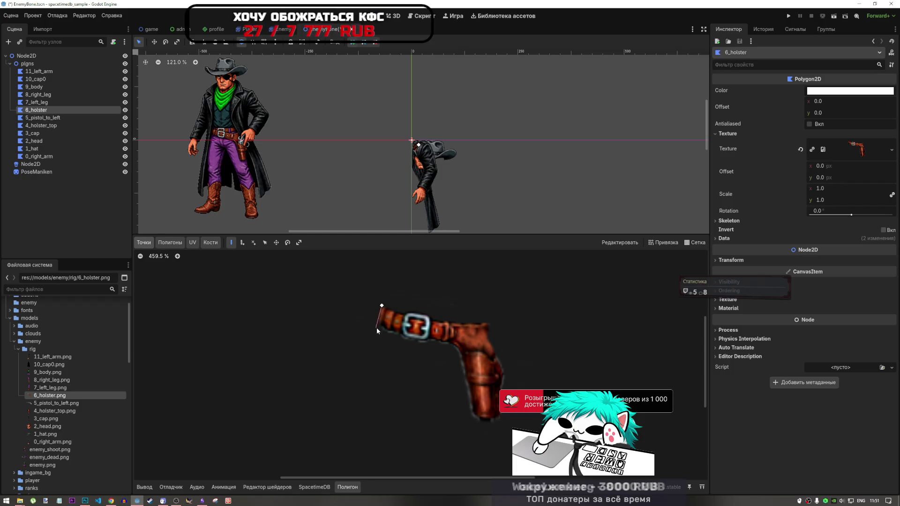
click(377, 328)
click(402, 336)
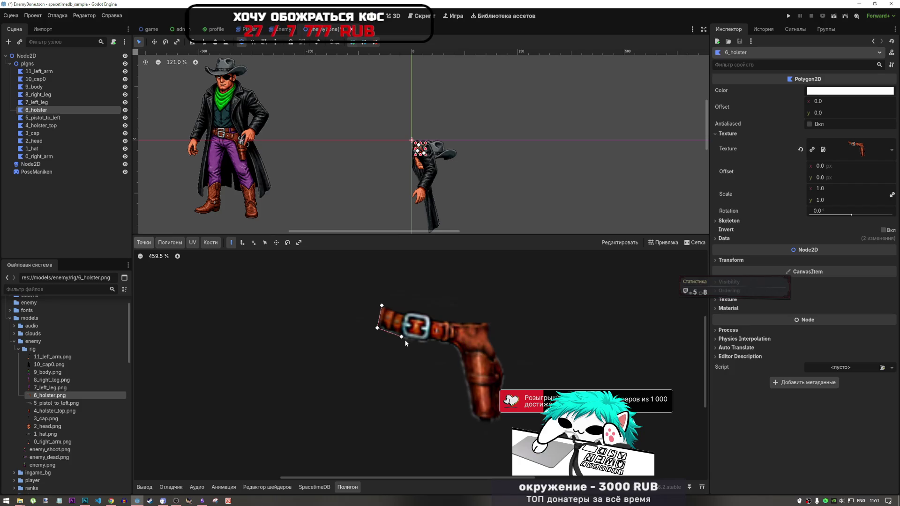
click(426, 342)
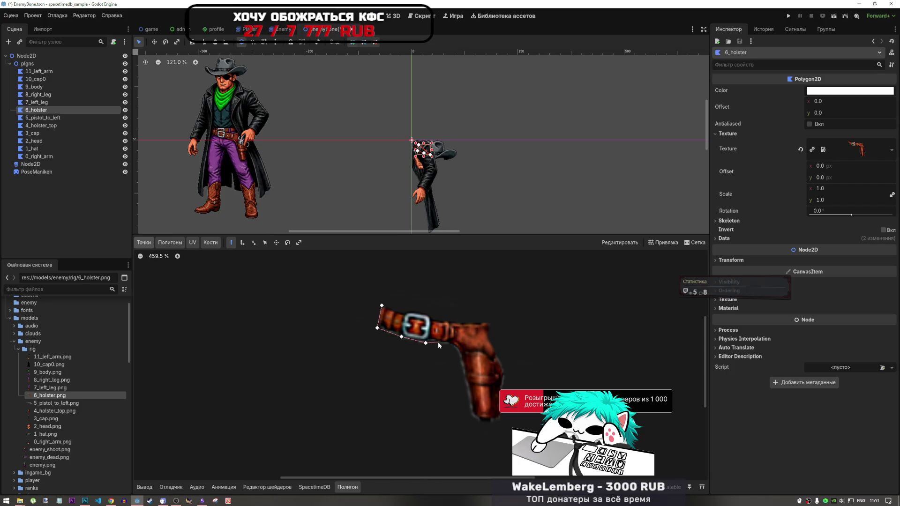
Undo the partial holster outline to start over.
key(ctrl+z)
key(Escape)
key(ctrl+shift+z)
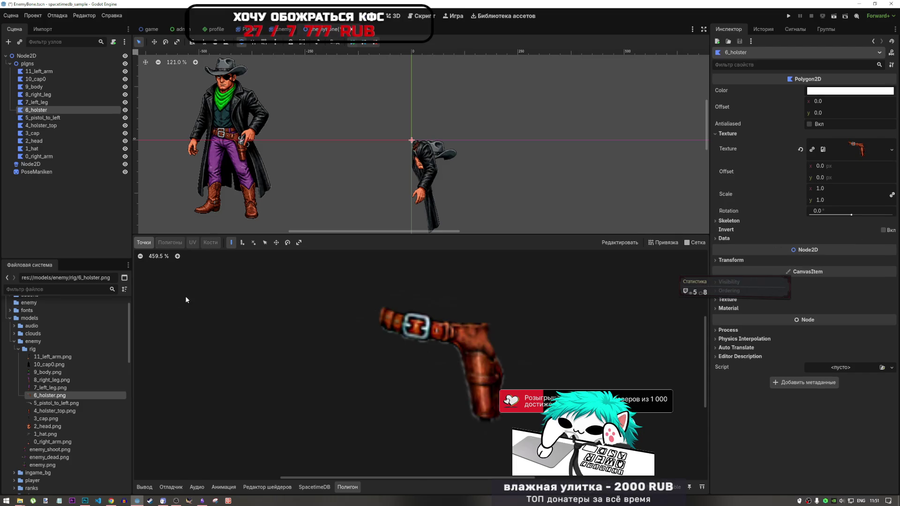
Start a fresh outline at the holster's bottom tip, up its right side and along the belt top.
click(478, 419)
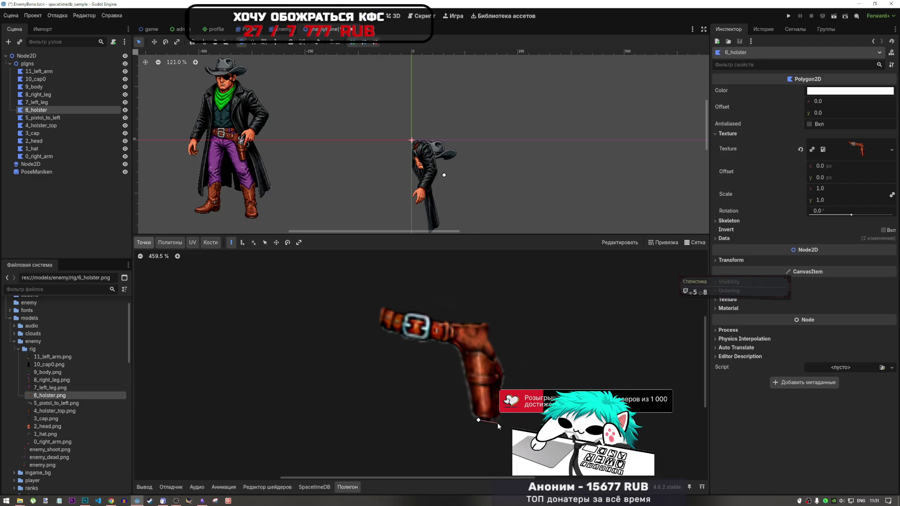
click(486, 422)
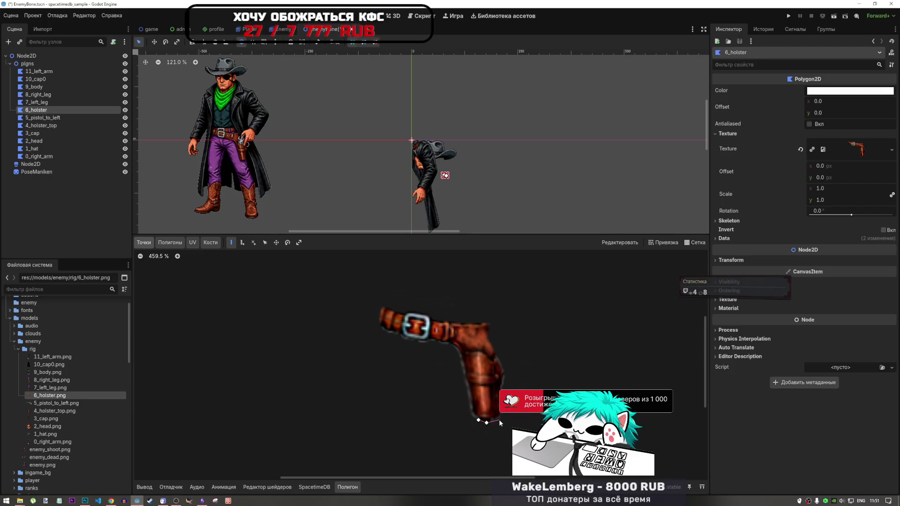
click(500, 420)
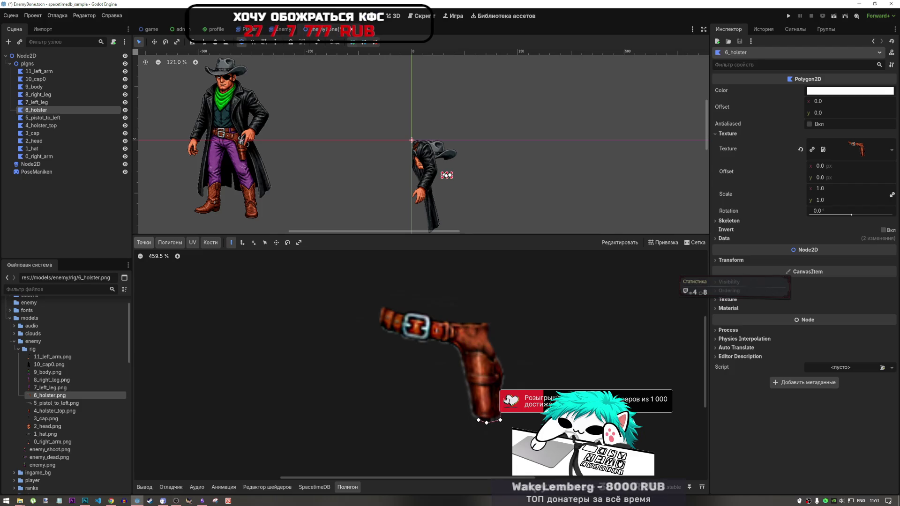
click(504, 371)
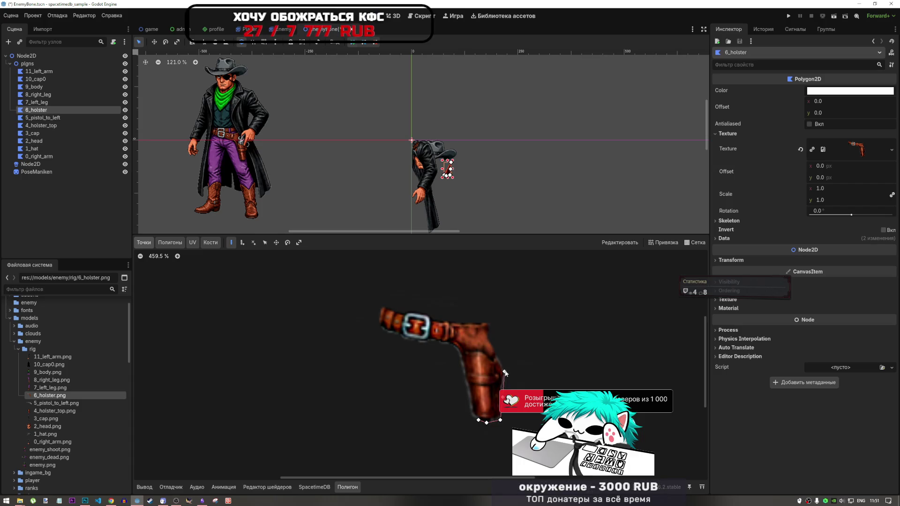
click(488, 336)
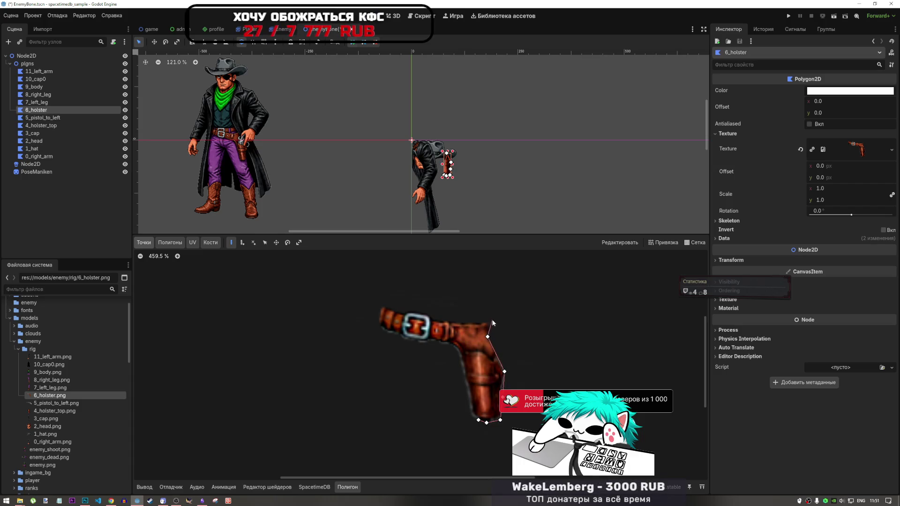
click(488, 321)
click(445, 320)
click(442, 322)
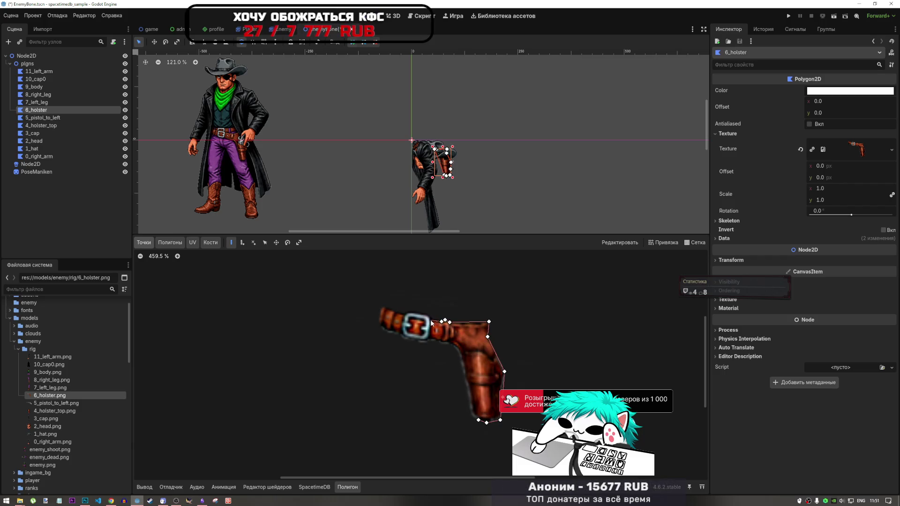
click(429, 313)
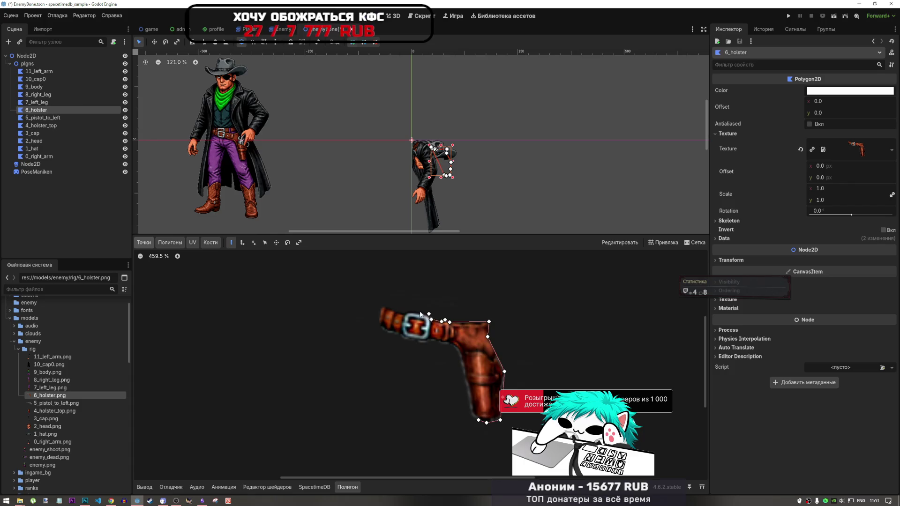
click(408, 311)
click(403, 314)
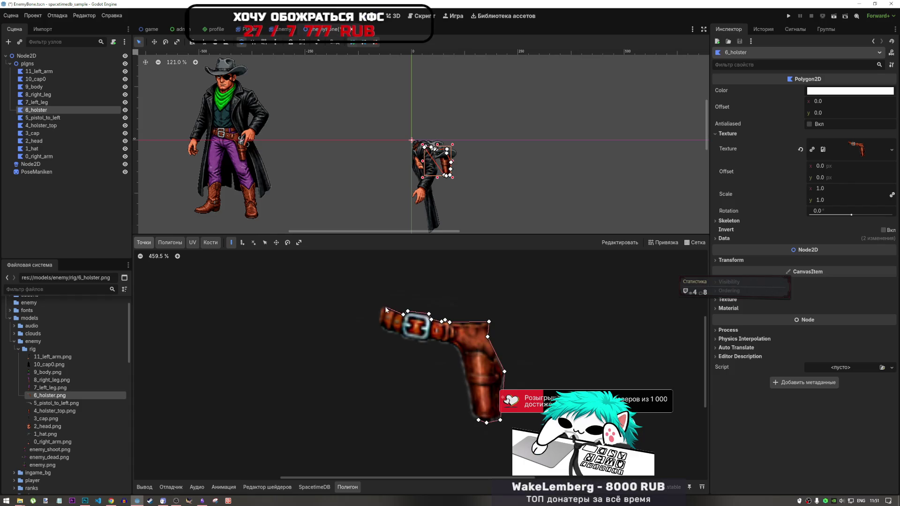
click(383, 304)
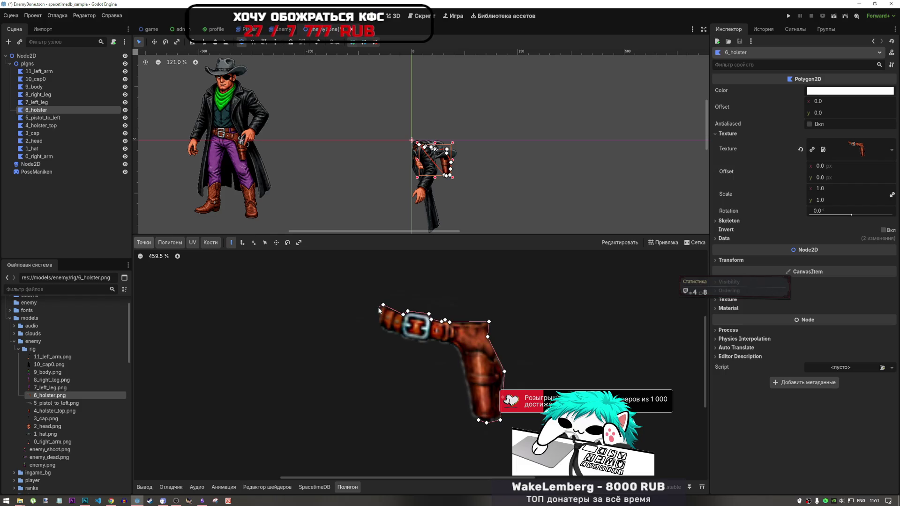
Trace the belt's left end and lower edge down the holster, closing at the bottom point.
click(378, 311)
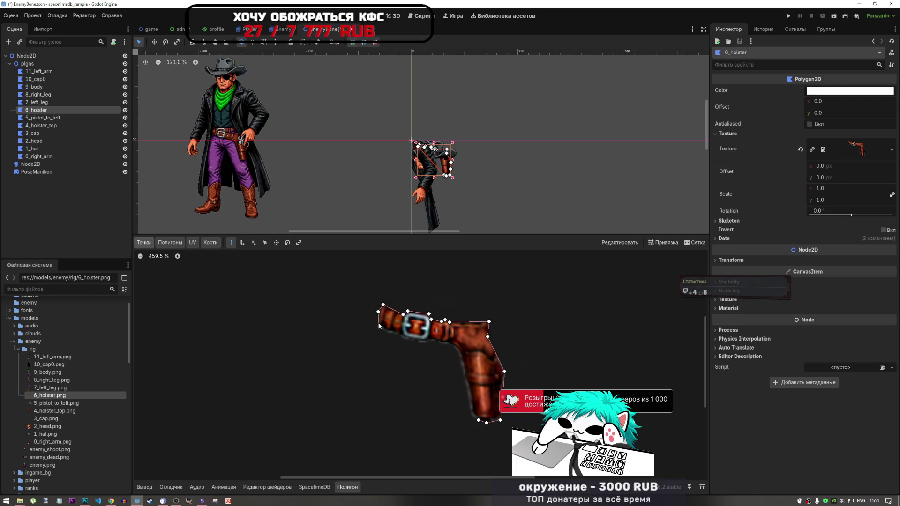
click(377, 323)
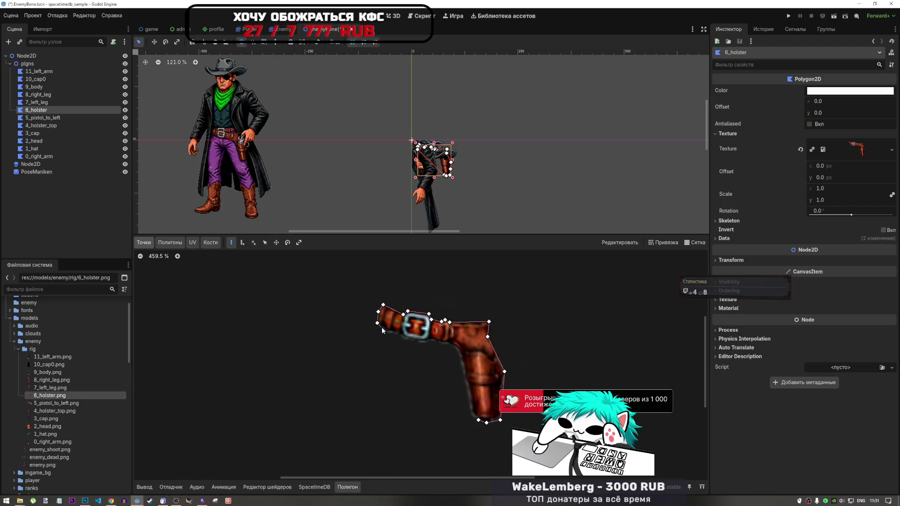
click(383, 328)
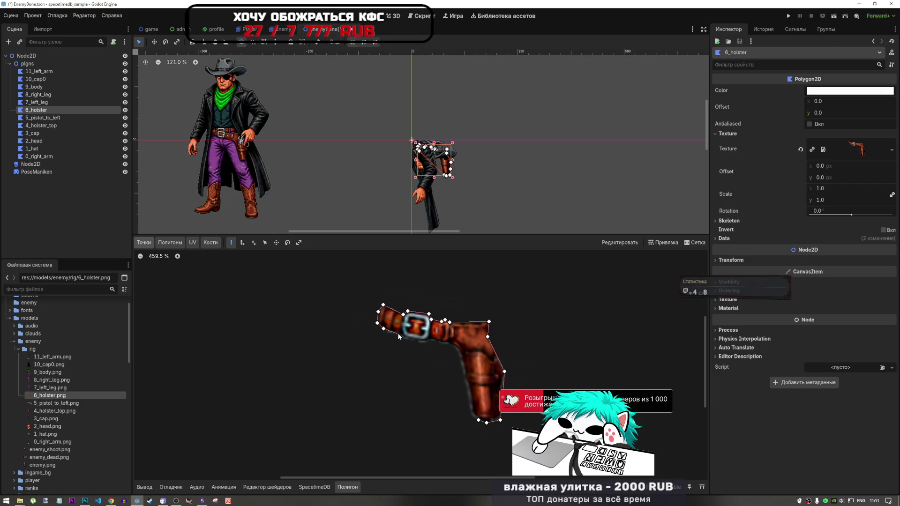
click(402, 335)
click(405, 339)
click(424, 341)
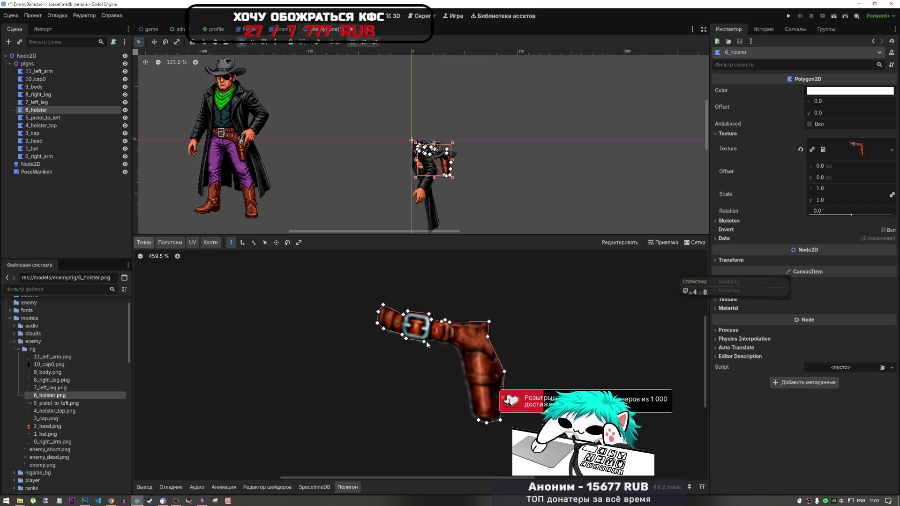
click(430, 339)
click(452, 345)
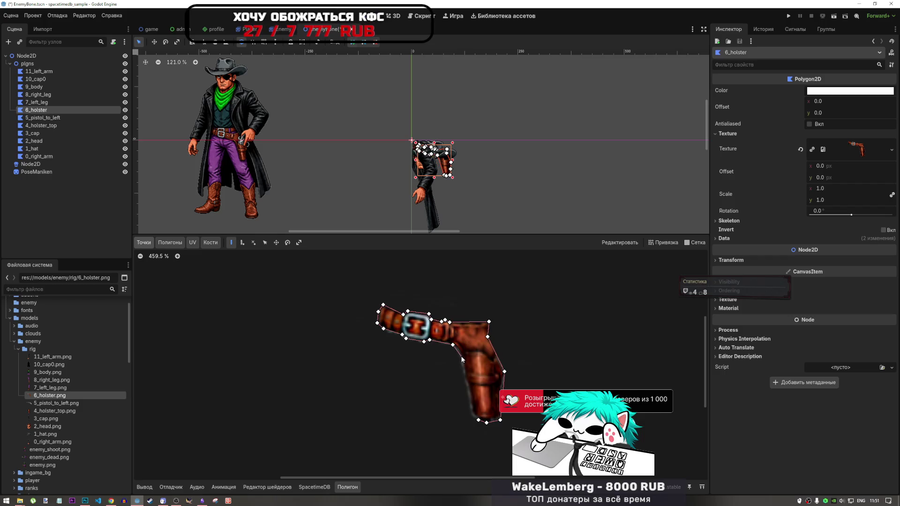
click(471, 409)
click(477, 422)
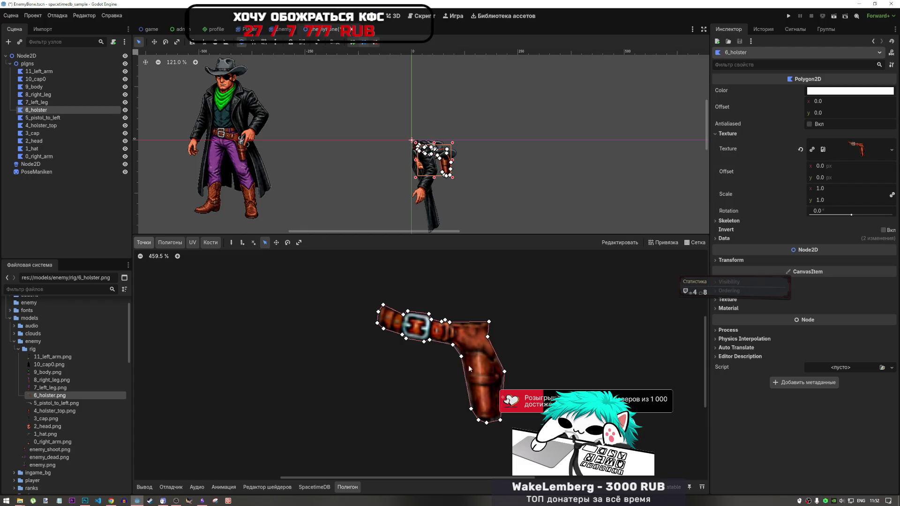
scroll(483, 394, down, 5)
scroll(486, 384, up, 3)
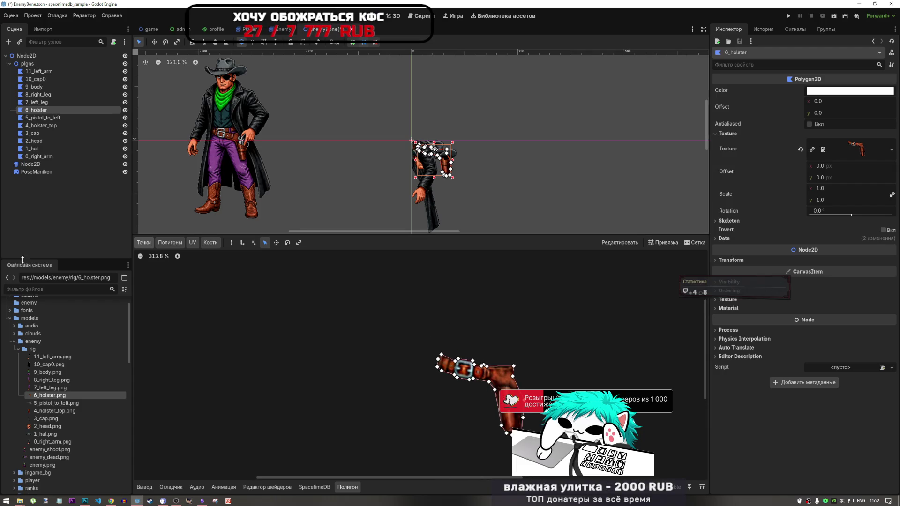
Select the 7_left_leg node and expand its Texture properties in the Inspector.
click(47, 387)
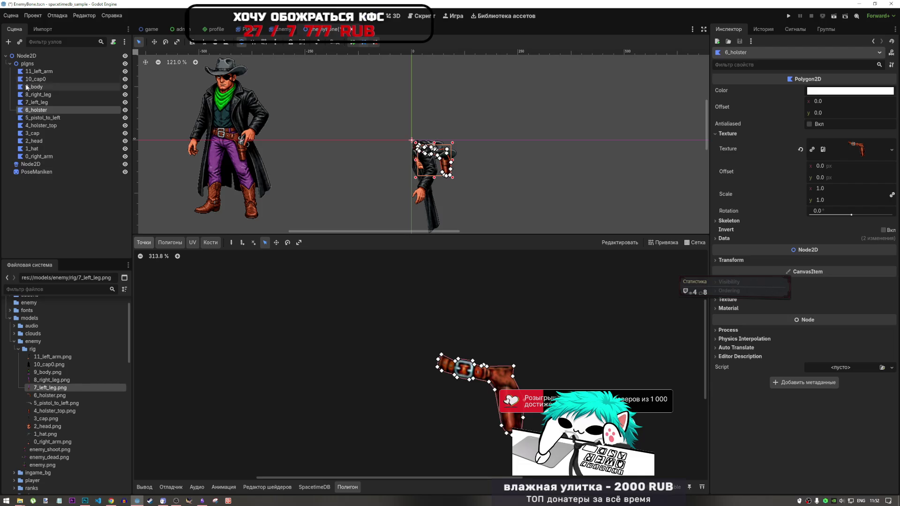
click(35, 102)
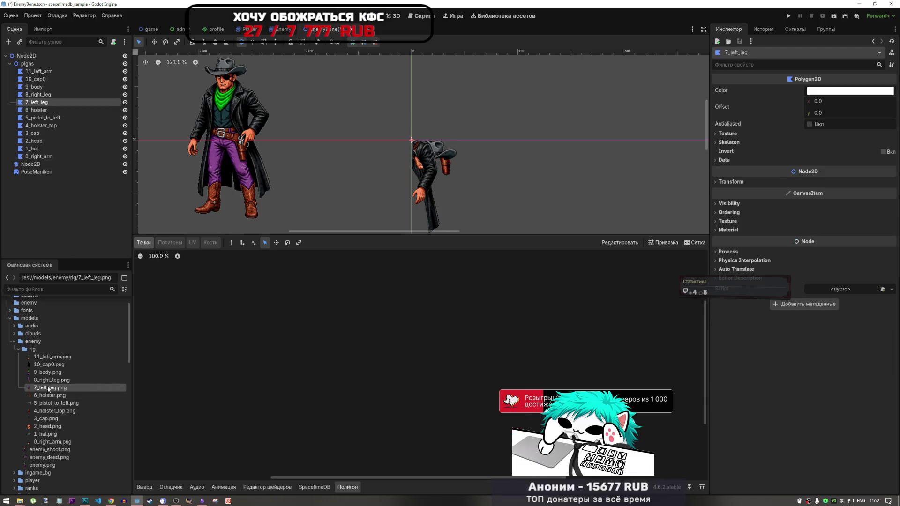
click(743, 141)
click(743, 142)
click(739, 133)
click(738, 134)
click(735, 135)
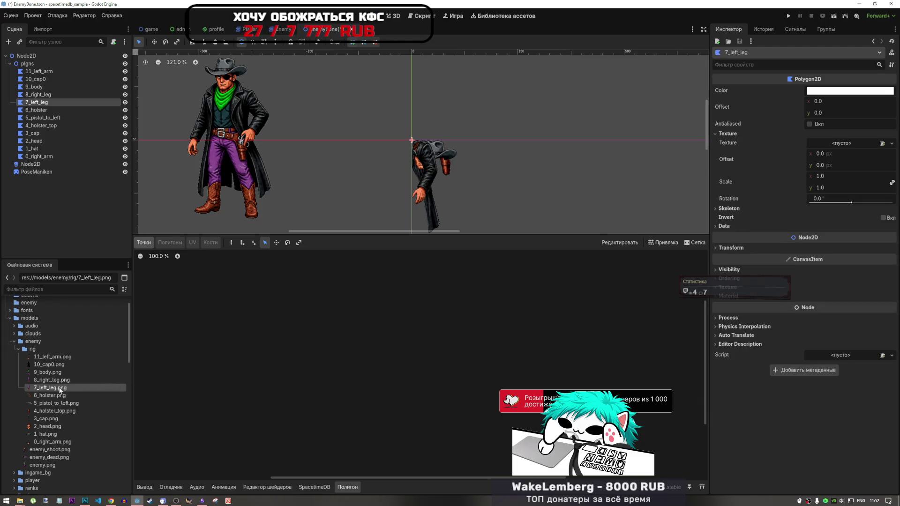
Assign 7_left_leg.png to the 7_left_leg polygon's Texture slot.
mouse_move(60, 389)
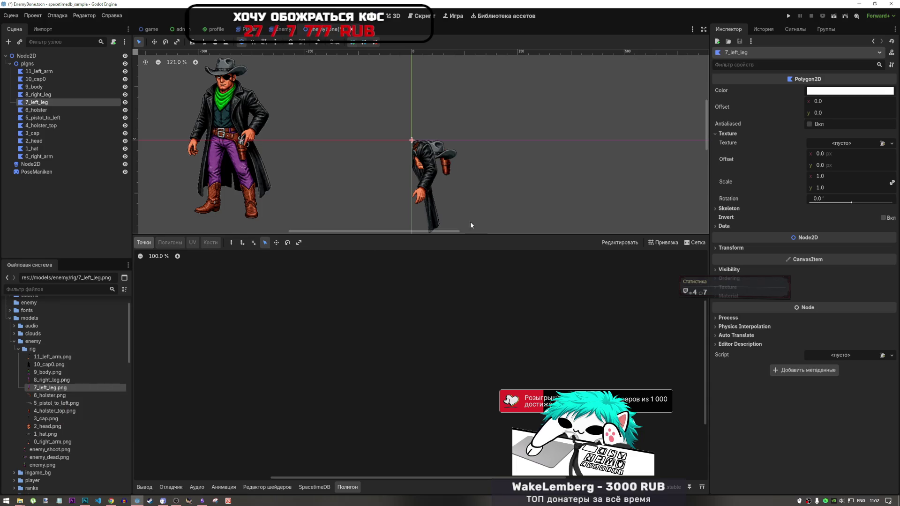
click(49, 381)
click(54, 388)
click(55, 381)
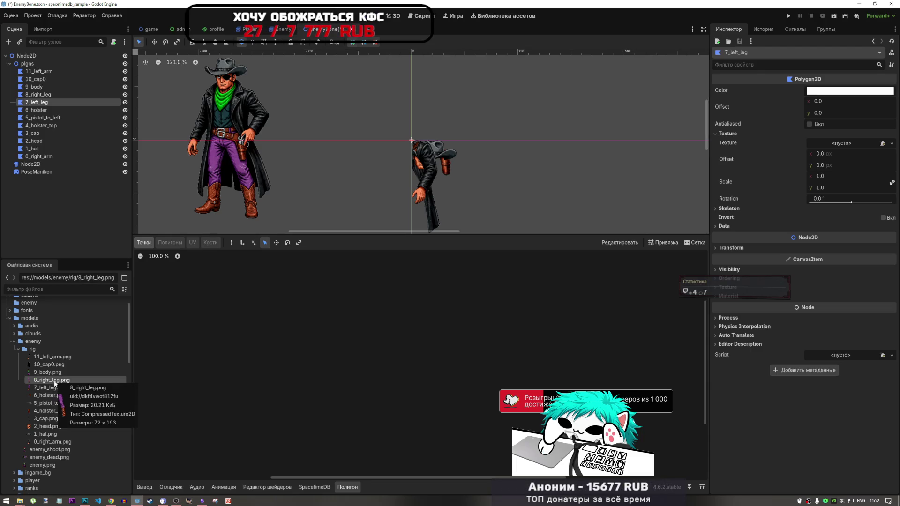
click(54, 387)
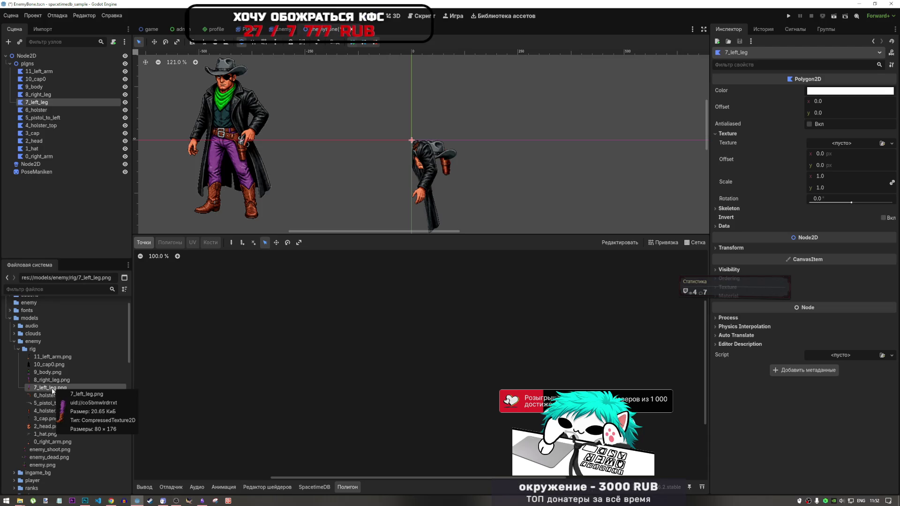
drag(52, 389, 842, 144)
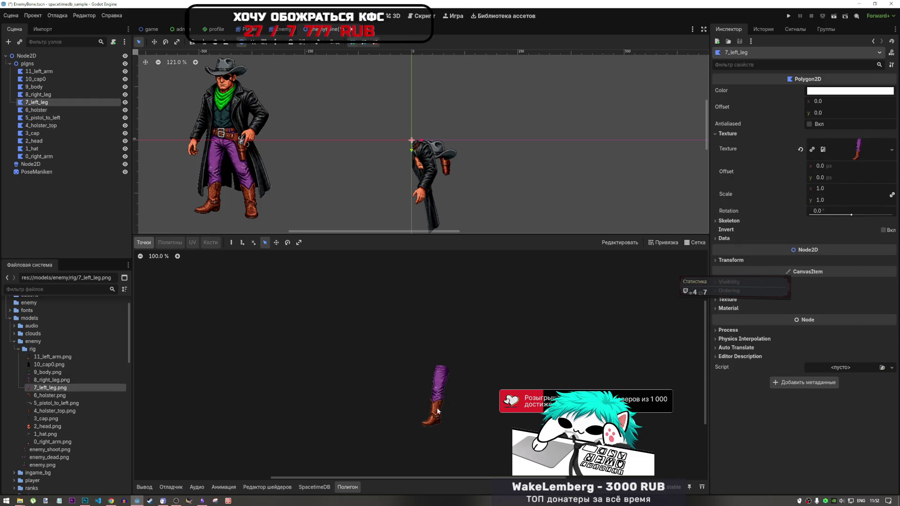
Start the leg outline at the thigh top and trace down the left side to the toe tip.
scroll(437, 423, up, 5)
scroll(437, 423, up, 2)
click(231, 242)
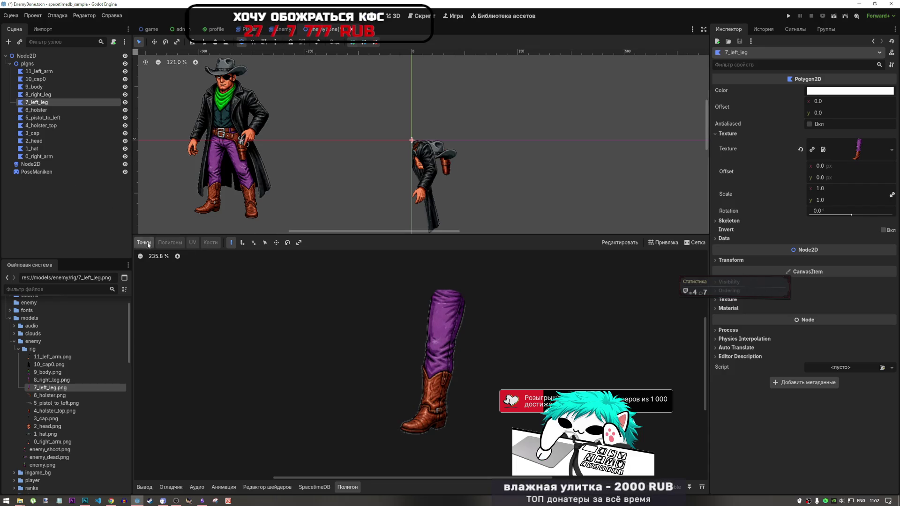
click(434, 288)
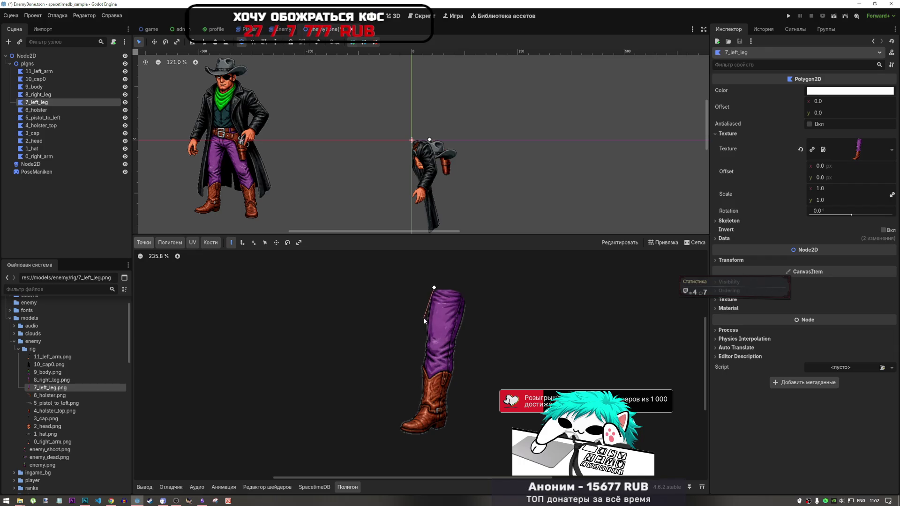
click(429, 300)
click(423, 361)
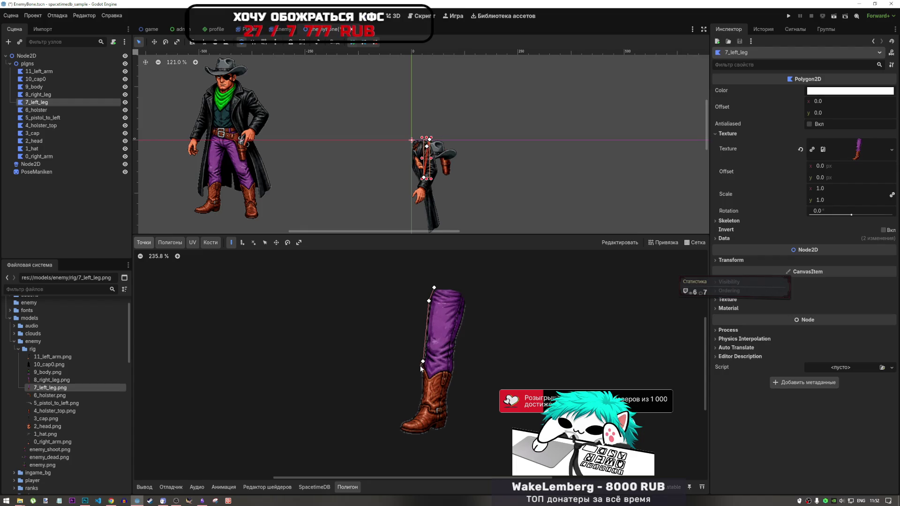
click(420, 365)
click(420, 402)
click(415, 414)
click(400, 424)
click(400, 431)
Trace along the sole, heel and up the leg's right side, closing at the first point.
click(406, 434)
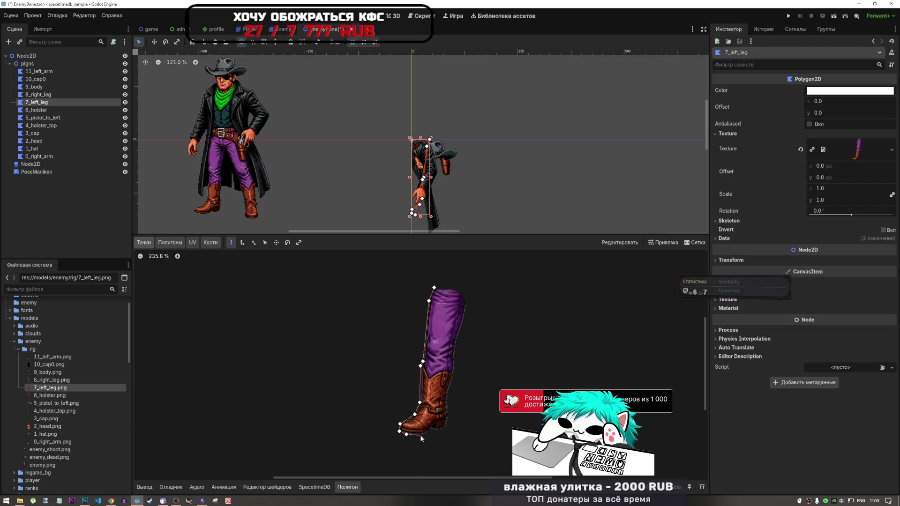
click(418, 435)
click(428, 431)
click(433, 430)
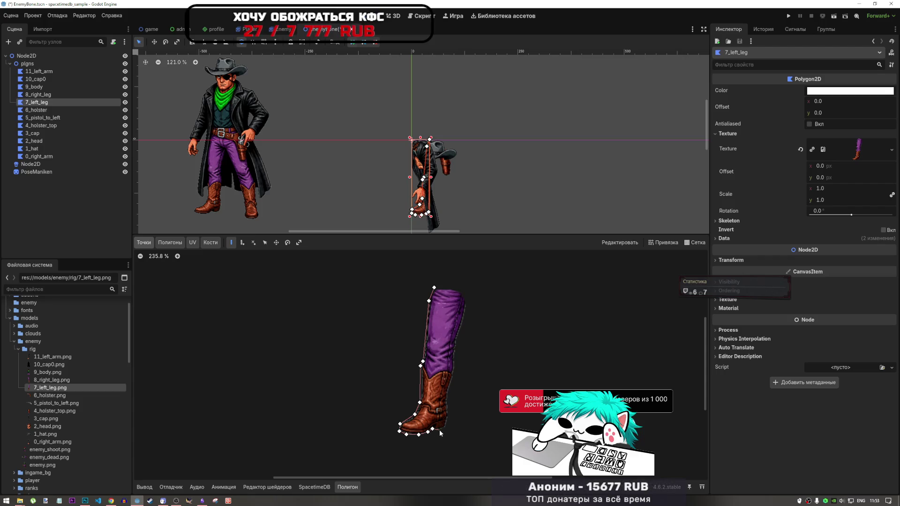
click(436, 430)
click(446, 428)
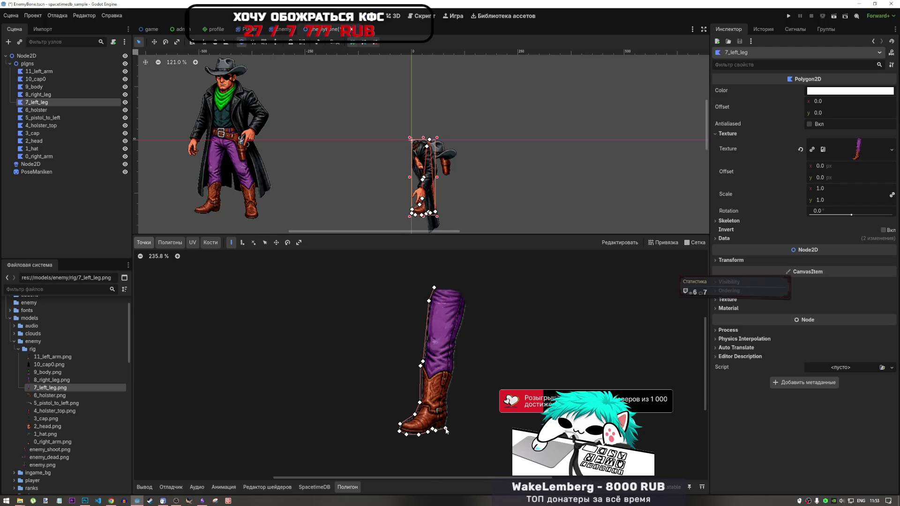
click(449, 415)
click(447, 399)
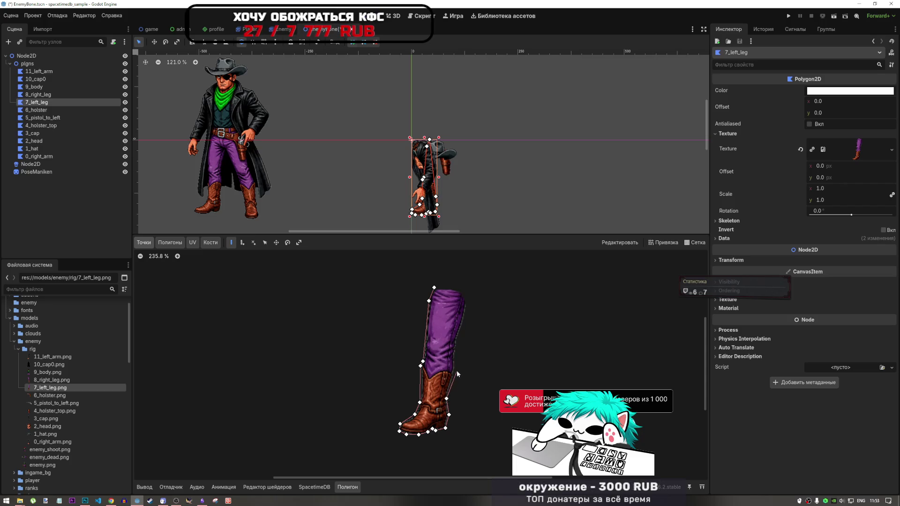
click(455, 371)
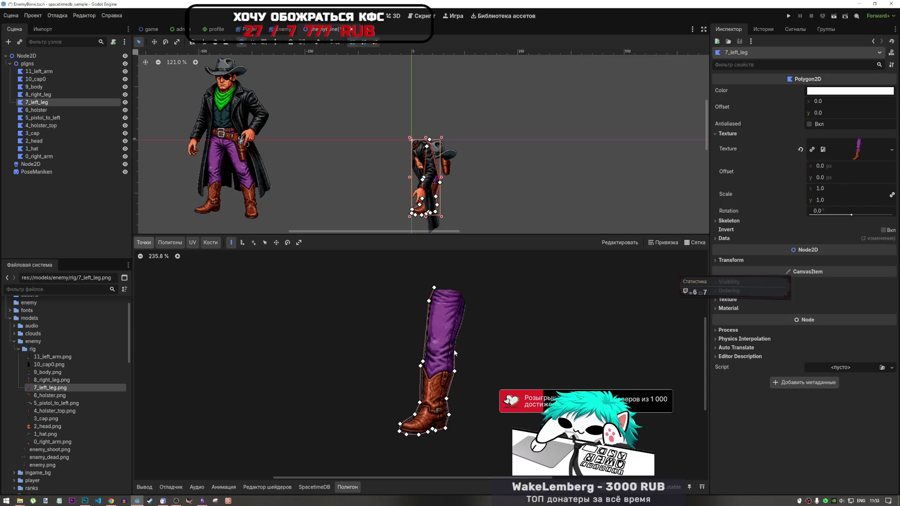
click(456, 341)
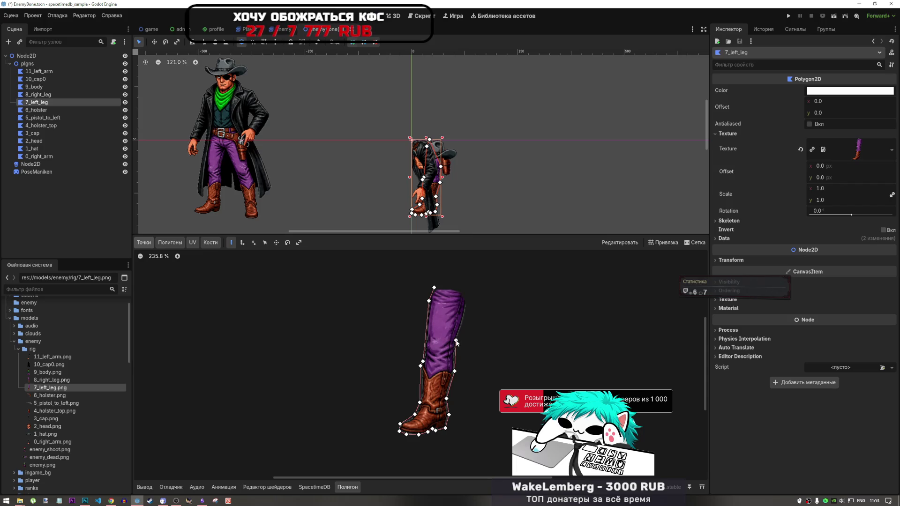
click(465, 312)
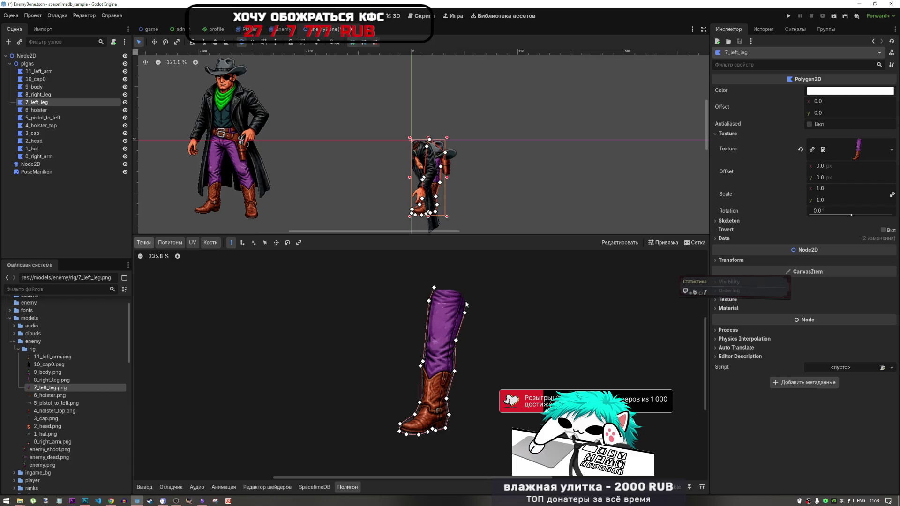
click(467, 300)
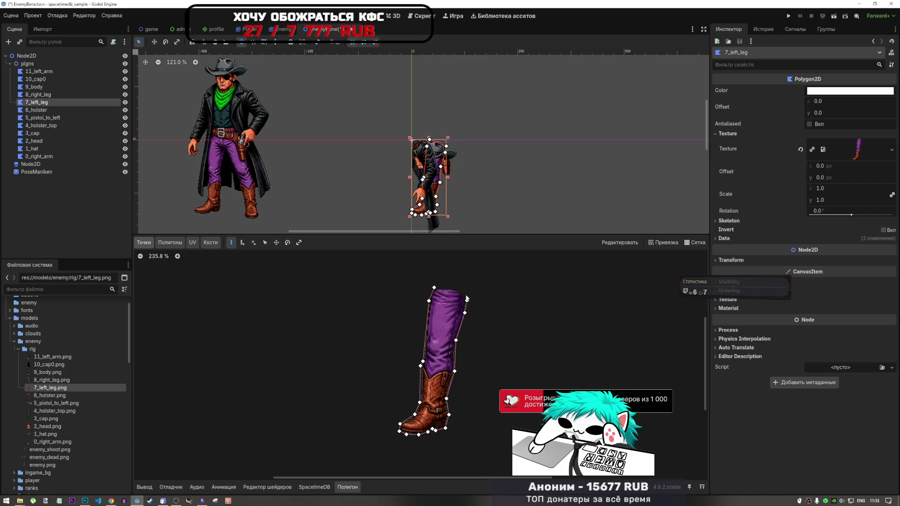
click(458, 287)
click(434, 288)
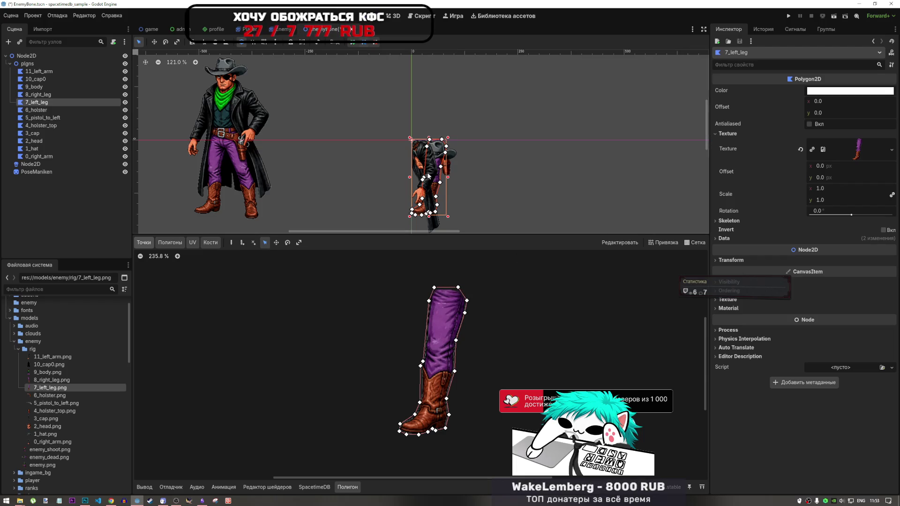
Select the 8_right_leg polygon node in the Scene dock.
scroll(427, 139, up, 8)
scroll(420, 137, down, 9)
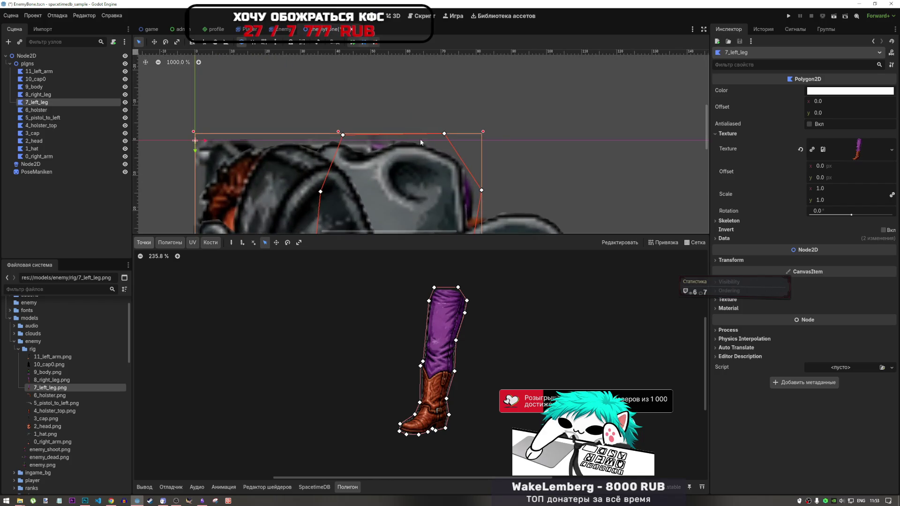
scroll(418, 158, up, 4)
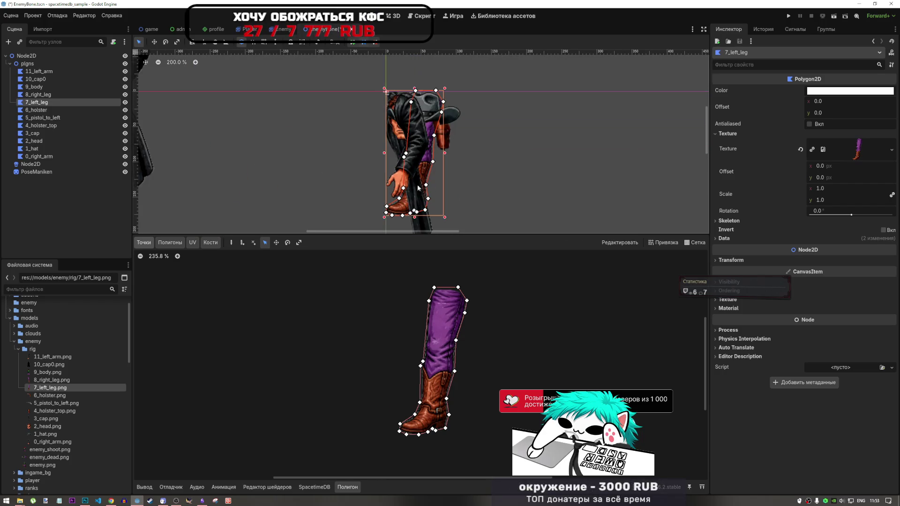
click(38, 94)
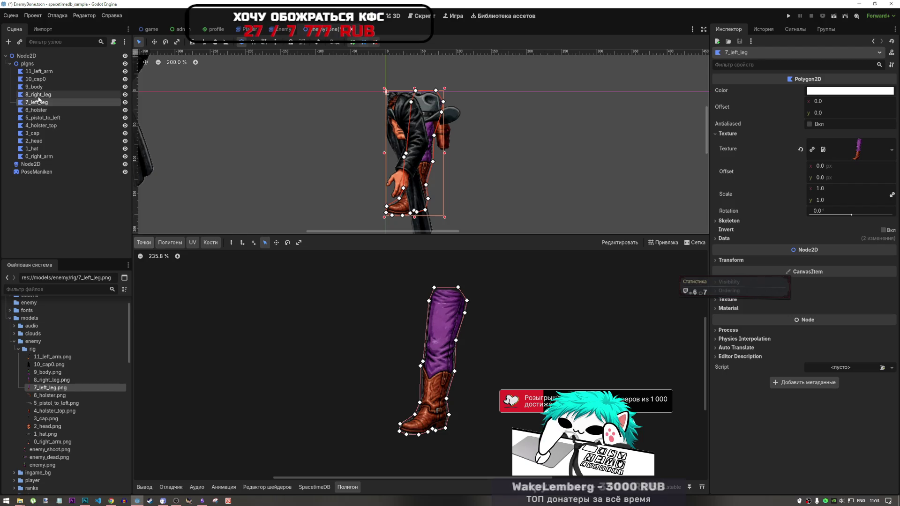
Assign 8_right_leg.png as the 8_right_leg polygon's texture and zoom in with Create Points active.
click(37, 381)
mouse_move(37, 380)
mouse_down()
mouse_move(816, 215)
mouse_move(734, 134)
mouse_move(844, 143)
mouse_up()
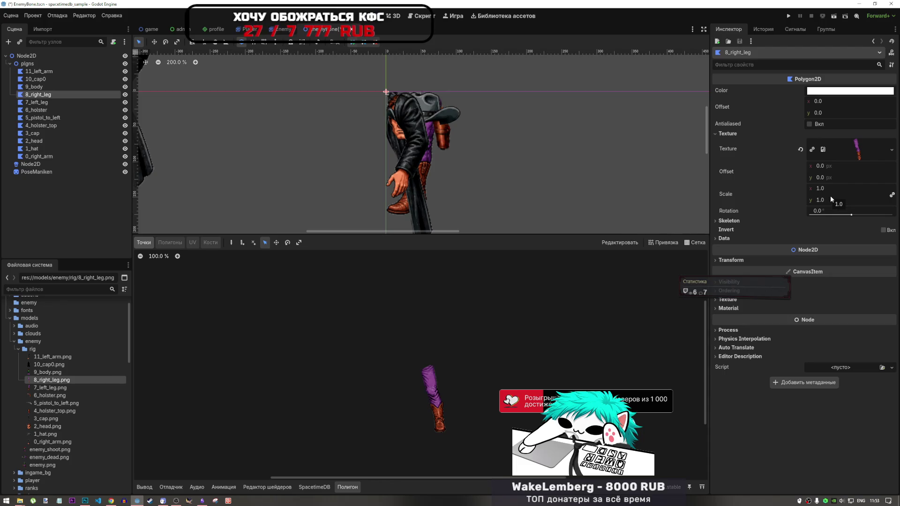
scroll(450, 422, up, 7)
click(231, 242)
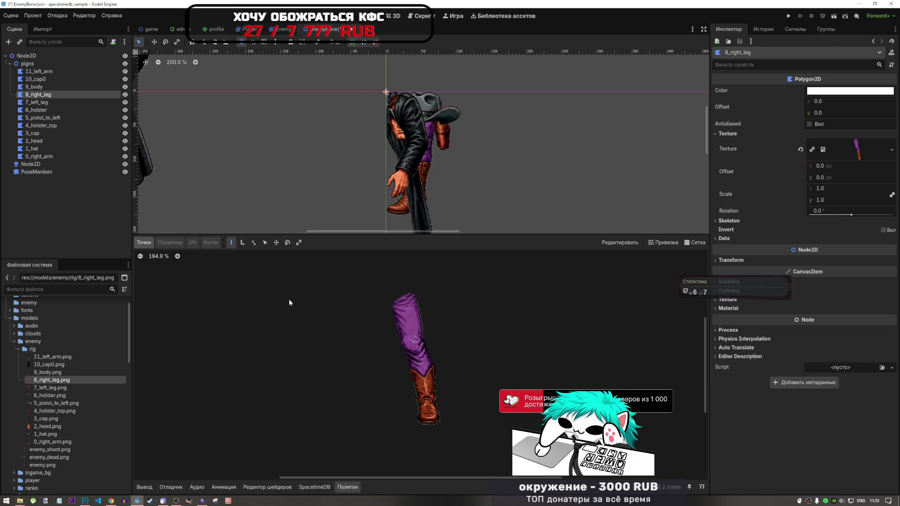
scroll(270, 335, up, 3)
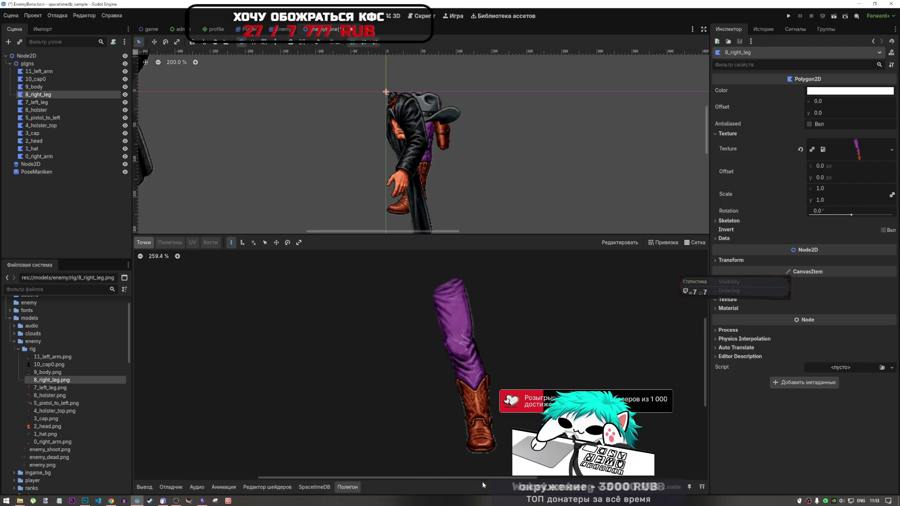
Trace the right leg from the boot tip up its right side to the top-right corner.
click(472, 453)
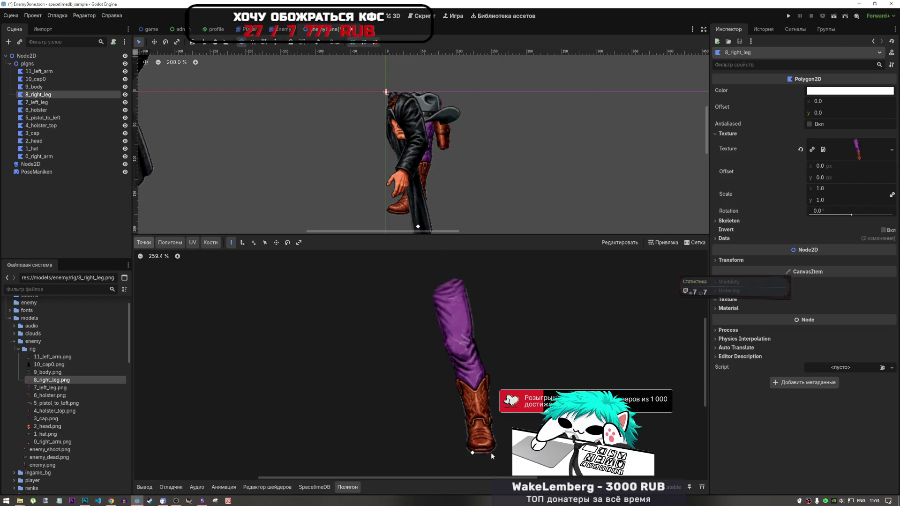
click(491, 452)
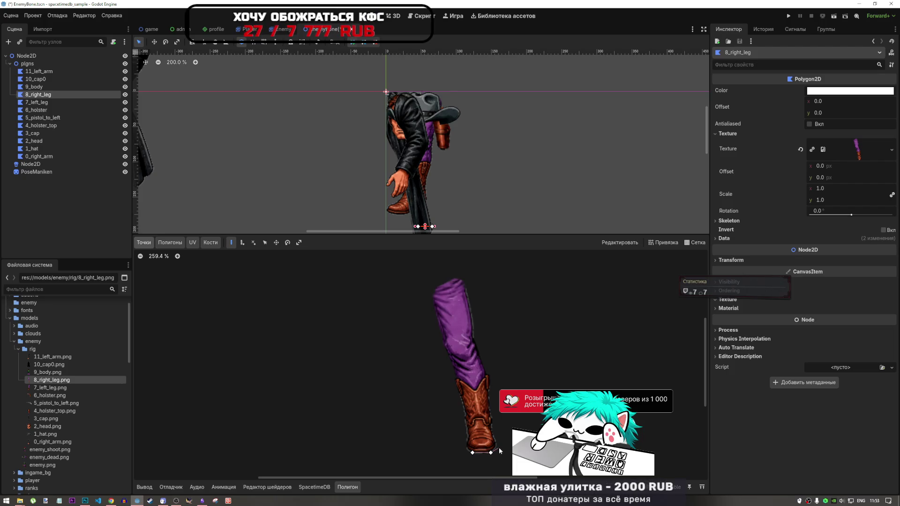
click(497, 444)
click(492, 426)
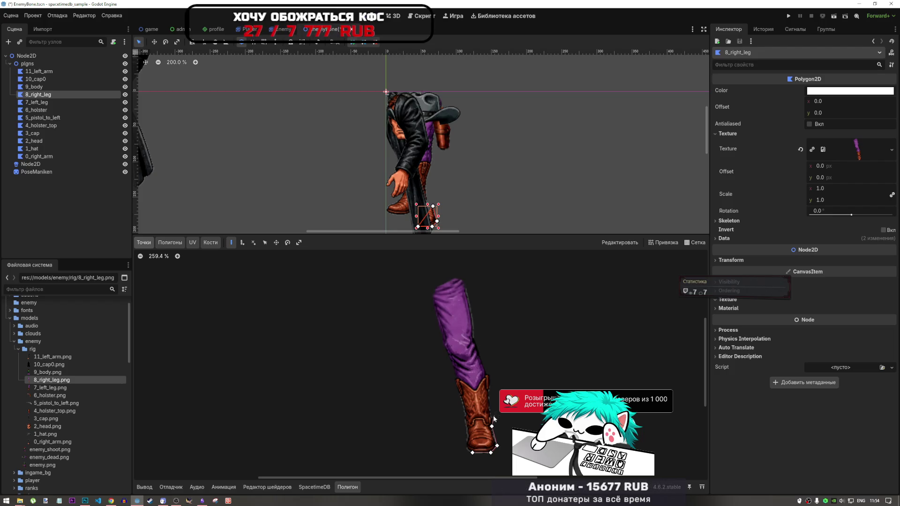
click(492, 417)
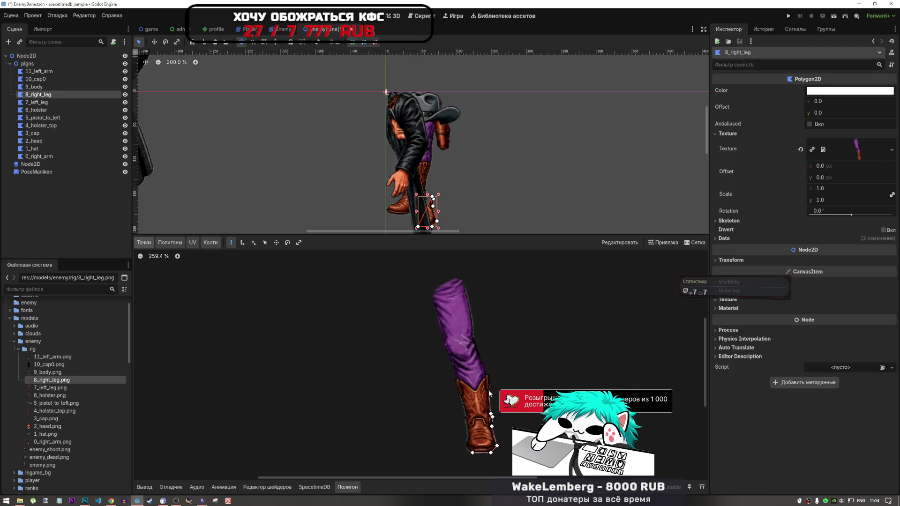
click(489, 390)
click(491, 378)
click(487, 373)
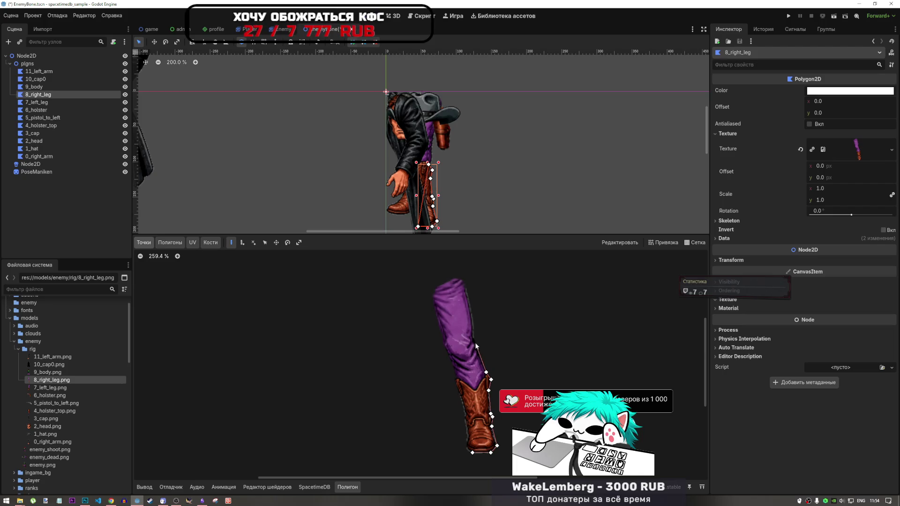
click(474, 340)
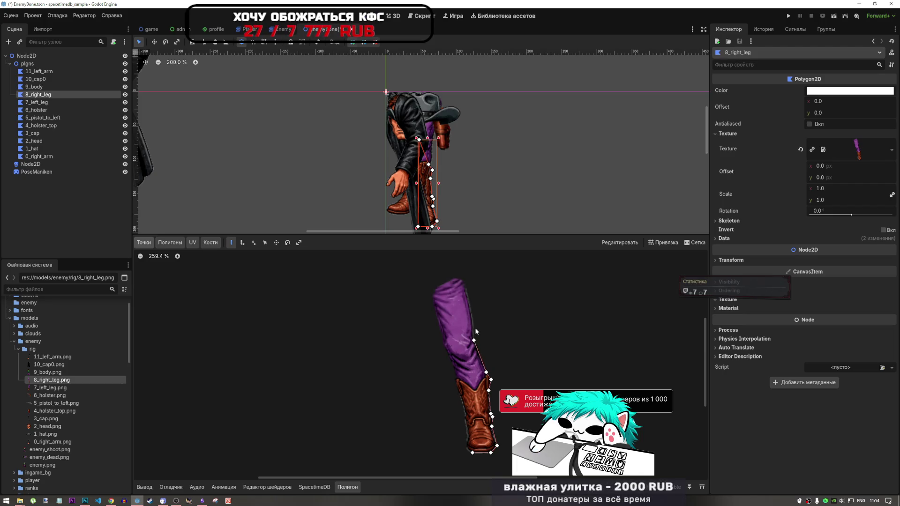
click(472, 316)
click(465, 287)
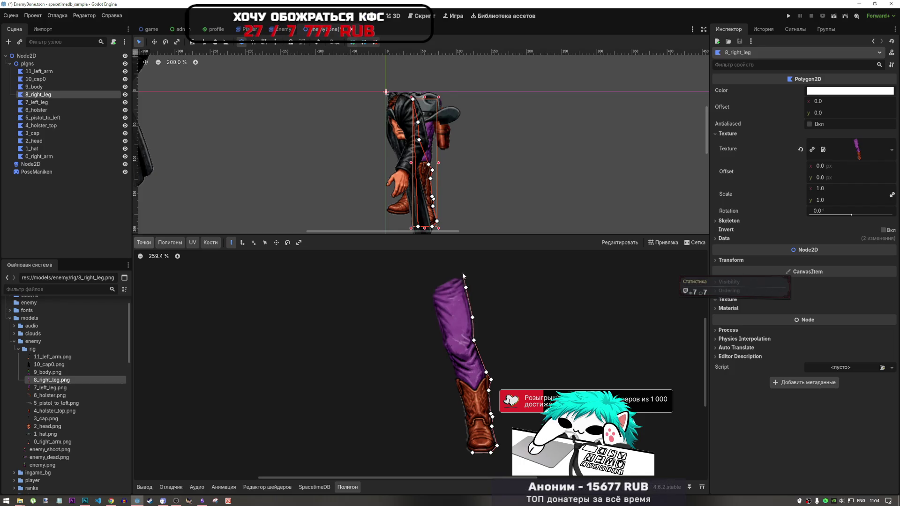
click(460, 276)
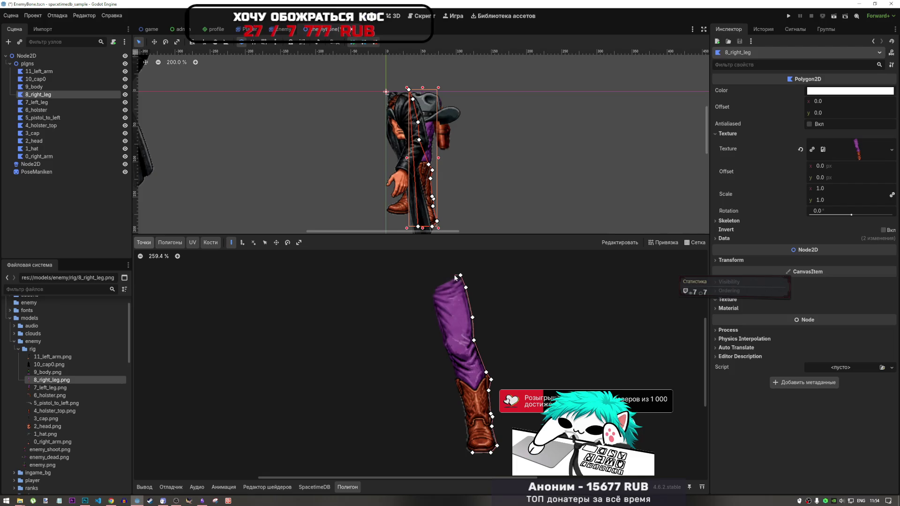
Trace across the leg top and down its left side, closing at the boot tip, then select 9_body.
click(455, 276)
click(433, 287)
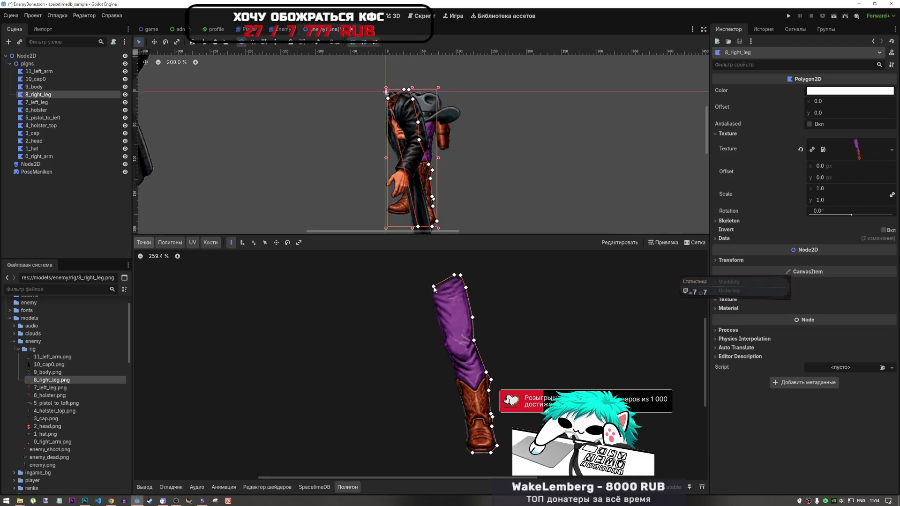
click(432, 294)
click(432, 302)
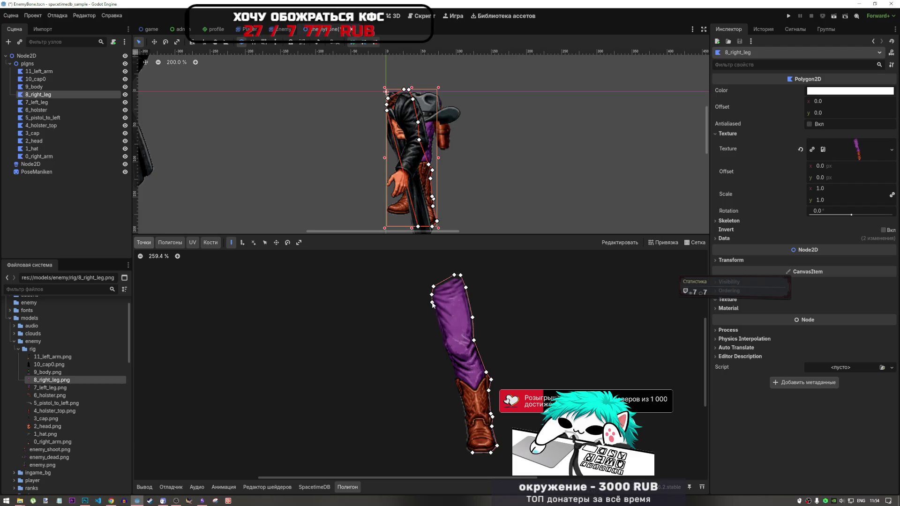
click(443, 342)
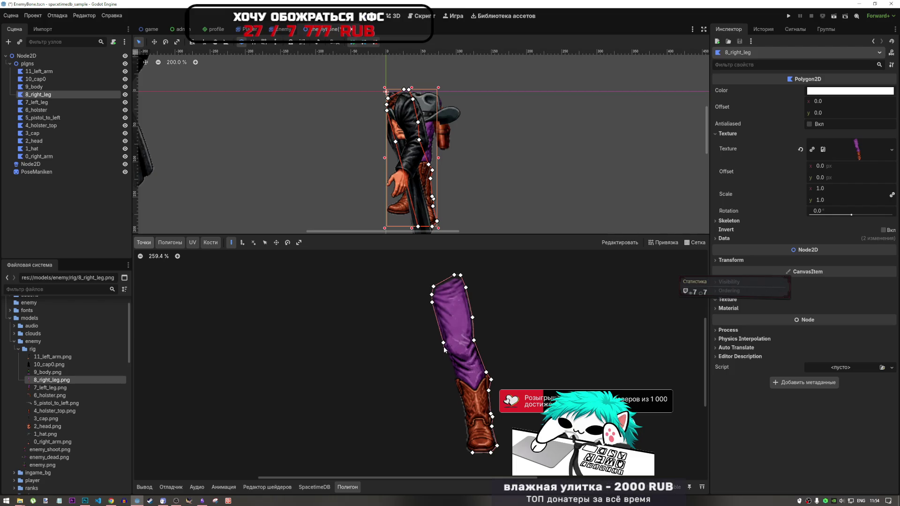
click(446, 350)
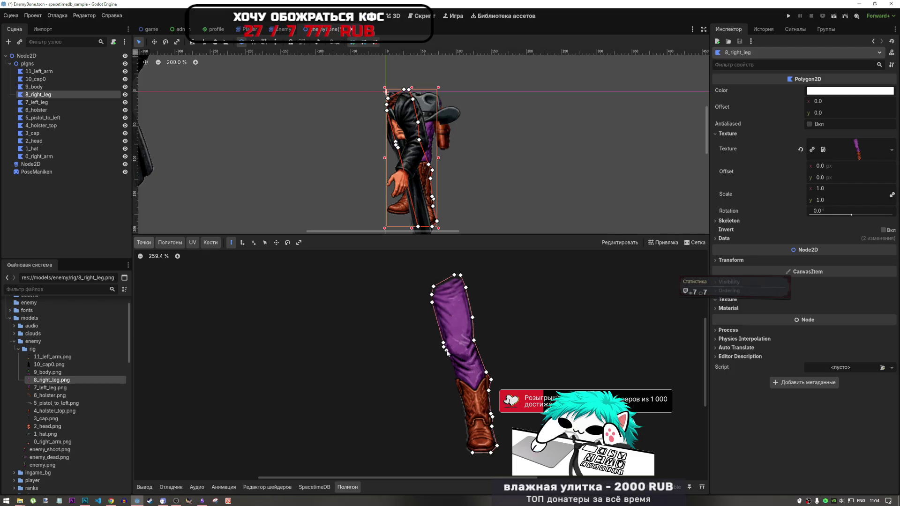
click(456, 379)
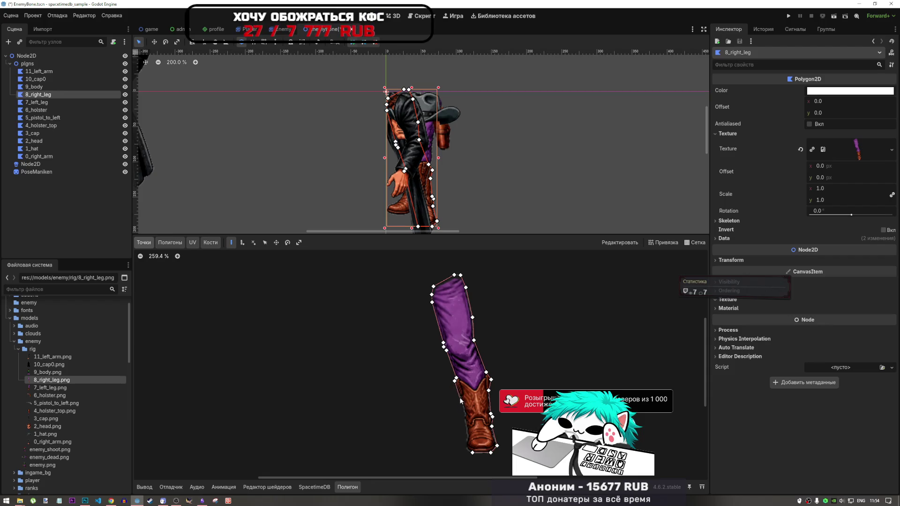
click(460, 399)
click(464, 414)
click(465, 425)
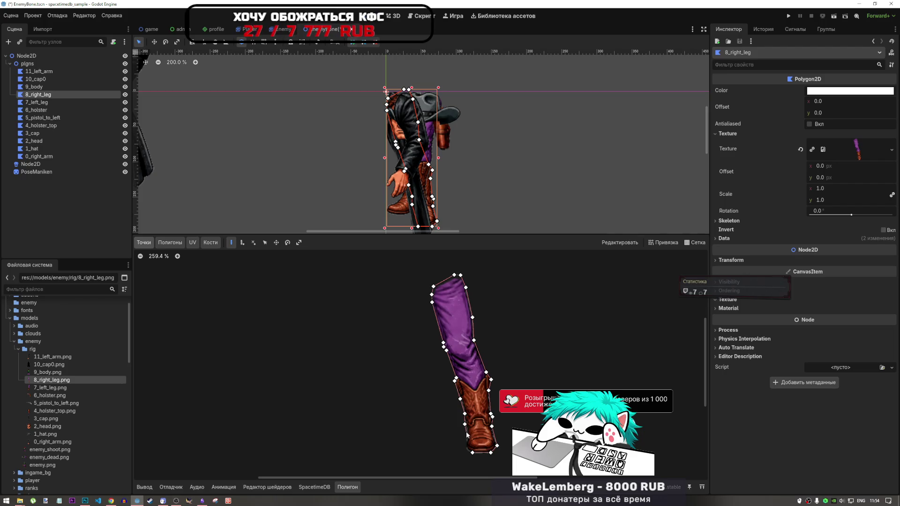
click(467, 441)
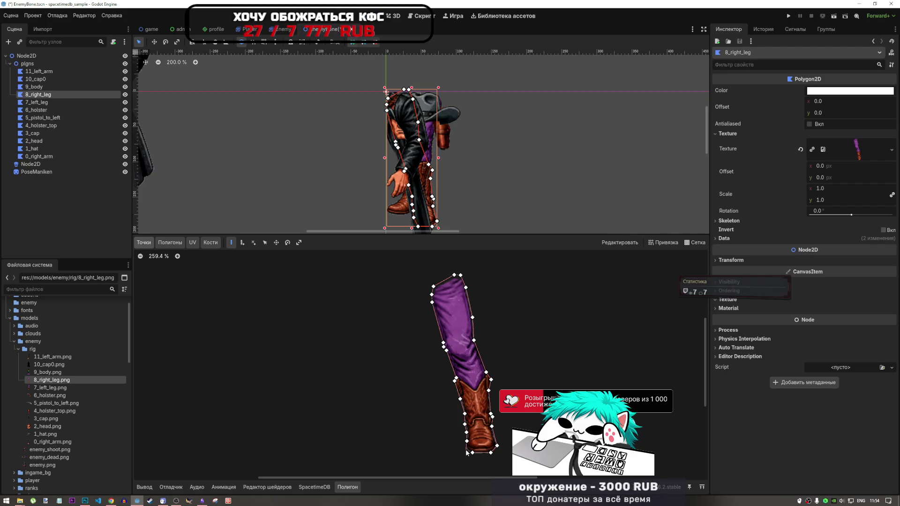
click(467, 449)
click(472, 452)
scroll(504, 375, down, 4)
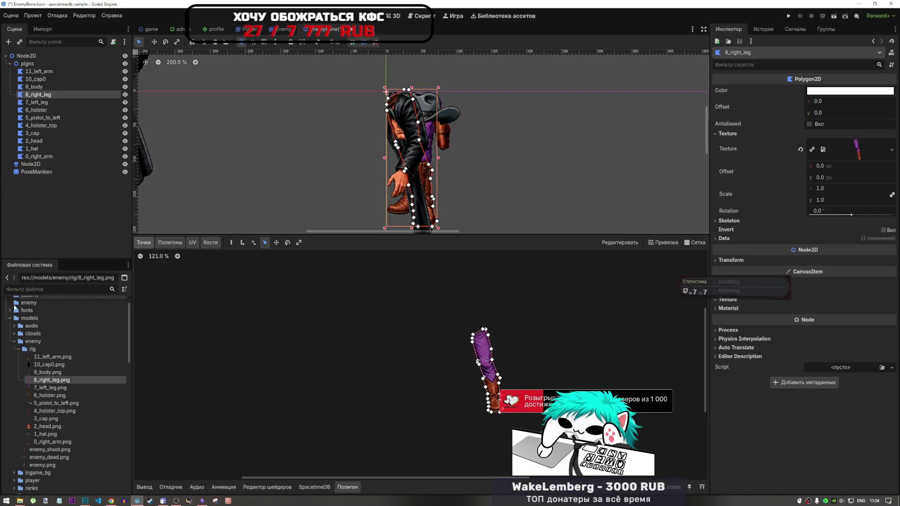
click(46, 87)
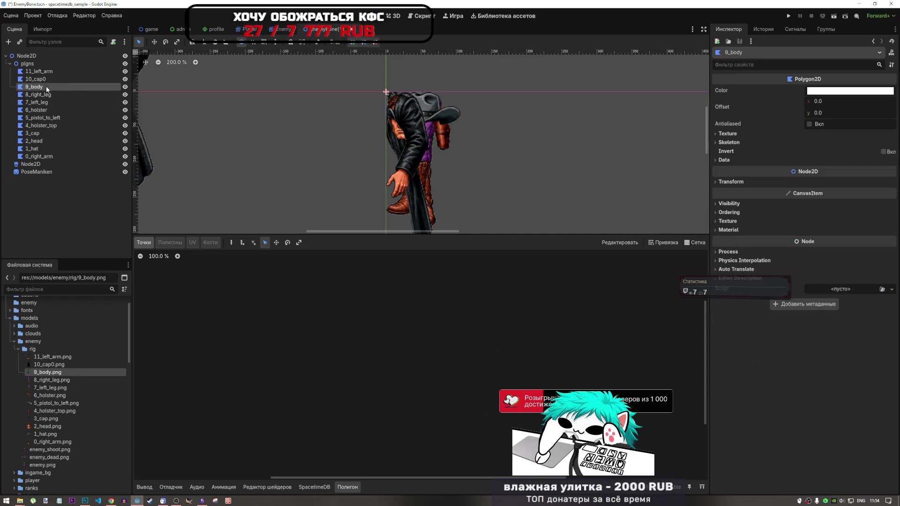
Assign 9_body.png to the 9_body polygon's Texture and zoom in with Create Polygon active.
mouse_move(47, 372)
mouse_down()
mouse_move(740, 135)
mouse_move(877, 147)
mouse_move(856, 149)
mouse_up()
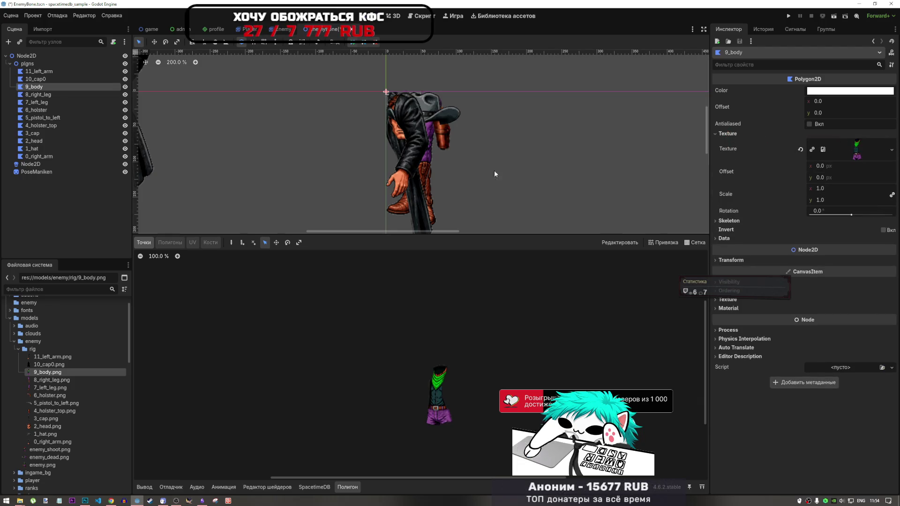
scroll(452, 385, up, 3)
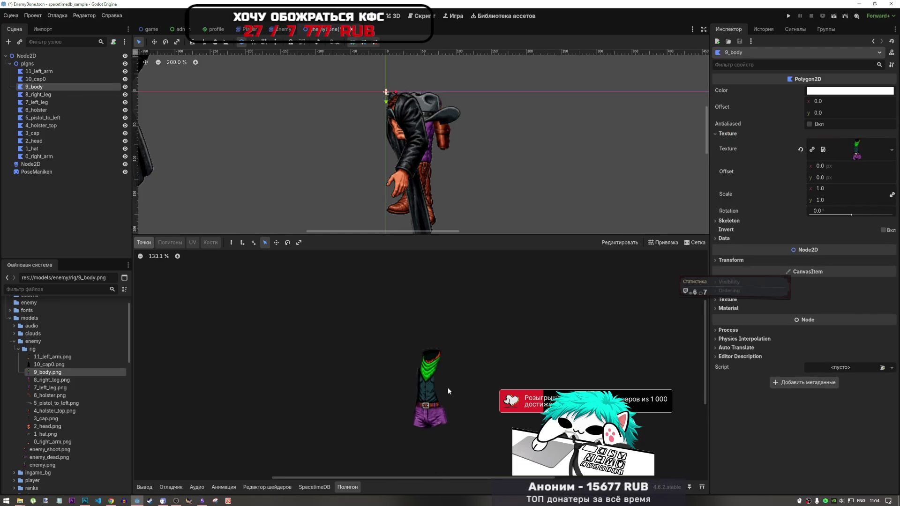
scroll(442, 398, up, 6)
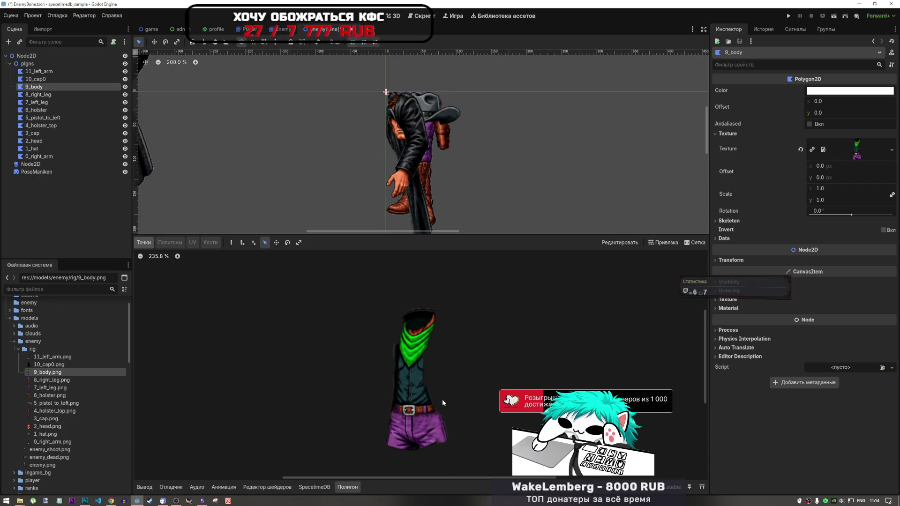
scroll(424, 302, up, 2)
scroll(440, 351, down, 3)
scroll(432, 314, up, 1)
scroll(432, 317, up, 2)
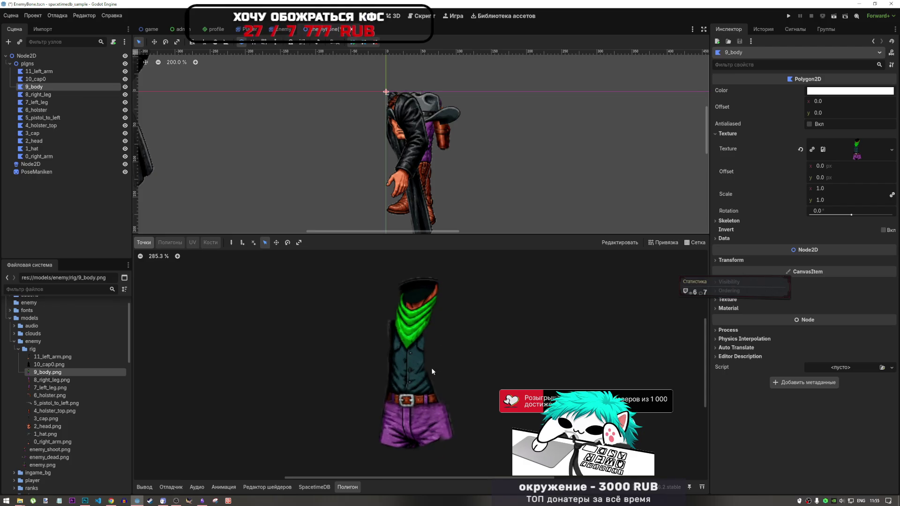
scroll(423, 293, up, 1)
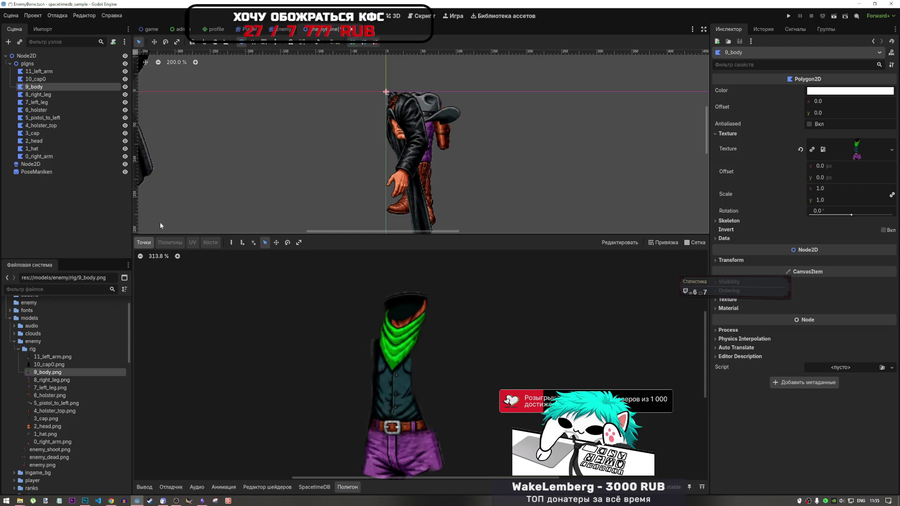
scroll(375, 274, up, 4)
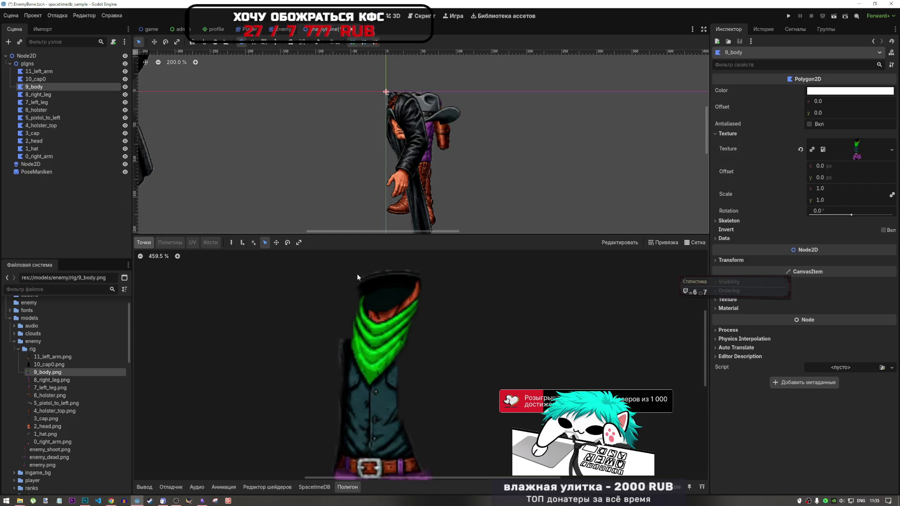
scroll(422, 314, down, 3)
scroll(375, 291, up, 3)
click(231, 242)
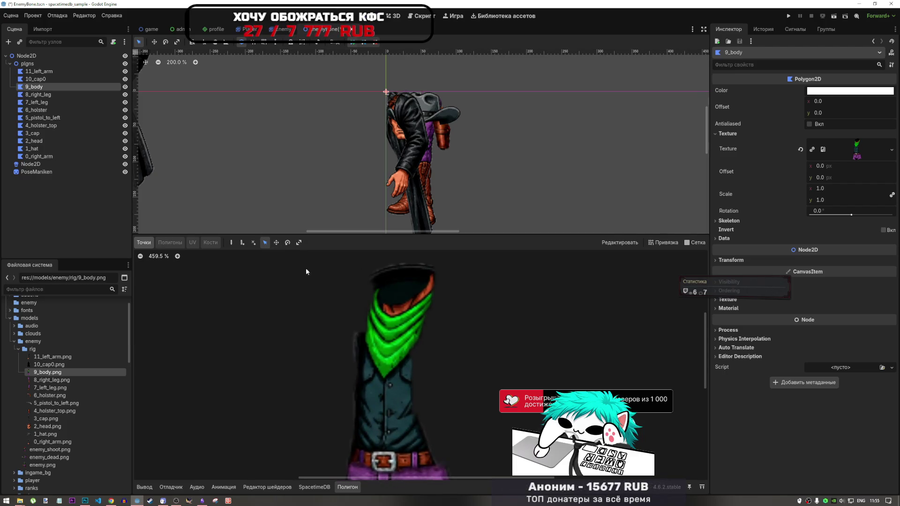
Place body outline points from the neck's left, across the neck top, down the right side to the trousers' bottom-right corner.
click(370, 274)
click(398, 261)
click(438, 266)
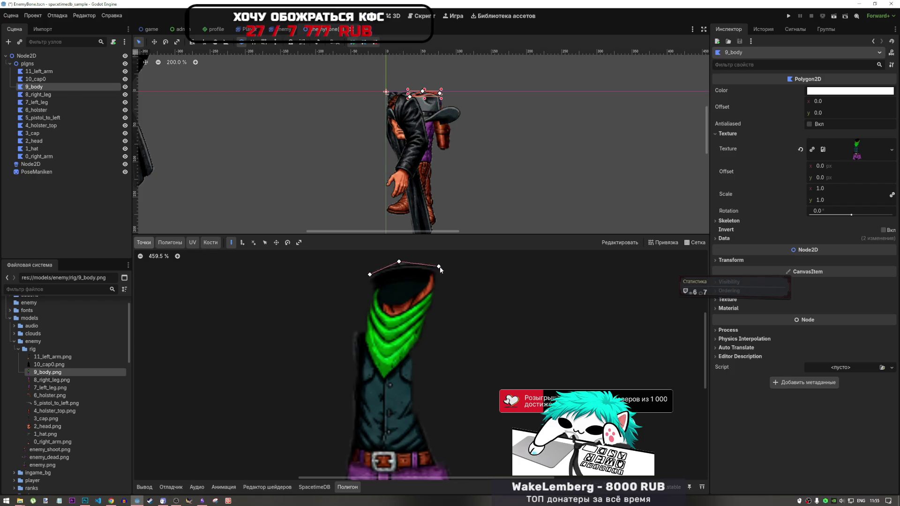
click(432, 304)
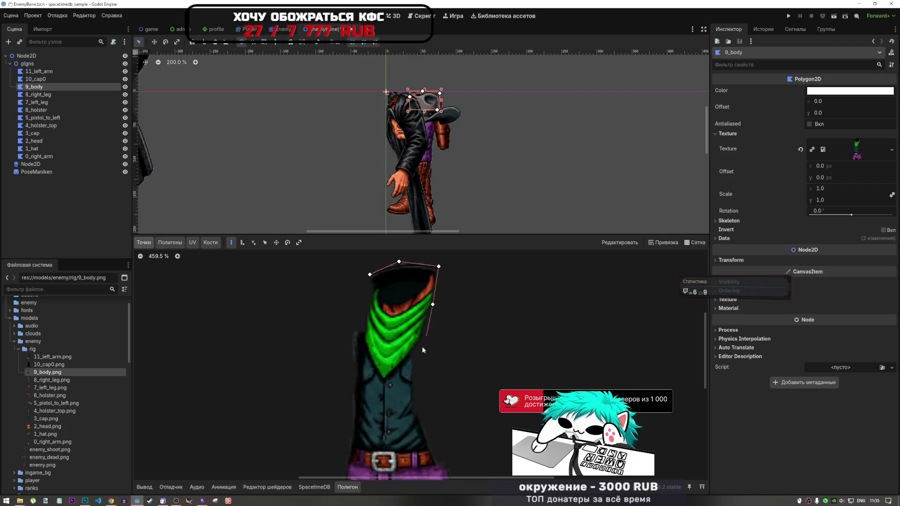
click(414, 377)
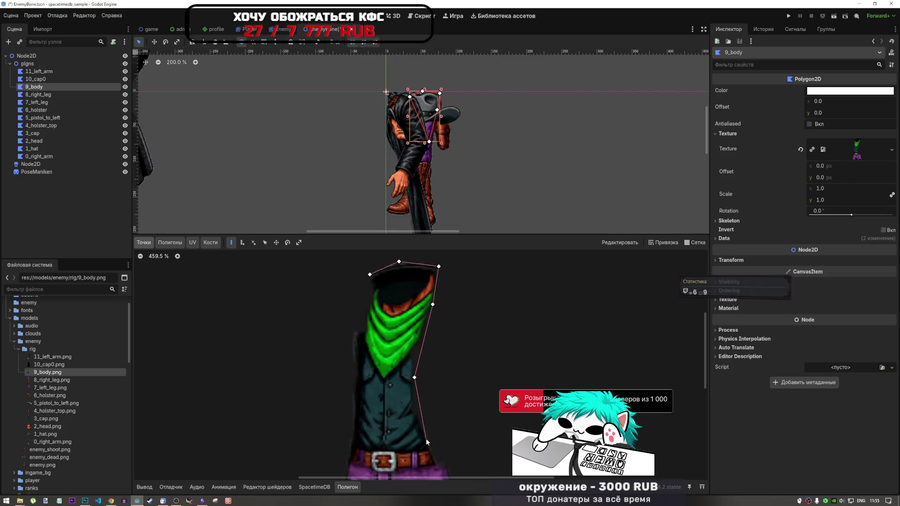
click(417, 407)
scroll(418, 409, down, 3)
scroll(424, 450, up, 3)
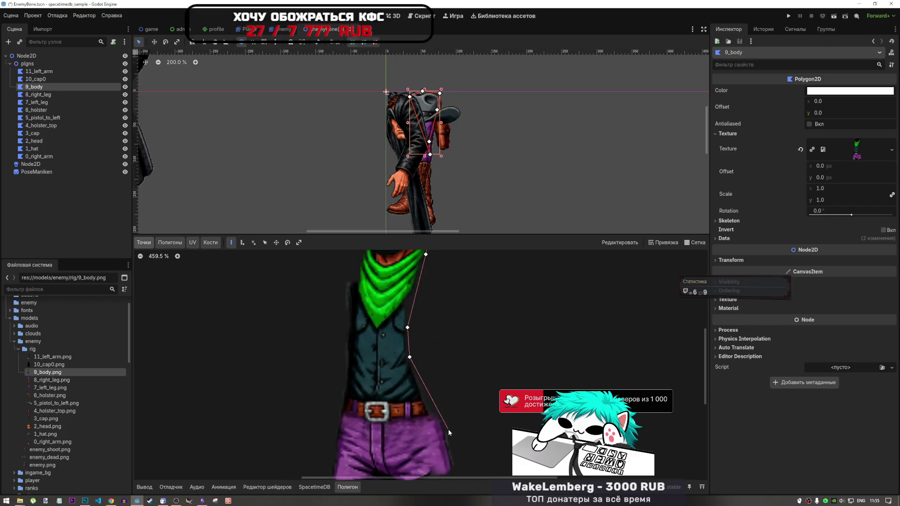
click(434, 408)
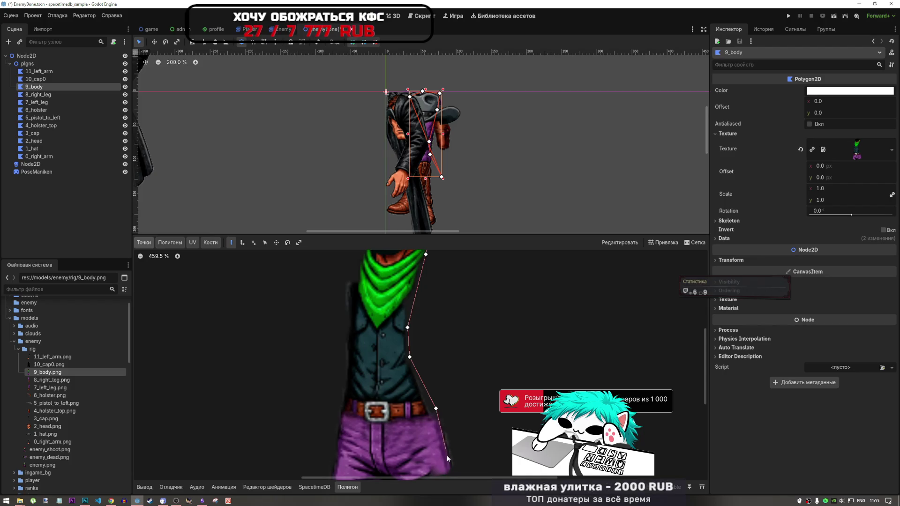
click(453, 466)
scroll(463, 423, down, 4)
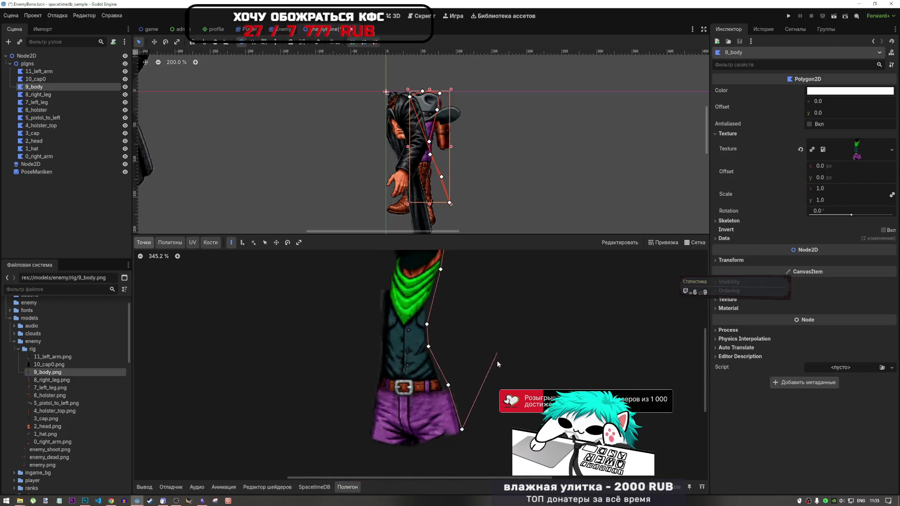
scroll(482, 411, up, 4)
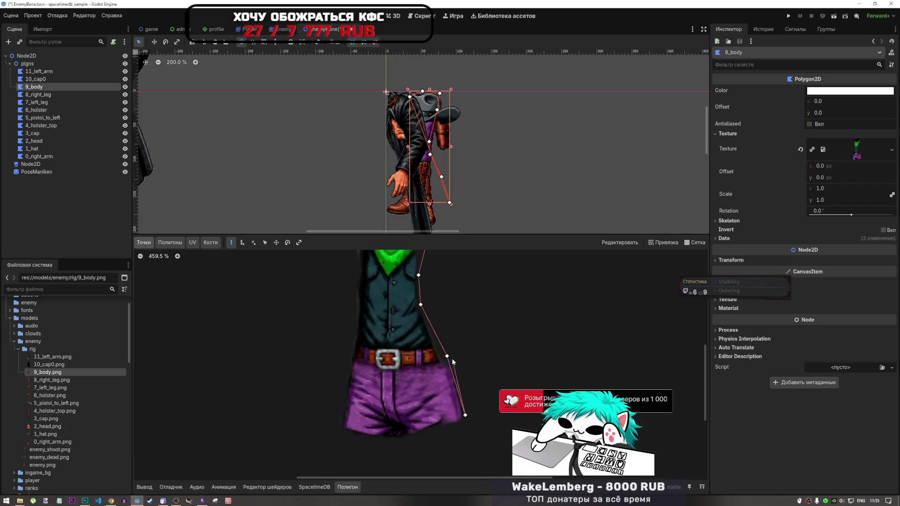
scroll(490, 335, down, 2)
scroll(490, 335, down, 2)
scroll(453, 336, up, 4)
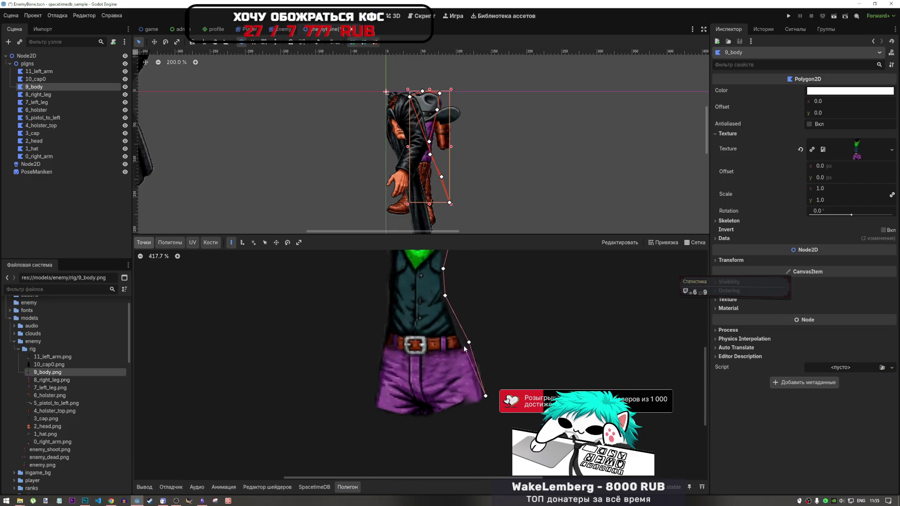